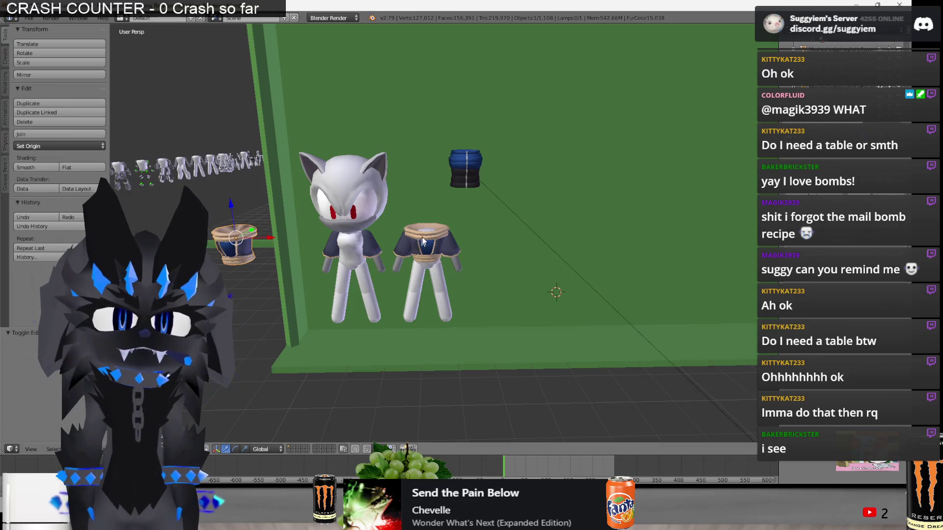
# Select the shirt's linked tan collar and waist bands in Edit Mode.
pyautogui.keyDown('shift'); pyautogui.moveTo(437, 239); pyautogui.dragTo(448, 248, button='middle'); pyautogui.keyUp('shift')
pyautogui.scroll(1, 447, 248)
pyautogui.press('Tab')
pyautogui.press('Tab')
pyautogui.press('Tab')
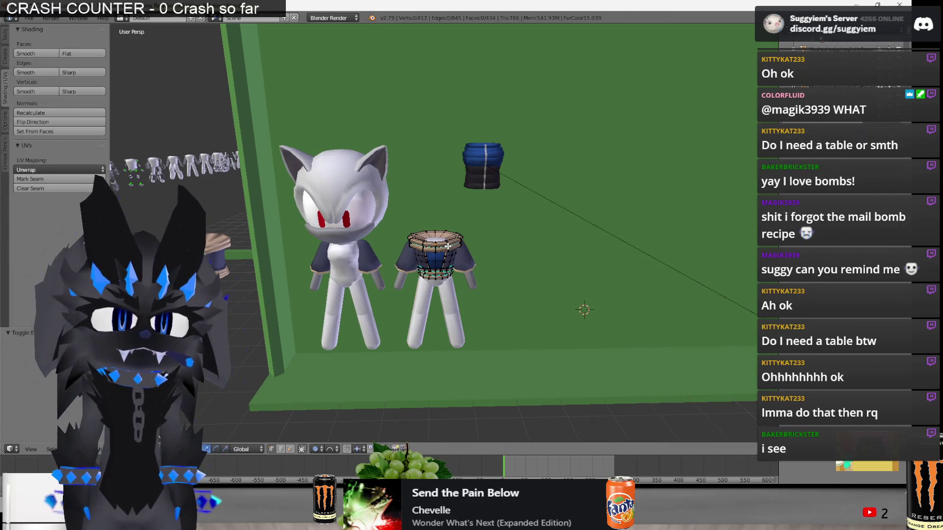
pyautogui.keyDown('shift'); pyautogui.rightClick(434, 278); pyautogui.keyUp('shift')
pyautogui.hotkey('ctrl', 'l')
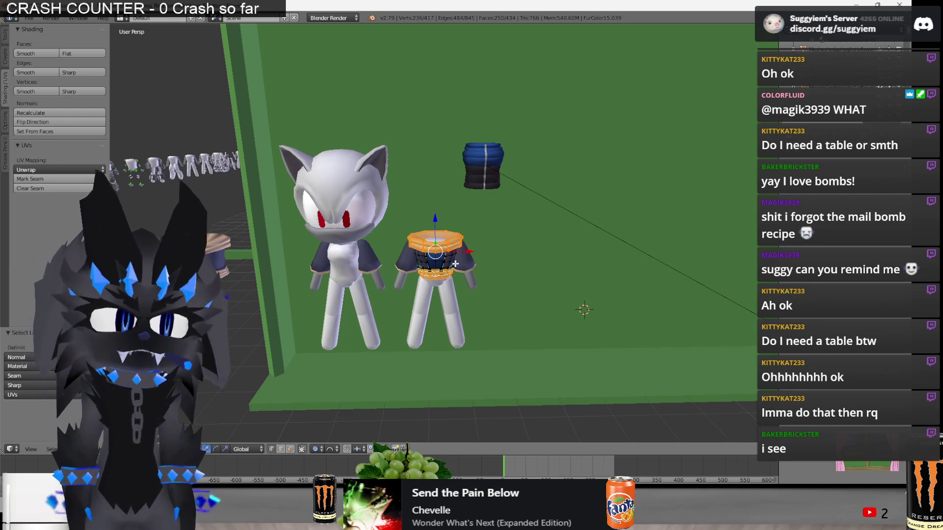
# Change the pivot point and move the tan bands along X off to the right.
pyautogui.press('g')
pyautogui.press('x')
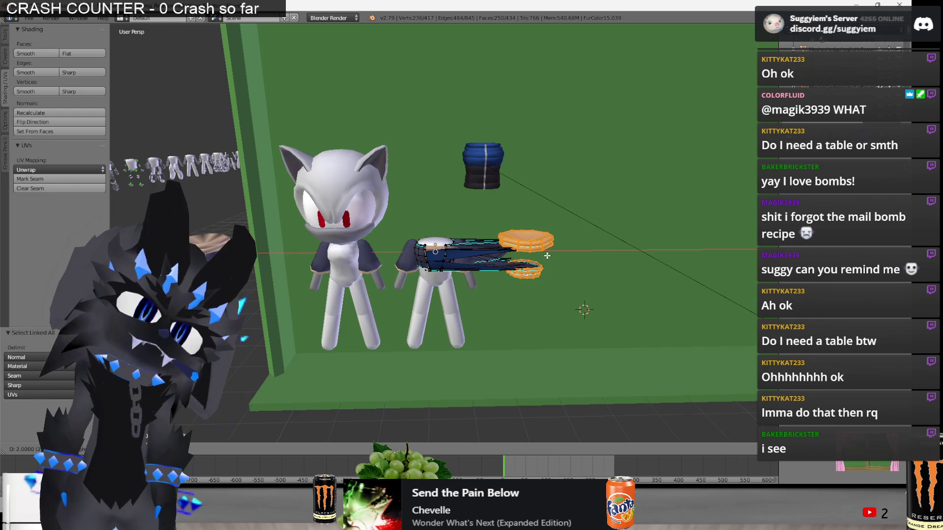
pyautogui.press('Escape')
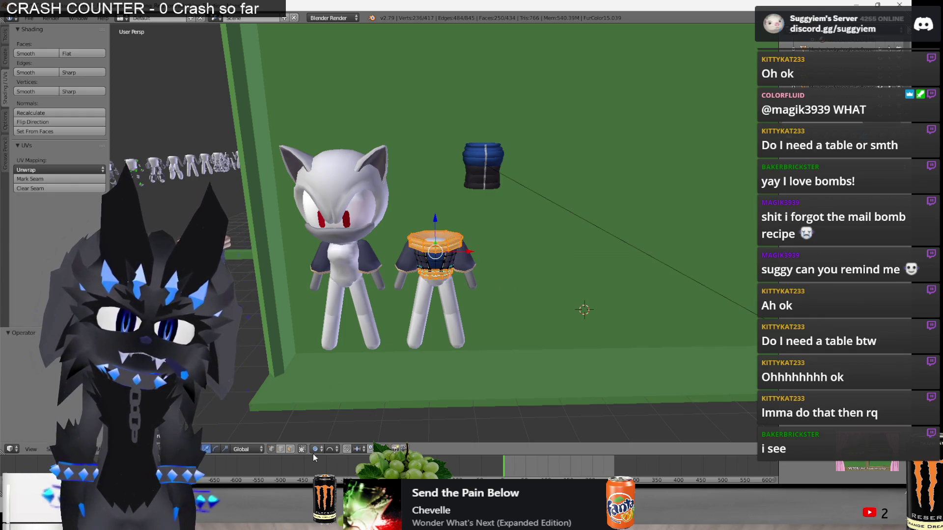
pyautogui.press('g')
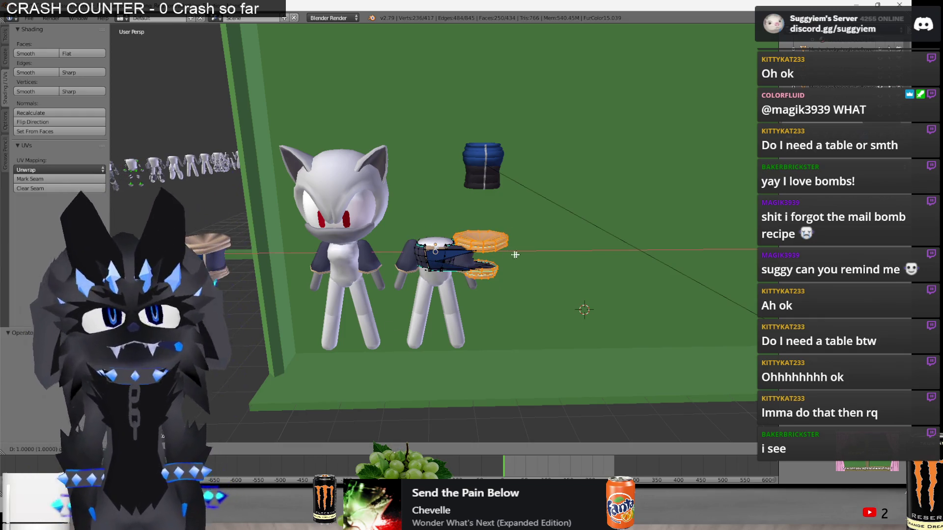
pyautogui.press('Escape')
pyautogui.scroll(2, 277, 430)
pyautogui.click(316, 449)
pyautogui.click(343, 437)
pyautogui.press('g')
pyautogui.press('x')
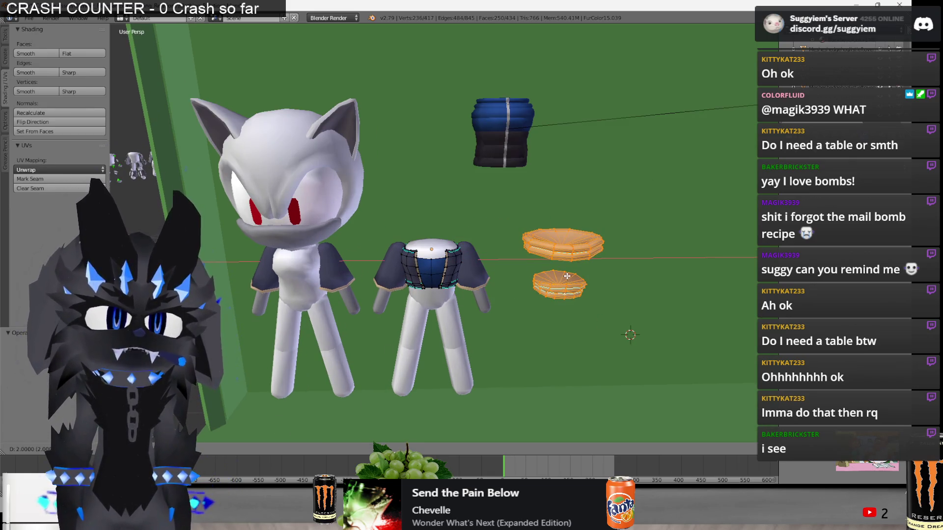
pyautogui.click(616, 260)
# Back in Object Mode, duplicate a garment piece from the clothing wall.
pyautogui.scroll(4, 459, 371)
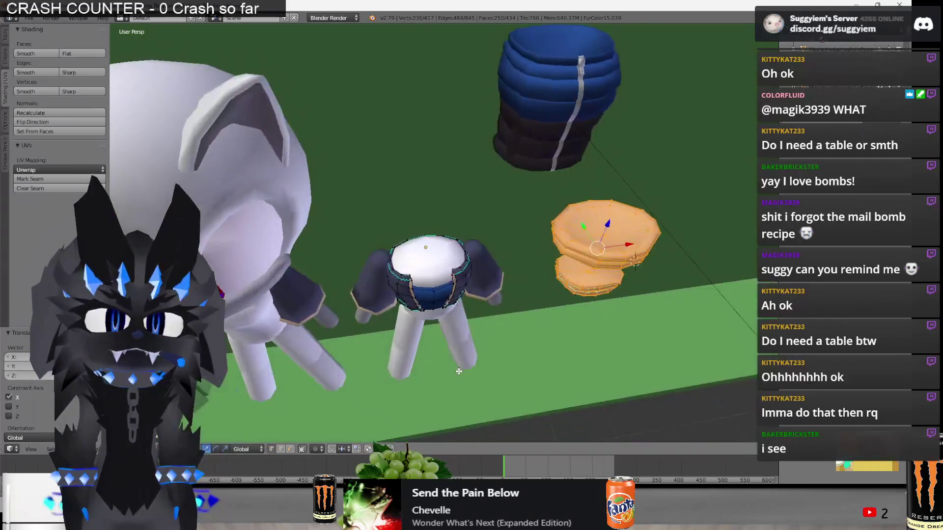
pyautogui.press('Tab')
pyautogui.press('a')
pyautogui.moveTo(444, 351); pyautogui.dragTo(429, 284, button='middle')
pyautogui.scroll(-3, 429, 284)
pyautogui.scroll(-2, 665, 208)
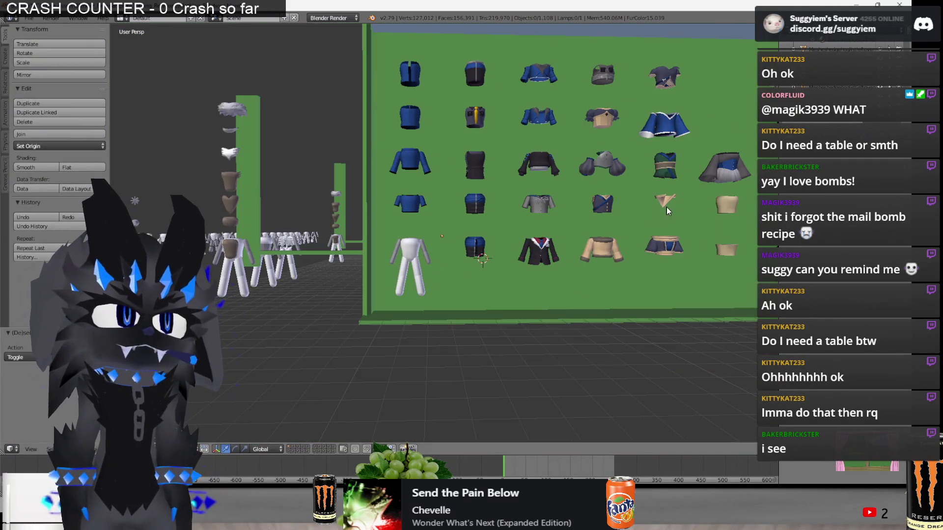
pyautogui.hotkey('shift', 'd')
pyautogui.press('z')
pyautogui.click(668, 179)
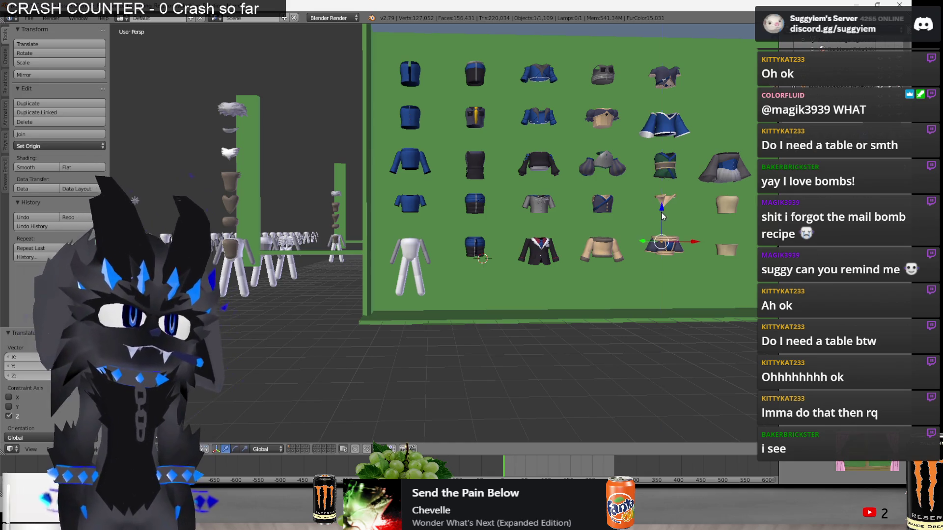
# Move the copied garment along Y and X to sit beside the character, then frame it.
pyautogui.moveTo(667, 180); pyautogui.dragTo(703, 271, button='middle')
pyautogui.press('g')
pyautogui.press('y')
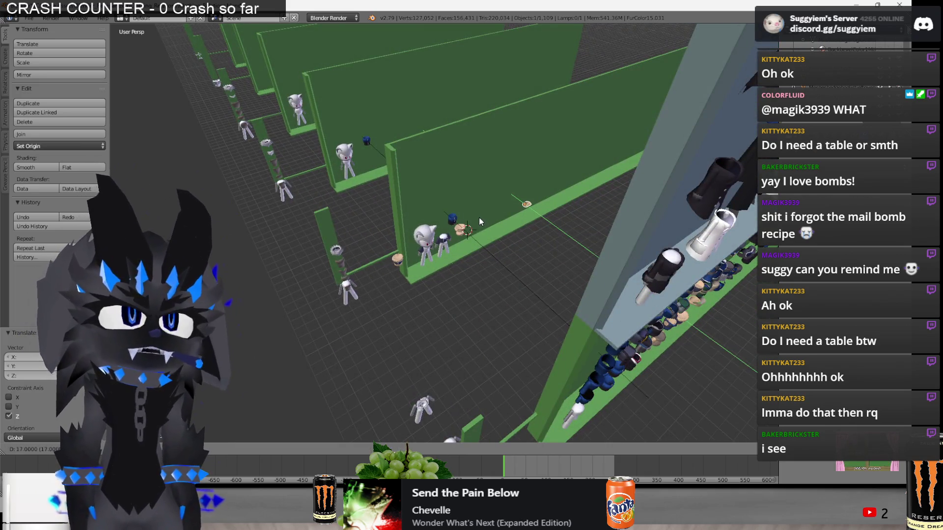
pyautogui.click(477, 217)
pyautogui.press('g')
pyautogui.press('x')
pyautogui.click(470, 236)
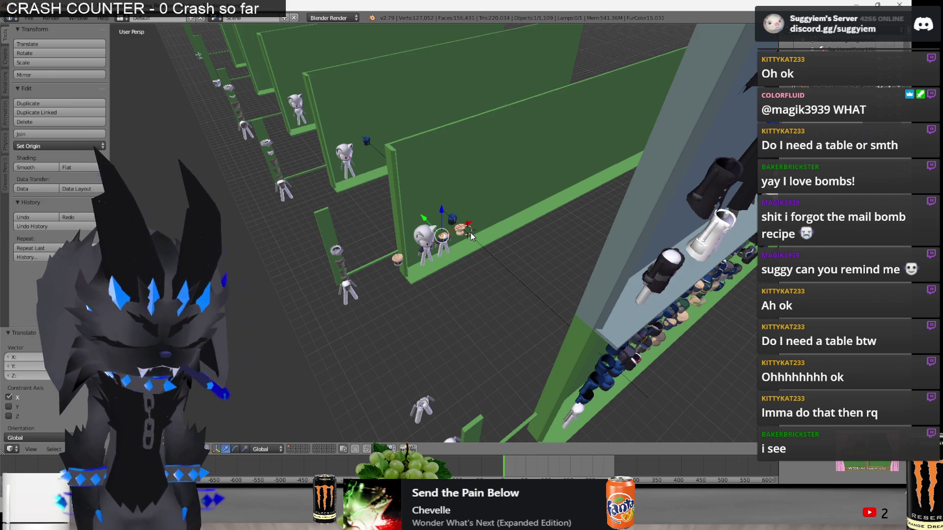
pyautogui.press('KP_Decimal')
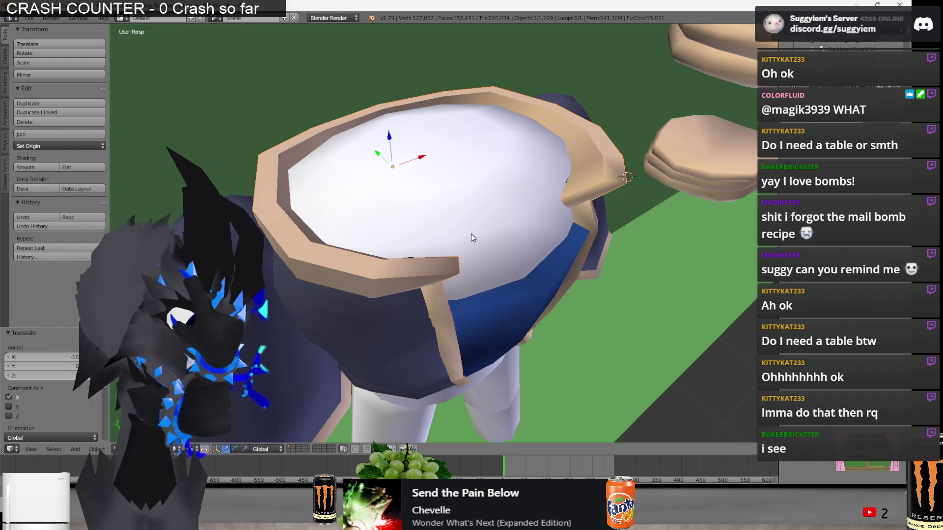
pyautogui.scroll(-5, 471, 237)
# Slide the copied shirt piece along X onto the first character's waist.
pyautogui.moveTo(471, 237)
pyautogui.mouseDown(button='middle')
pyautogui.moveTo(199, 238)
pyautogui.moveTo(341, 263)
pyautogui.mouseUp(button='middle')
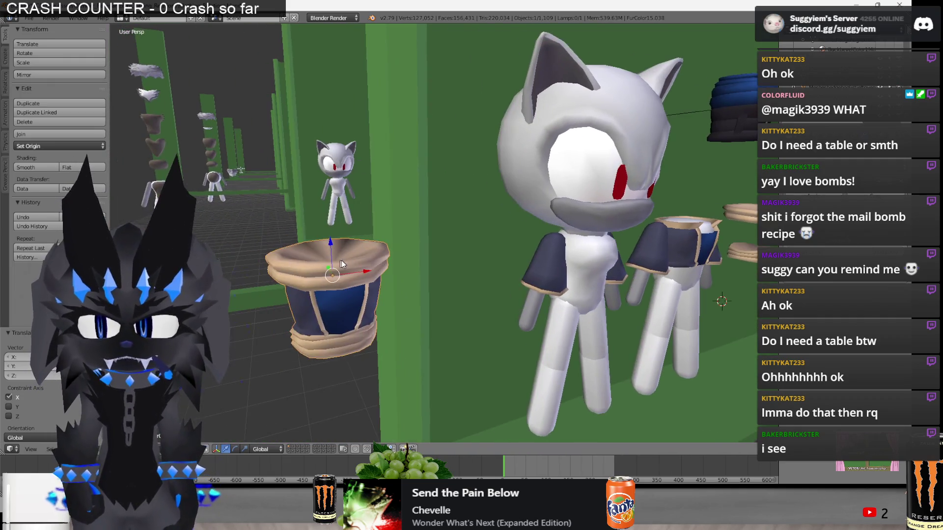
pyautogui.press('Tab')
pyautogui.press('l')
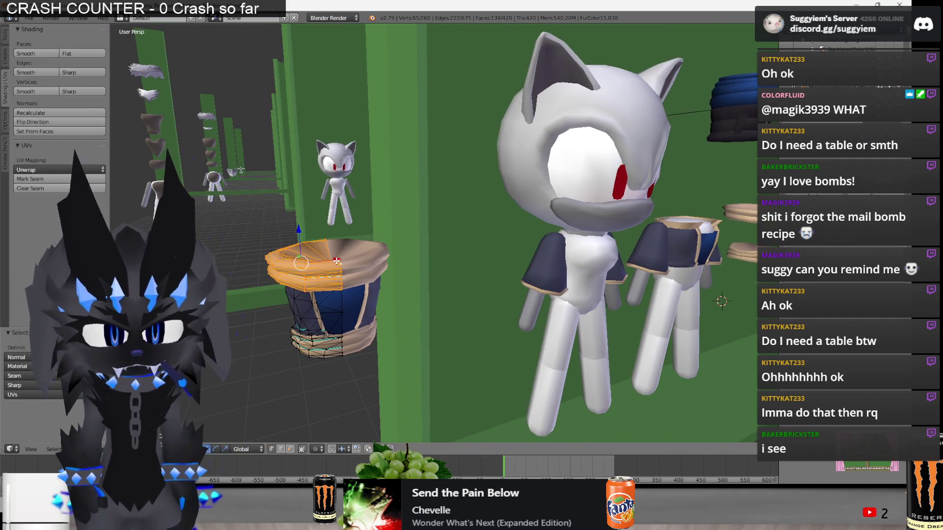
pyautogui.press('Tab')
pyautogui.moveTo(327, 260); pyautogui.dragTo(367, 223, button='middle')
pyautogui.scroll(4, 338, 251)
pyautogui.press('Tab')
pyautogui.press('Tab')
pyautogui.scroll(-2, 367, 223)
pyautogui.press('g')
pyautogui.press('x')
pyautogui.click(607, 247)
pyautogui.press('Tab')
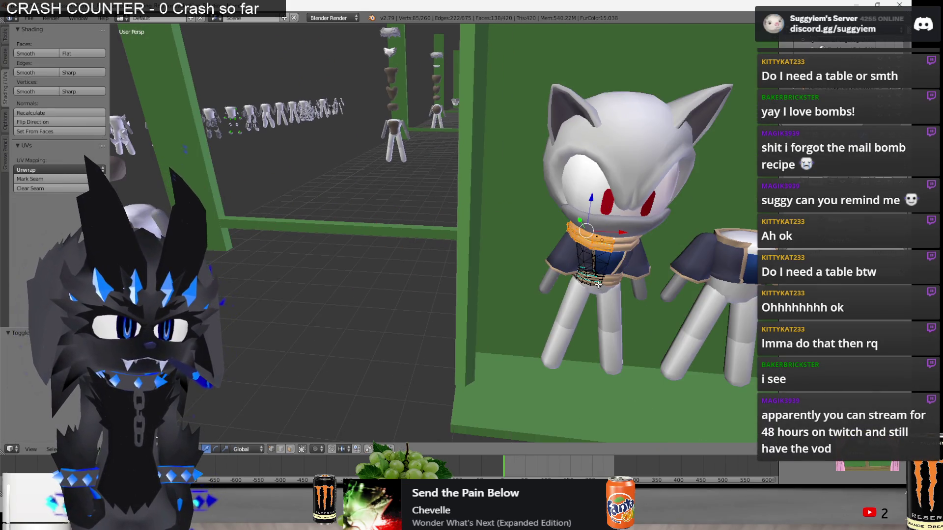
# Select the linked tan bands and sleeve piece and move them along X to the left.
pyautogui.moveTo(598, 284); pyautogui.dragTo(462, 263, button='middle')
pyautogui.hotkey('ctrl', 'l')
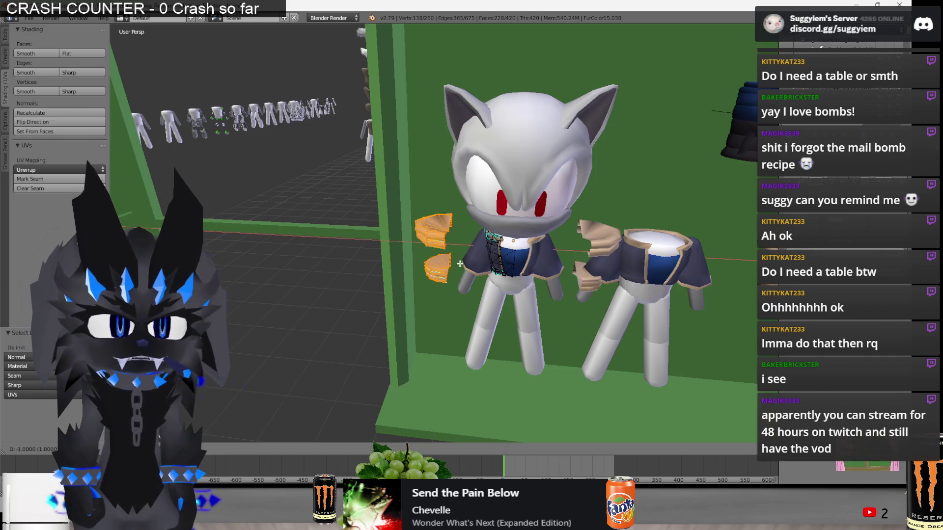
pyautogui.press('Tab')
pyautogui.moveTo(462, 263); pyautogui.dragTo(490, 244, button='middle')
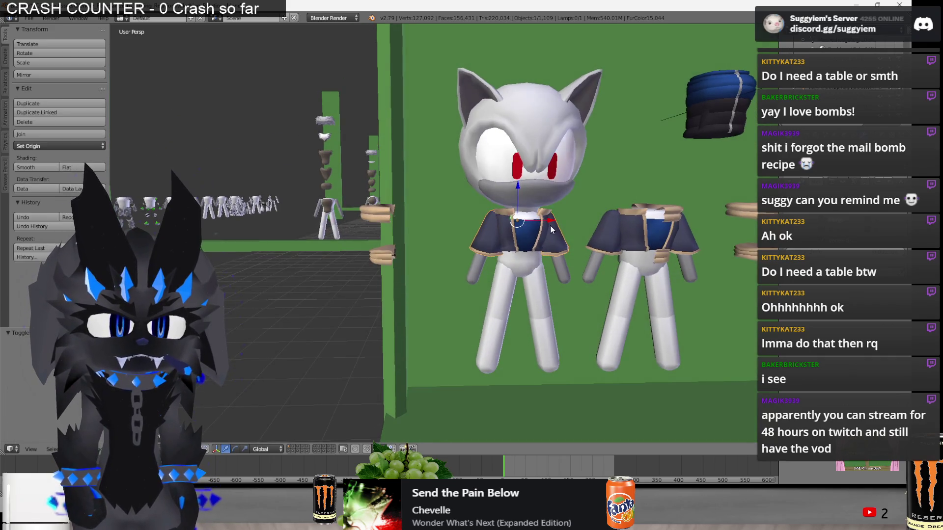
pyautogui.press('g')
pyautogui.press('x')
pyautogui.click(343, 239)
pyautogui.press('a')
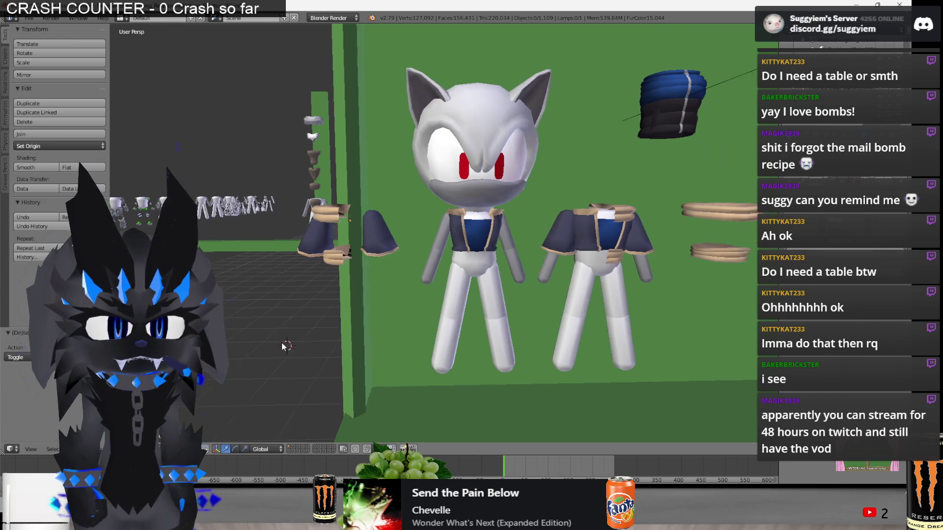
pyautogui.scroll(4, 498, 263)
pyautogui.moveTo(491, 230)
pyautogui.mouseDown(button='middle')
pyautogui.moveTo(498, 263)
pyautogui.moveTo(481, 246)
pyautogui.moveTo(417, 231)
pyautogui.moveTo(486, 231)
pyautogui.moveTo(424, 263)
pyautogui.moveTo(526, 252)
pyautogui.moveTo(584, 269)
pyautogui.moveTo(373, 269)
pyautogui.moveTo(415, 247)
pyautogui.moveTo(383, 246)
pyautogui.moveTo(473, 253)
pyautogui.moveTo(473, 276)
pyautogui.moveTo(494, 257)
pyautogui.moveTo(481, 229)
pyautogui.moveTo(499, 217)
pyautogui.moveTo(511, 225)
pyautogui.moveTo(499, 218)
pyautogui.mouseUp(button='middle')
# Select the jacket, enter Edit Mode and pick a collar vertex in wireframe view.
pyautogui.rightClick(407, 275)
pyautogui.press('Tab')
pyautogui.press('a')
pyautogui.scroll(6, 432, 234)
pyautogui.scroll(-5, 486, 230)
pyautogui.scroll(3, 526, 252)
pyautogui.rightClick(327, 255)
pyautogui.press('z')
pyautogui.press('z')
pyautogui.press('z')
pyautogui.press('a')
# Reposition the collar's corner vertices one at a time, deselecting between edits.
pyautogui.rightClick(502, 254)
pyautogui.moveTo(503, 257)
pyautogui.mouseDown(button='middle')
pyautogui.moveTo(526, 263)
pyautogui.moveTo(520, 230)
pyautogui.mouseUp(button='middle')
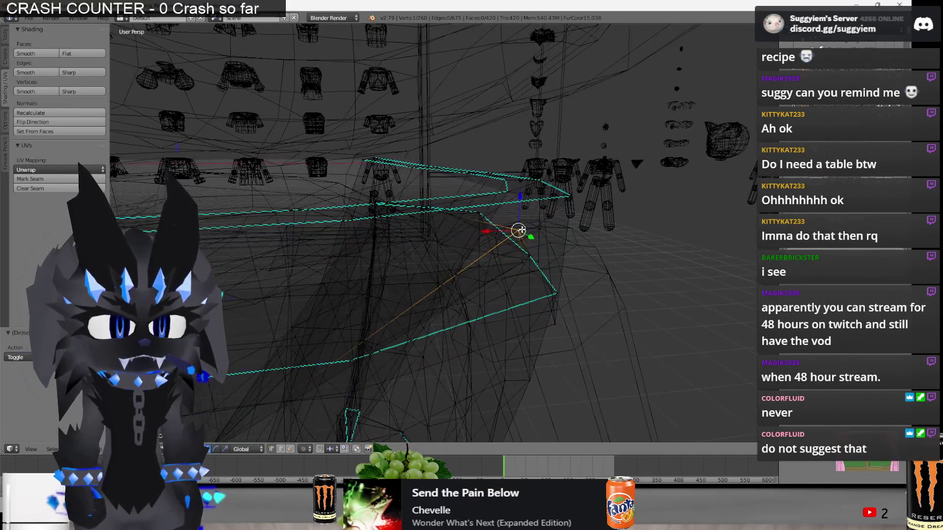
pyautogui.press('Escape')
pyautogui.press('a')
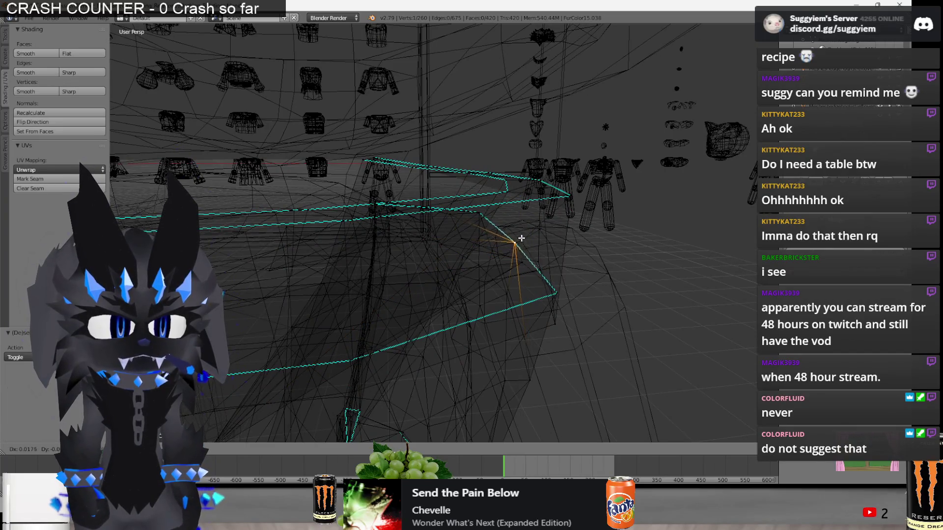
pyautogui.moveTo(474, 248)
pyautogui.mouseDown(button='middle')
pyautogui.moveTo(549, 242)
pyautogui.moveTo(588, 258)
pyautogui.mouseUp(button='middle')
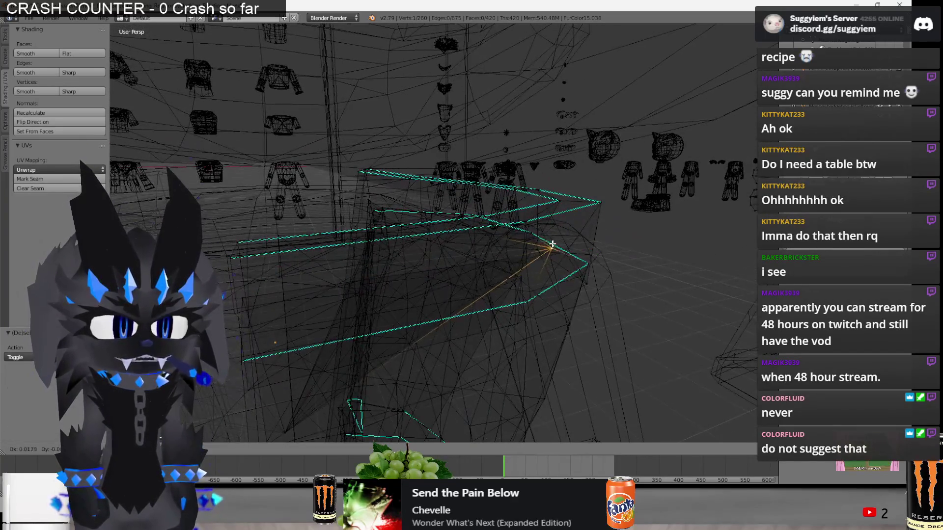
pyautogui.moveTo(562, 257)
pyautogui.mouseDown(button='middle')
pyautogui.moveTo(579, 255)
pyautogui.moveTo(566, 242)
pyautogui.moveTo(549, 254)
pyautogui.moveTo(559, 255)
pyautogui.mouseUp(button='middle')
pyautogui.rightClick(566, 241)
pyautogui.press('g')
pyautogui.press('Escape')
pyautogui.press('a')
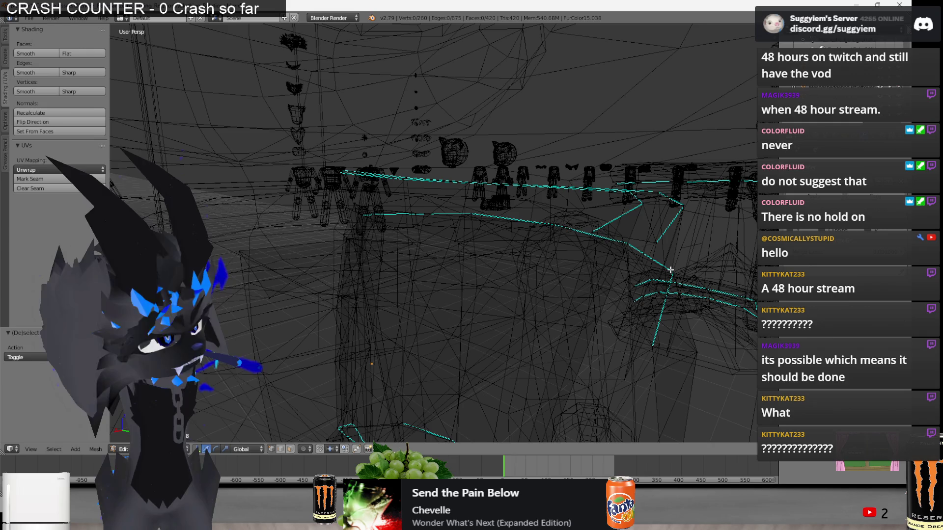
pyautogui.hotkey('alt', 'Tab')
pyautogui.hotkey('alt', 'Tab')
pyautogui.hotkey('alt', 'Tab')
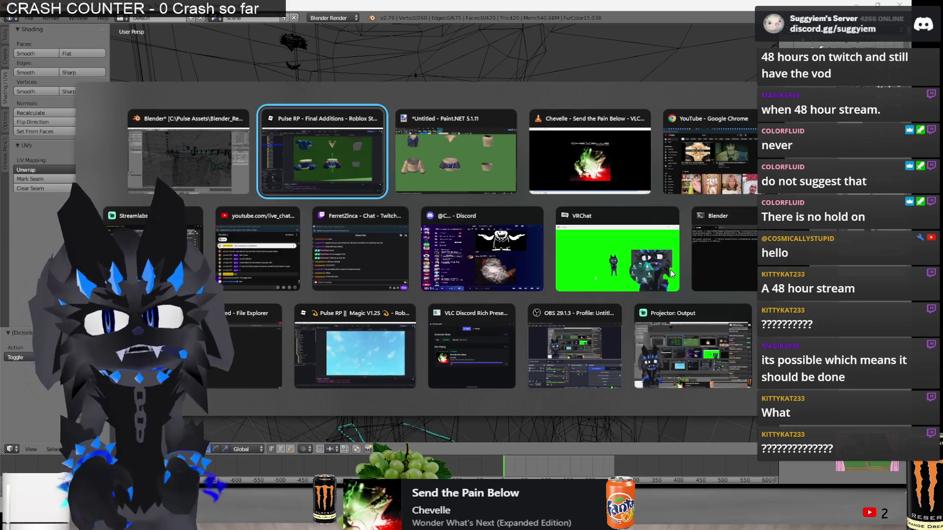
pyautogui.hotkey('alt', 'Tab')
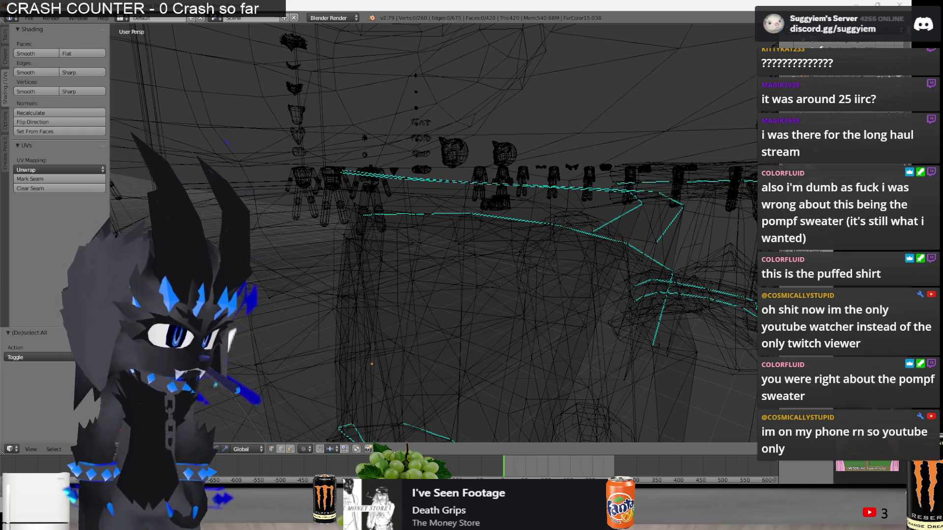
pyautogui.hotkey('alt', 'Tab')
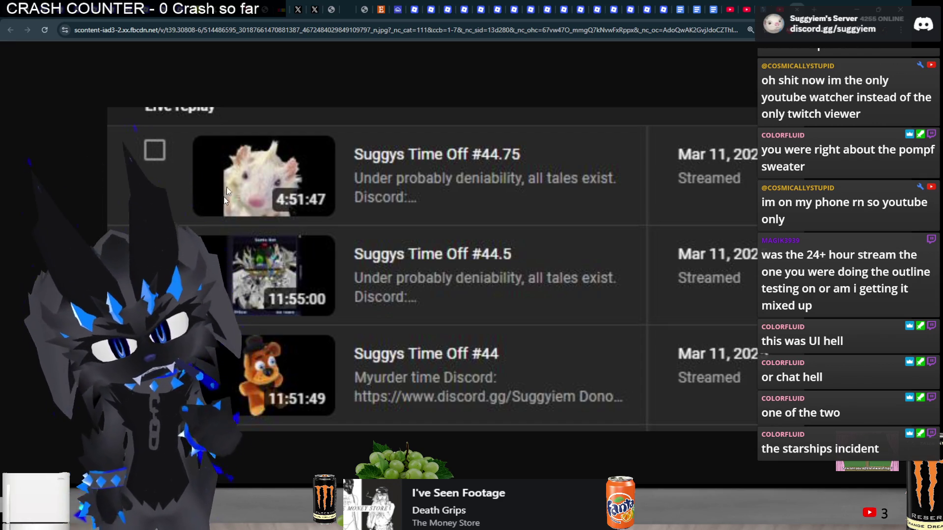
pyautogui.moveTo(407, 520)
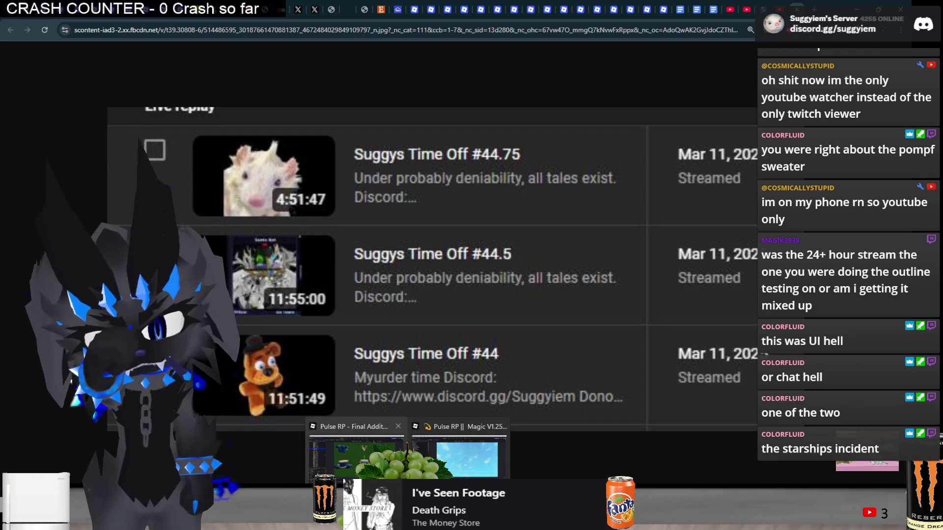
pyautogui.click(357, 456)
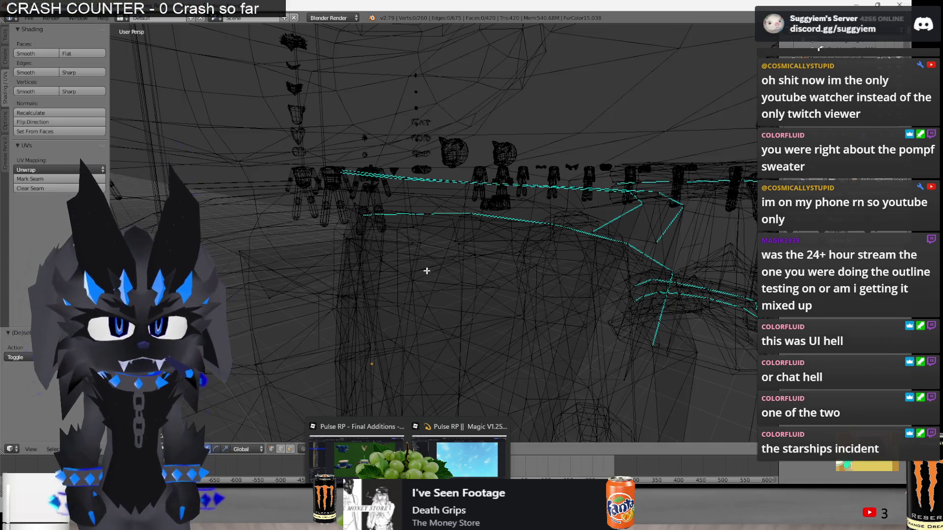
# Move the selected rim vertices and a single collar vertex closer against the body.
pyautogui.scroll(-5, 349, 247)
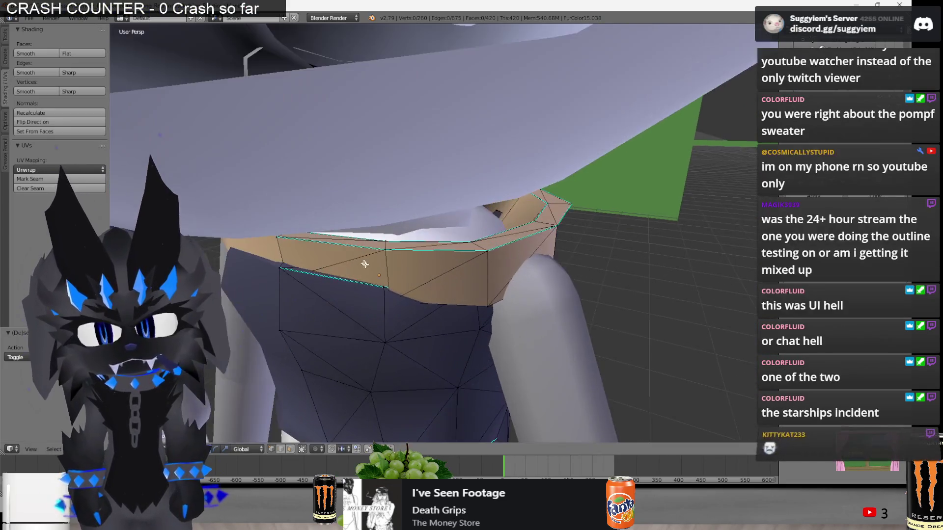
pyautogui.press('z')
pyautogui.scroll(3, 234, 264)
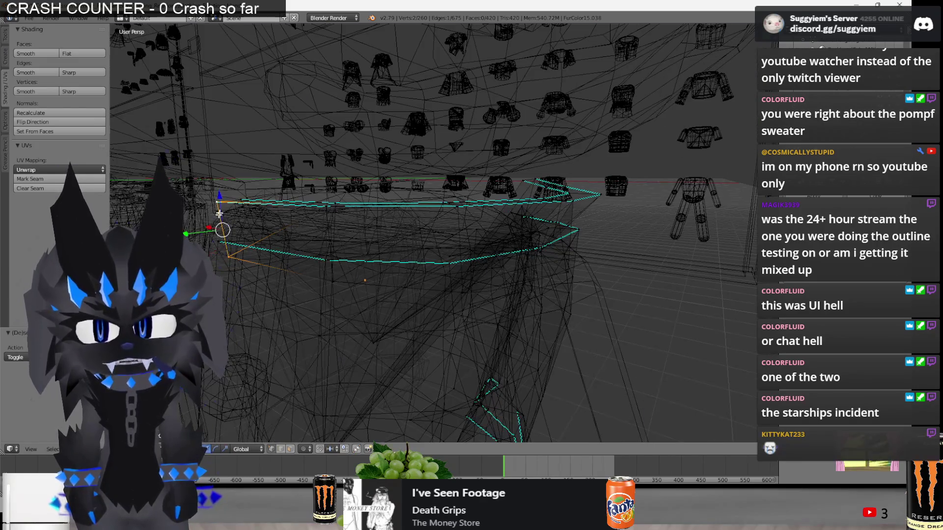
pyautogui.press('z')
pyautogui.press('g')
pyautogui.click(319, 295)
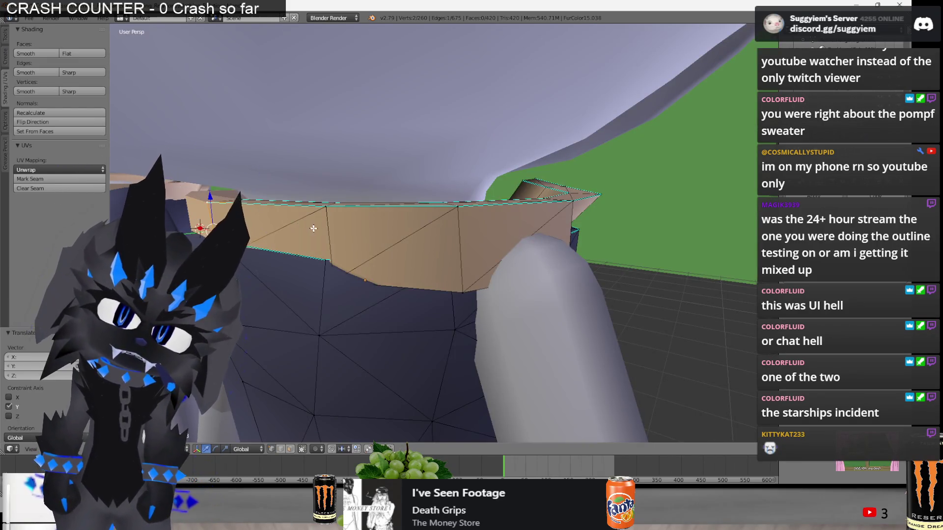
pyautogui.press('z')
pyautogui.press('z')
pyautogui.press('z')
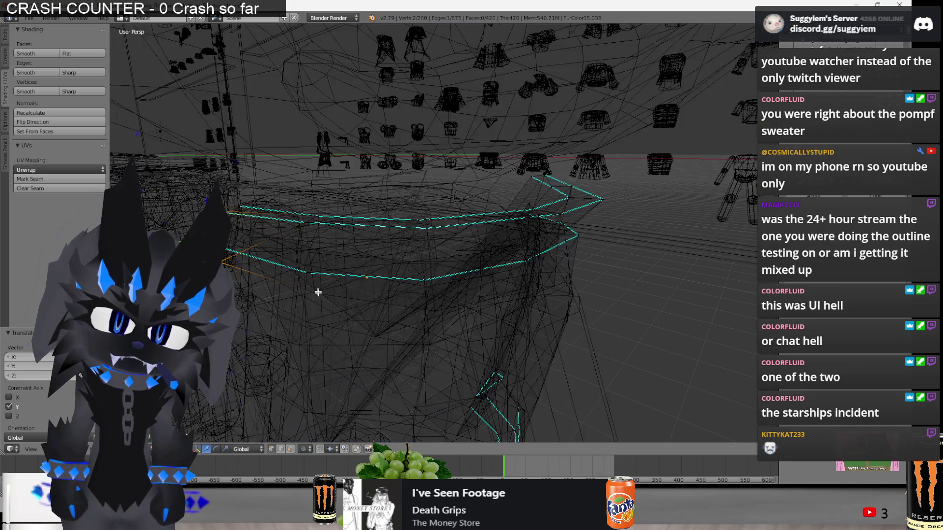
pyautogui.rightClick(307, 270)
pyautogui.press('z')
pyautogui.press('g')
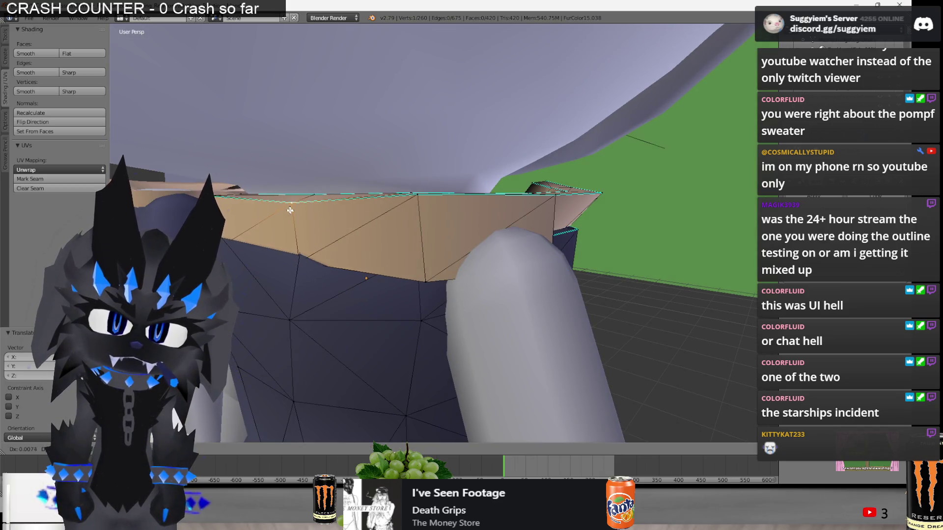
pyautogui.click(343, 260)
# Pull a vertex on the band's lower edge inward and check the rim in wireframe.
pyautogui.moveTo(343, 260)
pyautogui.mouseDown(button='middle')
pyautogui.moveTo(397, 293)
pyautogui.moveTo(488, 280)
pyautogui.moveTo(409, 271)
pyautogui.moveTo(446, 273)
pyautogui.moveTo(431, 263)
pyautogui.moveTo(582, 257)
pyautogui.moveTo(462, 271)
pyautogui.mouseUp(button='middle')
pyautogui.rightClick(489, 279)
pyautogui.press('g')
pyautogui.click(401, 269)
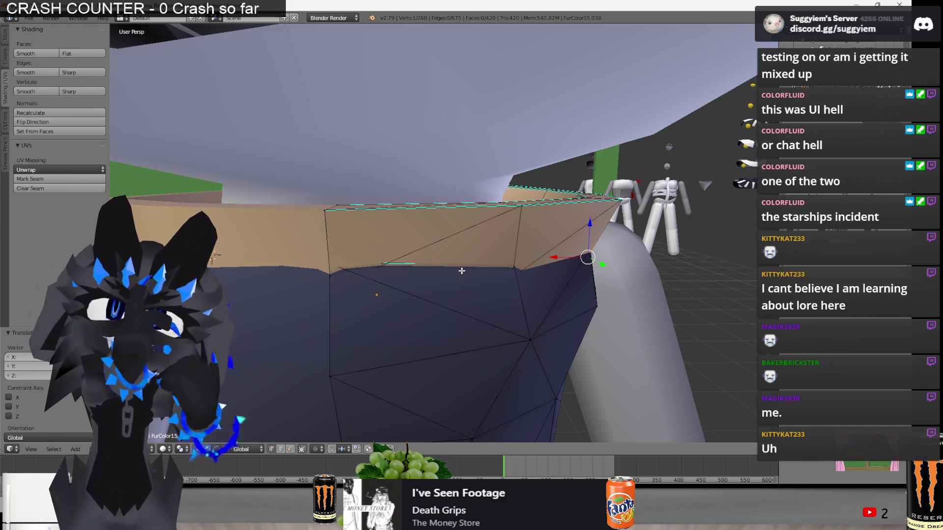
pyautogui.moveTo(462, 270)
pyautogui.mouseDown(button='middle')
pyautogui.moveTo(432, 280)
pyautogui.moveTo(248, 198)
pyautogui.mouseUp(button='middle')
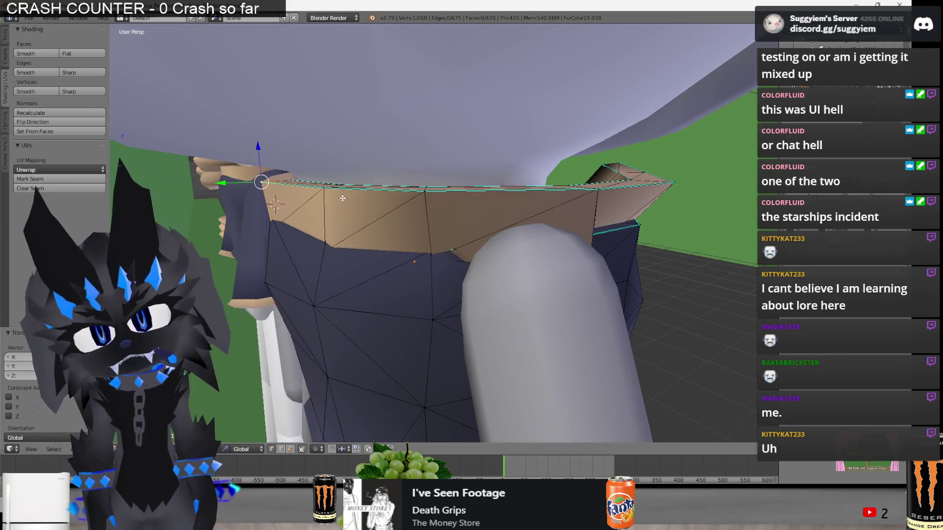
pyautogui.press('a')
pyautogui.moveTo(342, 198); pyautogui.dragTo(281, 215, button='middle')
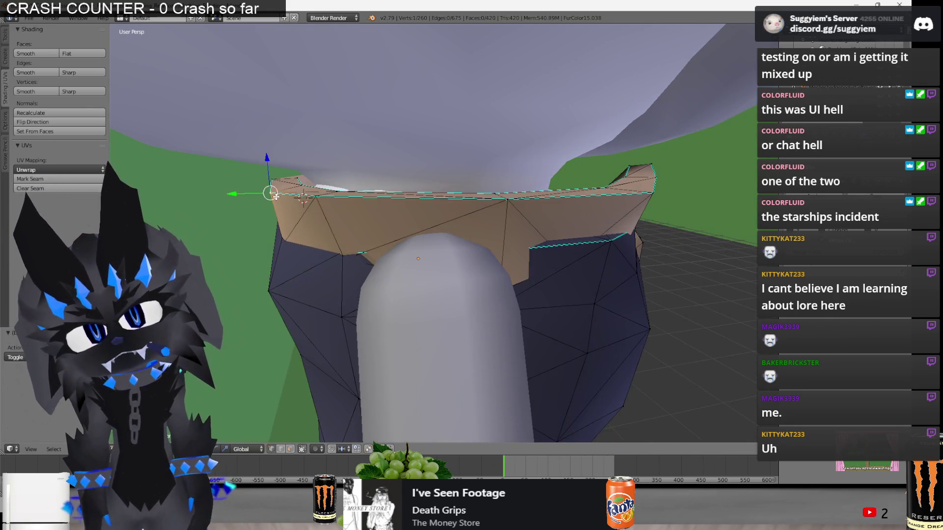
pyautogui.moveTo(275, 196); pyautogui.dragTo(283, 232)
pyautogui.press('z')
pyautogui.press('z')
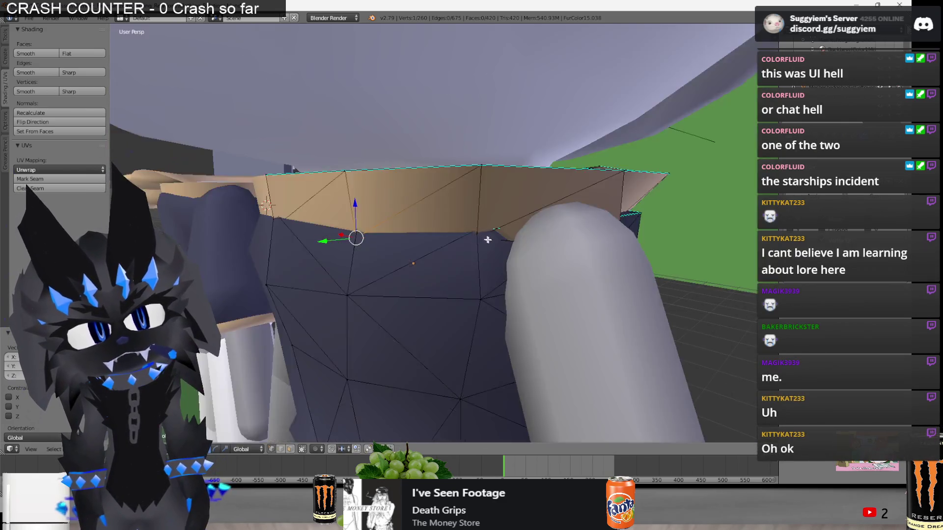
pyautogui.press('z')
pyautogui.moveTo(354, 235)
pyautogui.mouseDown(button='middle')
pyautogui.moveTo(620, 244)
pyautogui.moveTo(627, 232)
pyautogui.moveTo(593, 263)
pyautogui.moveTo(561, 239)
pyautogui.moveTo(431, 267)
pyautogui.mouseUp(button='middle')
pyautogui.press('z')
pyautogui.press('Tab')
# Move the grey tube aside and reposition the first rim vertex of the dark leg piece.
pyautogui.press('1')
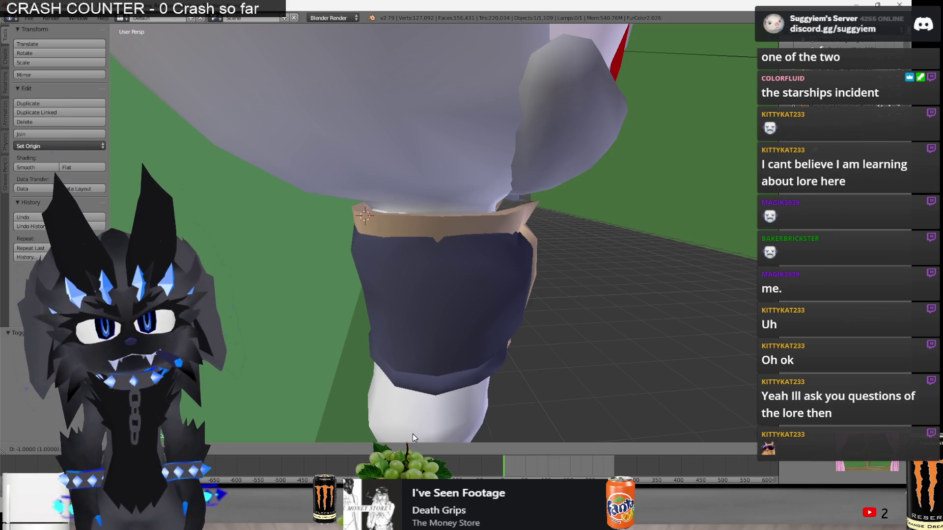
pyautogui.rightClick(468, 324)
pyautogui.press('Tab')
pyautogui.scroll(3, 539, 274)
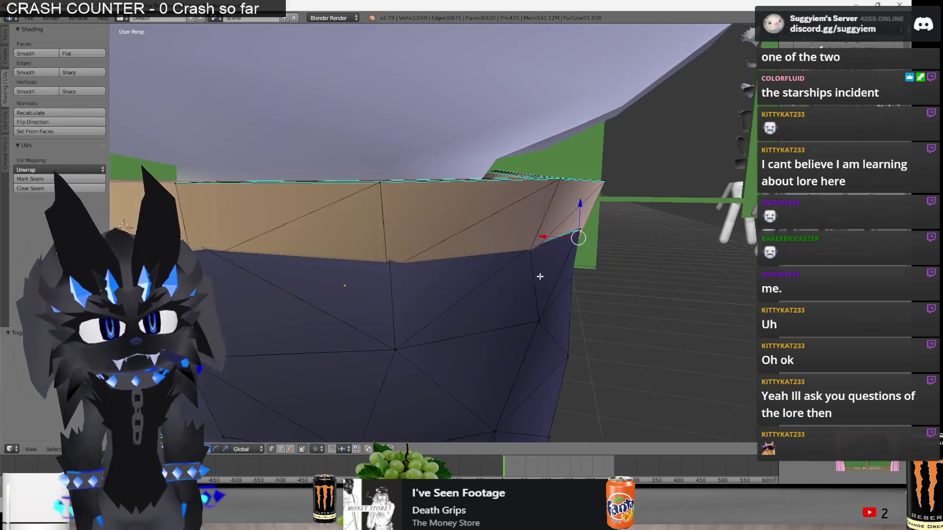
pyautogui.moveTo(525, 277)
pyautogui.mouseDown(button='middle')
pyautogui.moveTo(469, 270)
pyautogui.moveTo(579, 231)
pyautogui.moveTo(429, 272)
pyautogui.moveTo(479, 248)
pyautogui.moveTo(523, 273)
pyautogui.mouseUp(button='middle')
pyautogui.press('g')
pyautogui.click(432, 269)
# Move and scale several more rim vertices of the leg piece outward.
pyautogui.press('g')
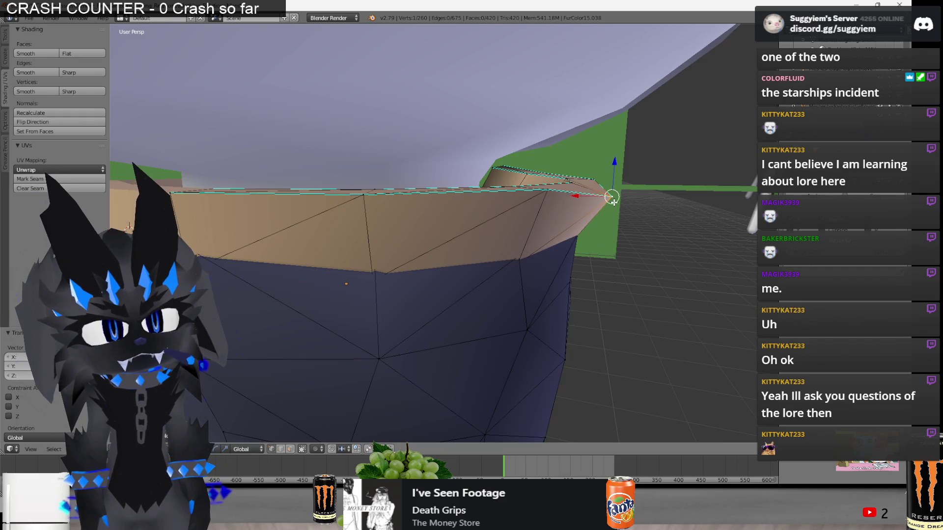
pyautogui.press('g')
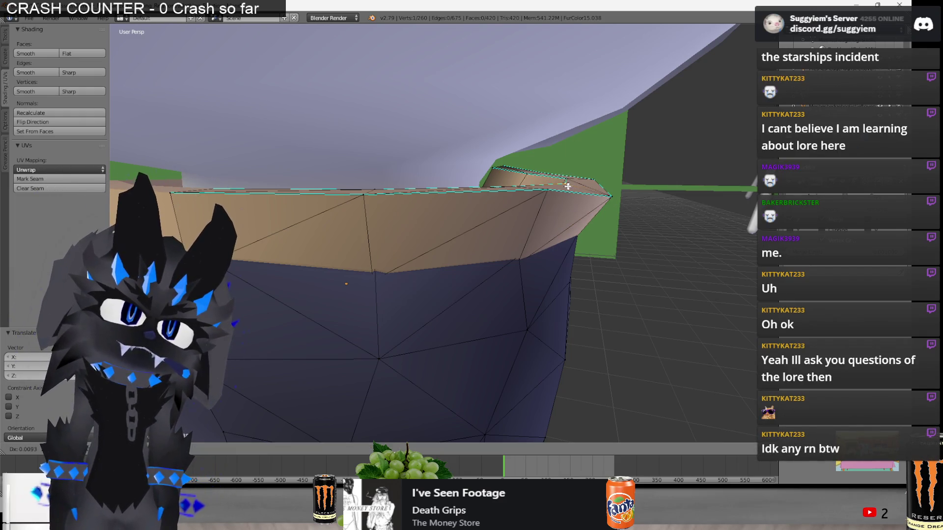
pyautogui.click(515, 190)
pyautogui.moveTo(515, 190)
pyautogui.mouseDown(button='middle')
pyautogui.moveTo(611, 201)
pyautogui.moveTo(603, 185)
pyautogui.moveTo(313, 202)
pyautogui.moveTo(315, 189)
pyautogui.moveTo(393, 211)
pyautogui.moveTo(463, 237)
pyautogui.moveTo(438, 242)
pyautogui.moveTo(486, 266)
pyautogui.moveTo(541, 265)
pyautogui.mouseUp(button='middle')
pyautogui.click(613, 197)
pyautogui.click(524, 186)
pyautogui.press('g')
pyautogui.click(315, 188)
pyautogui.click(428, 266)
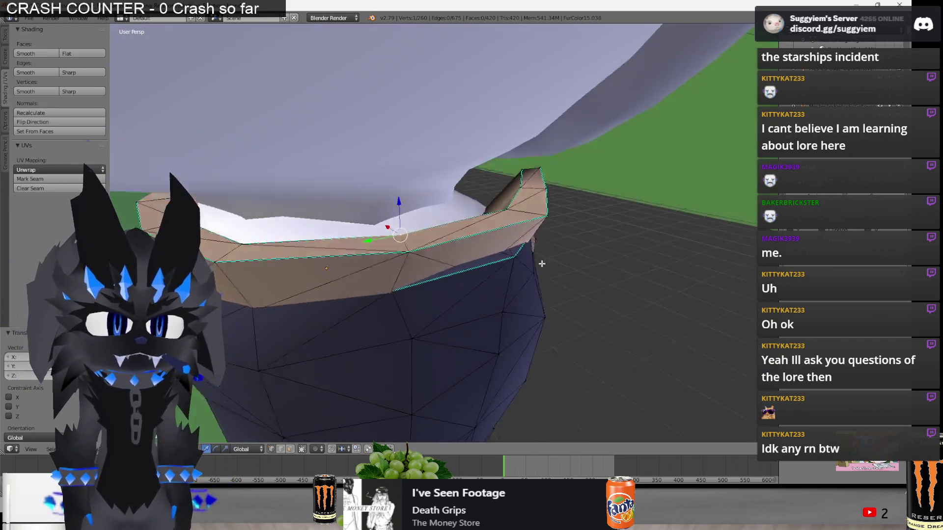
# Check the rim from below in wireframe and adjust another rim vertex.
pyautogui.press('z')
pyautogui.moveTo(484, 255)
pyautogui.mouseDown(button='middle')
pyautogui.moveTo(439, 235)
pyautogui.moveTo(384, 276)
pyautogui.moveTo(356, 269)
pyautogui.mouseUp(button='middle')
pyautogui.press('z')
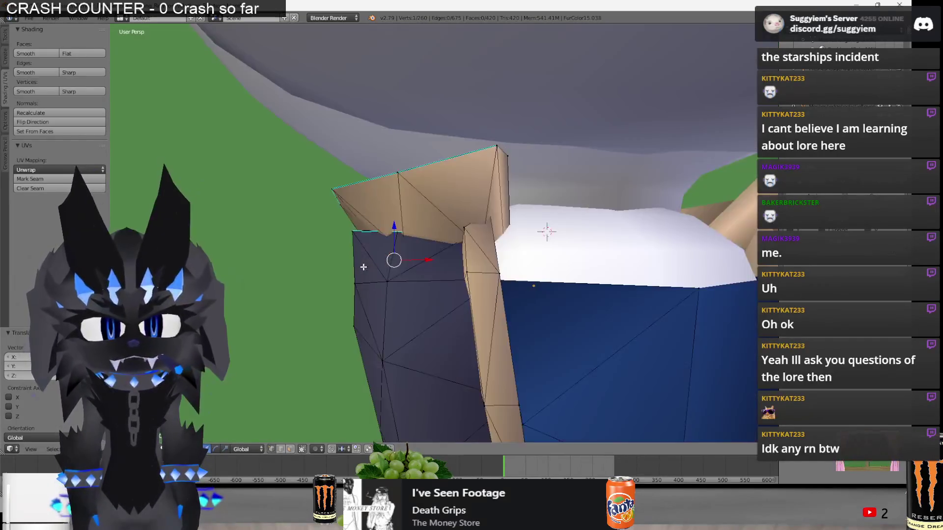
pyautogui.moveTo(304, 255)
pyautogui.mouseDown(button='middle')
pyautogui.moveTo(491, 247)
pyautogui.moveTo(458, 297)
pyautogui.moveTo(526, 290)
pyautogui.moveTo(521, 279)
pyautogui.moveTo(432, 294)
pyautogui.moveTo(352, 285)
pyautogui.moveTo(362, 263)
pyautogui.moveTo(333, 238)
pyautogui.mouseUp(button='middle')
pyautogui.press('g')
pyautogui.press('Escape')
pyautogui.press('Escape')
# Review the reshaped rim in wireframe from above, then clear the selection and exit Edit Mode.
pyautogui.press('z')
pyautogui.press('z')
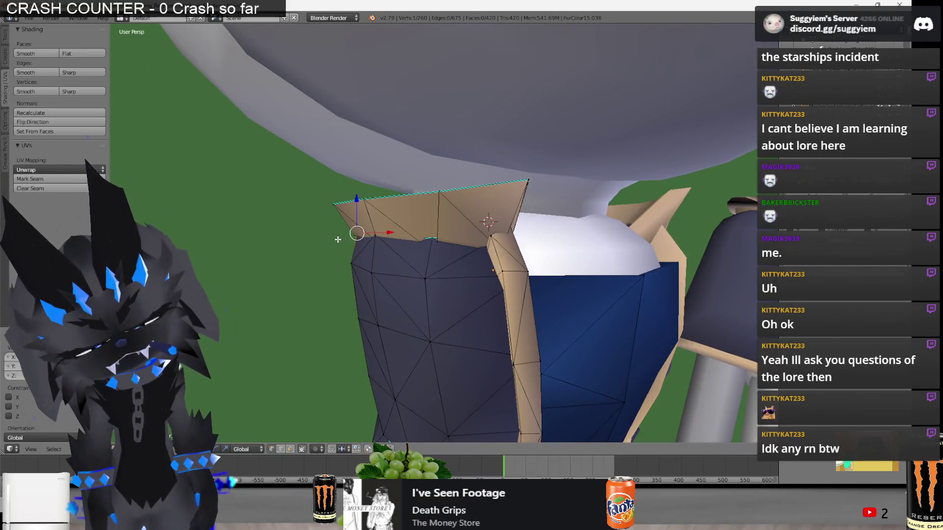
pyautogui.press('Escape')
pyautogui.moveTo(360, 238)
pyautogui.mouseDown(button='middle')
pyautogui.moveTo(374, 259)
pyautogui.moveTo(345, 230)
pyautogui.moveTo(348, 245)
pyautogui.moveTo(338, 236)
pyautogui.moveTo(301, 243)
pyautogui.moveTo(303, 226)
pyautogui.moveTo(289, 218)
pyautogui.moveTo(407, 238)
pyautogui.moveTo(347, 242)
pyautogui.moveTo(358, 243)
pyautogui.mouseUp(button='middle')
pyautogui.press('Escape')
pyautogui.press('z')
pyautogui.press('z')
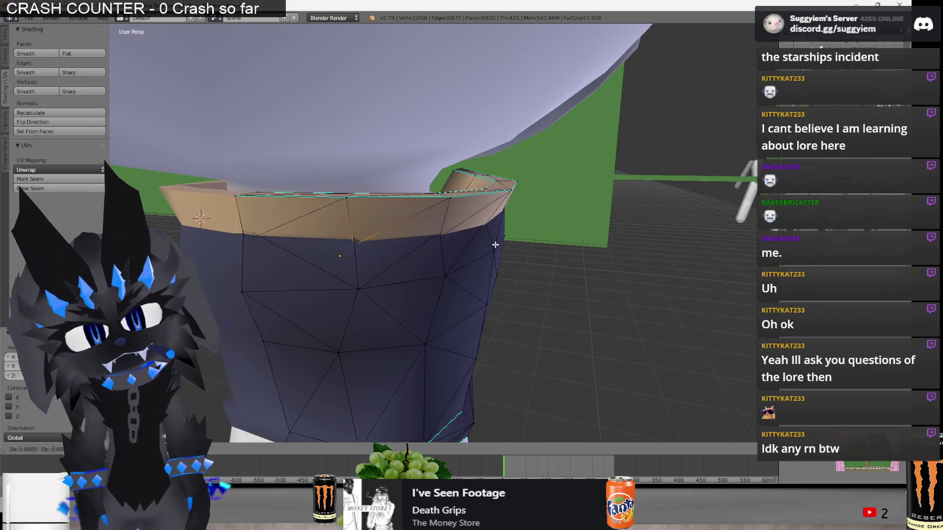
pyautogui.moveTo(498, 244)
pyautogui.mouseDown(button='middle')
pyautogui.moveTo(322, 209)
pyautogui.moveTo(604, 221)
pyautogui.moveTo(647, 233)
pyautogui.moveTo(526, 228)
pyautogui.moveTo(429, 270)
pyautogui.mouseUp(button='middle')
pyautogui.press('a')
pyautogui.press('Tab')
pyautogui.press('Tab')
# Nudge a collar vertex closer to the body and view the result.
pyautogui.scroll(2, 426, 270)
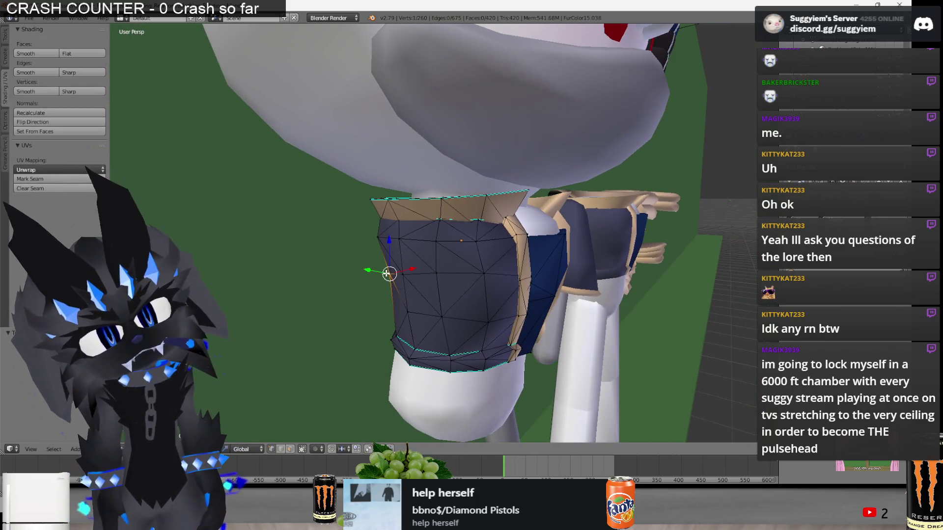
pyautogui.click(385, 272)
pyautogui.press('Tab')
pyautogui.press('Tab')
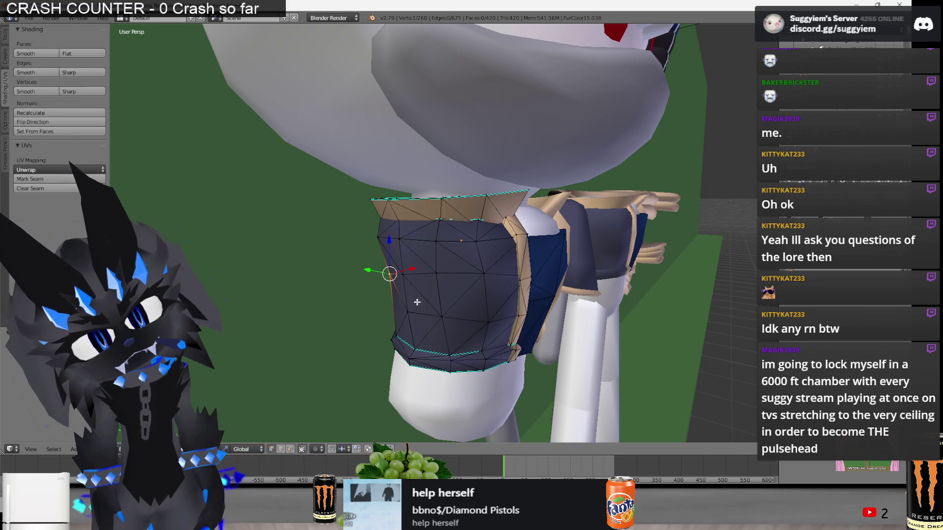
pyautogui.press('Tab')
pyautogui.moveTo(388, 275)
pyautogui.mouseDown(button='middle')
pyautogui.moveTo(413, 302)
pyautogui.moveTo(403, 285)
pyautogui.moveTo(458, 276)
pyautogui.mouseUp(button='middle')
pyautogui.press('Tab')
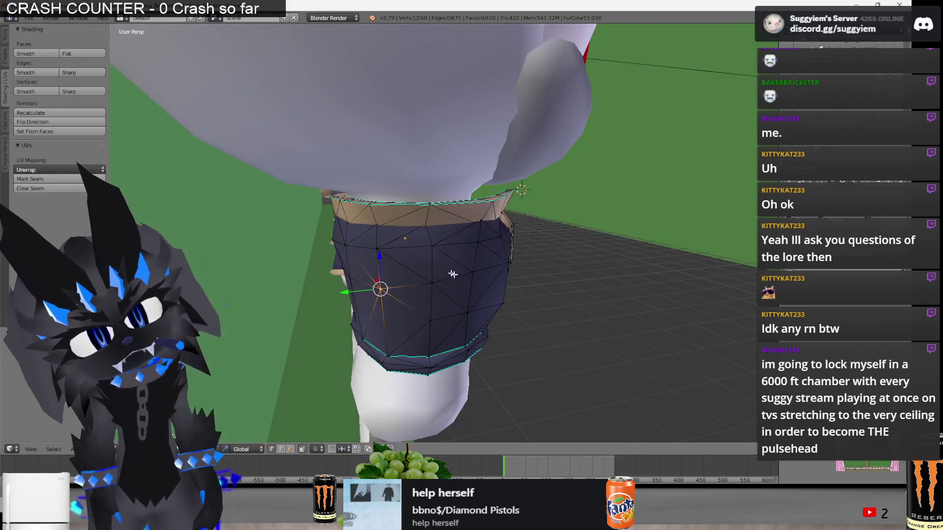
pyautogui.moveTo(416, 279)
pyautogui.mouseDown(button='middle')
pyautogui.moveTo(337, 273)
pyautogui.moveTo(404, 205)
pyautogui.mouseUp(button='middle')
pyautogui.rightClick(432, 208)
pyautogui.scroll(2, 433, 220)
pyautogui.press('g')
pyautogui.click(433, 219)
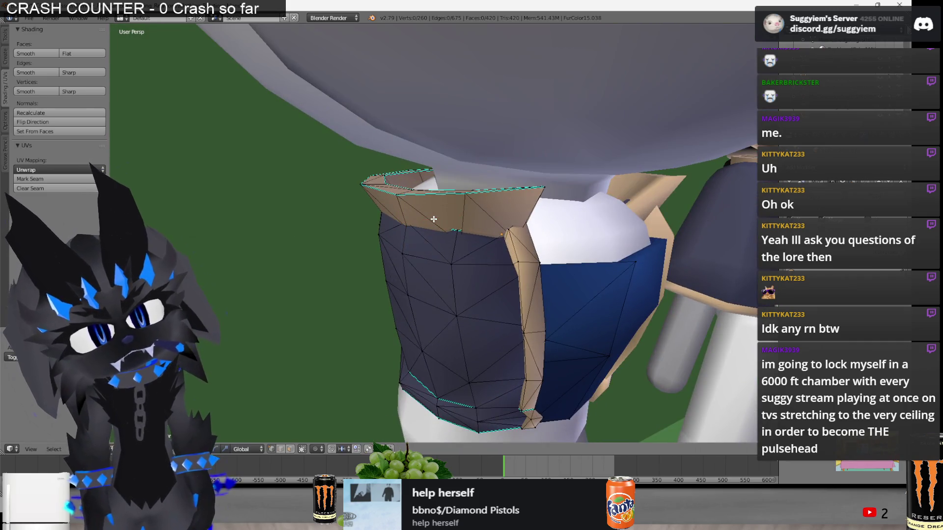
pyautogui.press('Tab')
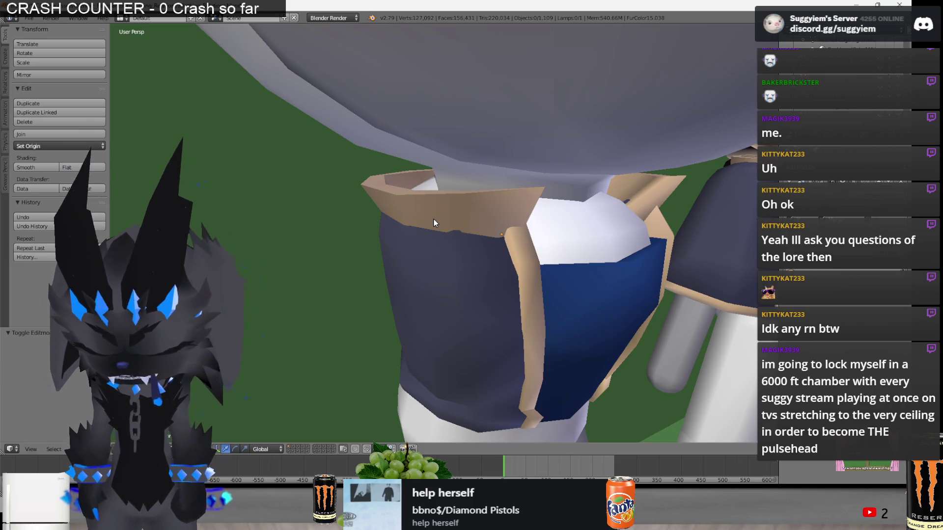
# Select the vest's collar mesh and pick collar vertices in Edit Mode.
pyautogui.rightClick(439, 217)
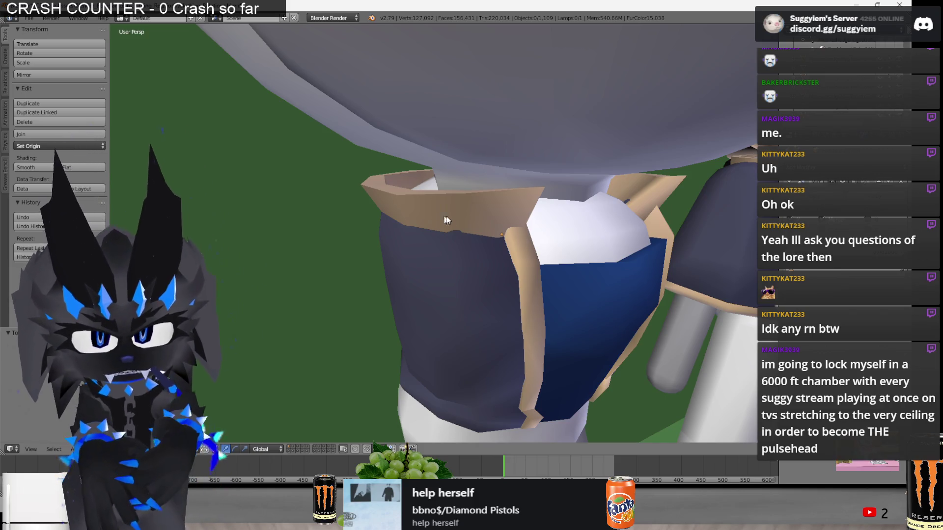
pyautogui.press('Tab')
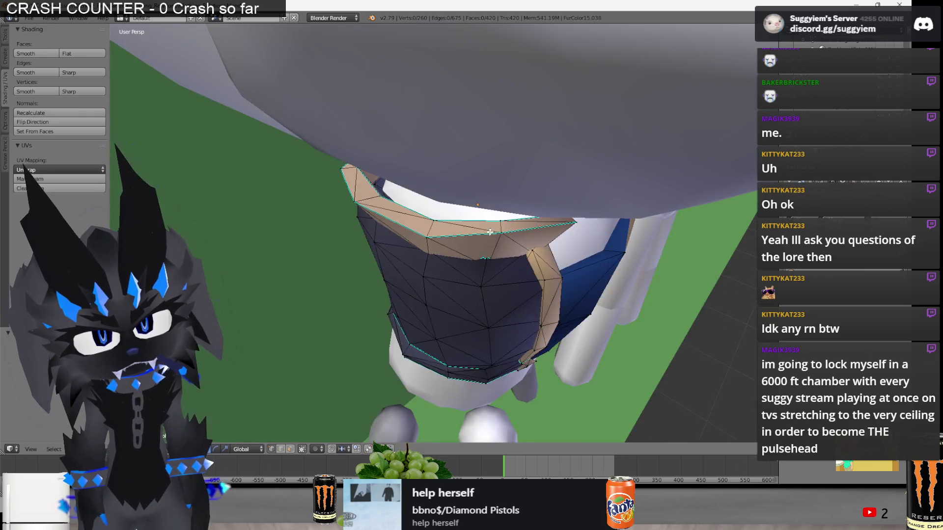
pyautogui.moveTo(490, 232); pyautogui.dragTo(442, 217, button='middle')
pyautogui.rightClick(448, 219)
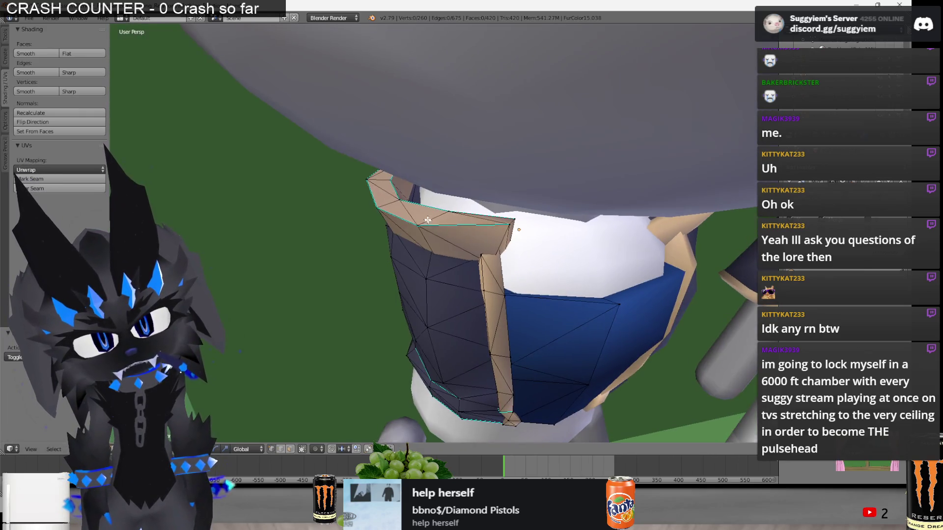
pyautogui.scroll(3, 440, 217)
pyautogui.press('a')
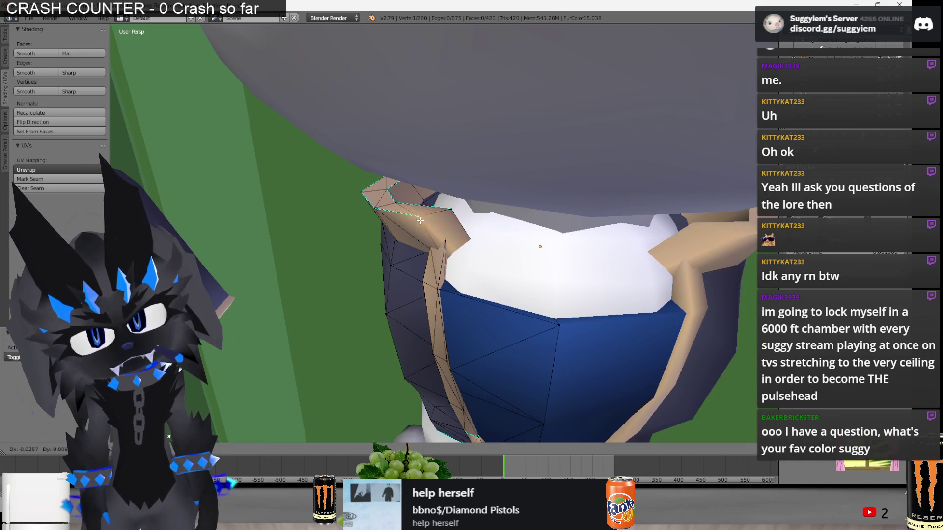
pyautogui.moveTo(435, 217)
pyautogui.mouseDown(button='middle')
pyautogui.moveTo(446, 219)
pyautogui.moveTo(463, 184)
pyautogui.moveTo(490, 200)
pyautogui.mouseUp(button='middle')
pyautogui.press('a')
# Nudge a collar vertex into place, checking it in wireframe.
pyautogui.moveTo(424, 212); pyautogui.dragTo(424, 210)
pyautogui.press('a')
pyautogui.moveTo(428, 205)
pyautogui.mouseDown(button='middle')
pyautogui.moveTo(461, 225)
pyautogui.moveTo(443, 249)
pyautogui.moveTo(417, 182)
pyautogui.moveTo(536, 251)
pyautogui.mouseUp(button='middle')
pyautogui.press('z')
pyautogui.press('z')
pyautogui.rightClick(442, 248)
pyautogui.press('z')
pyautogui.press('z')
pyautogui.click(439, 249)
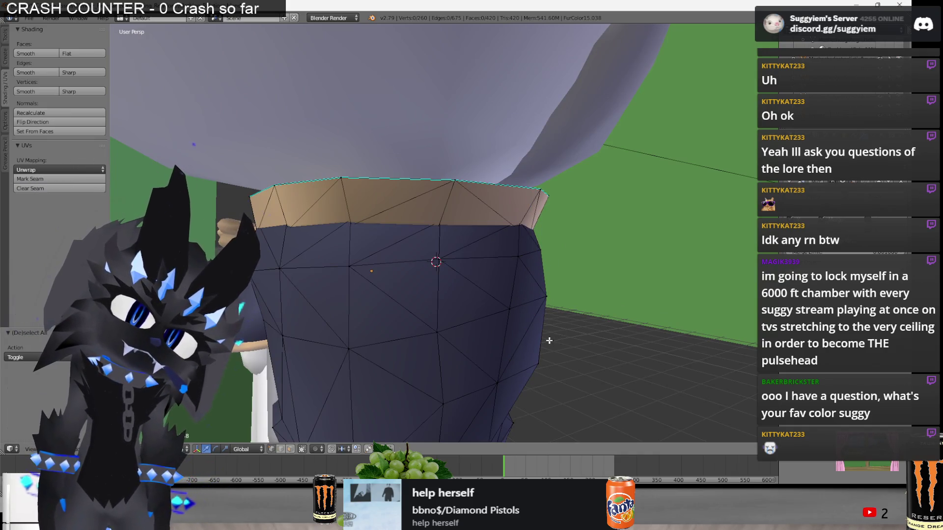
pyautogui.press('Tab')
# Review the whole character, then shift collar-edge vertices along the X axis.
pyautogui.scroll(-5, 541, 362)
pyautogui.moveTo(541, 362)
pyautogui.mouseDown(button='middle')
pyautogui.moveTo(430, 361)
pyautogui.moveTo(410, 241)
pyautogui.moveTo(373, 209)
pyautogui.moveTo(459, 206)
pyautogui.moveTo(598, 322)
pyautogui.mouseUp(button='middle')
pyautogui.scroll(5, 427, 343)
pyautogui.press('Tab')
pyautogui.rightClick(410, 241)
pyautogui.press('g')
pyautogui.press('x')
pyautogui.keyDown('shift'); pyautogui.rightClick(459, 207); pyautogui.keyUp('shift')
pyautogui.press('Tab')
pyautogui.scroll(-4, 459, 207)
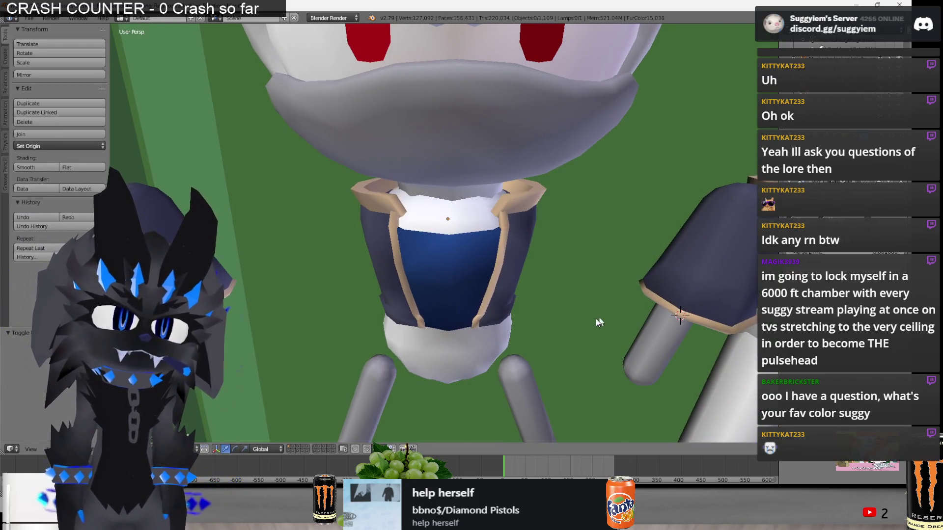
# Move the collar vertices after cancelling an accidental rotation, then orbit around the vest.
pyautogui.press('Tab')
pyautogui.press('z')
pyautogui.scroll(3, 412, 237)
pyautogui.moveTo(412, 237)
pyautogui.mouseDown(button='middle')
pyautogui.moveTo(410, 268)
pyautogui.moveTo(412, 226)
pyautogui.moveTo(450, 239)
pyautogui.mouseUp(button='middle')
pyautogui.press('z')
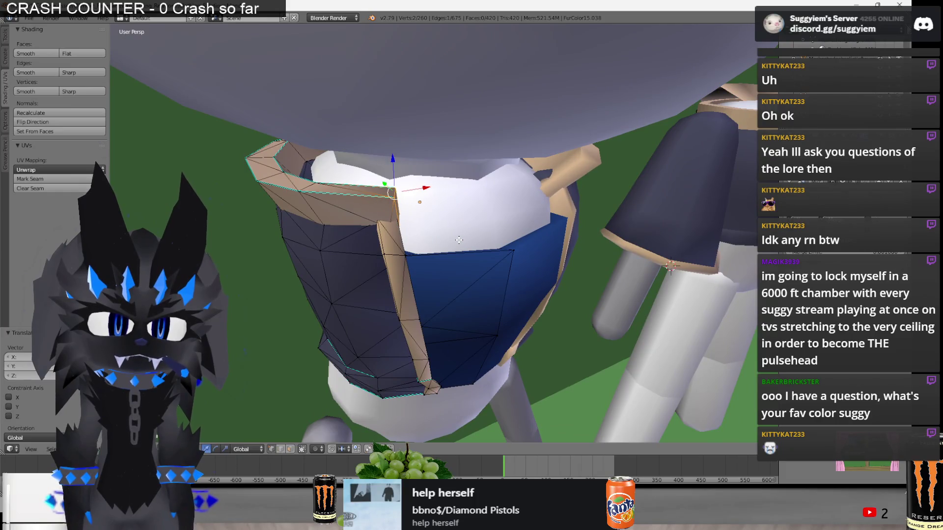
pyautogui.moveTo(474, 239); pyautogui.dragTo(455, 240, button='middle')
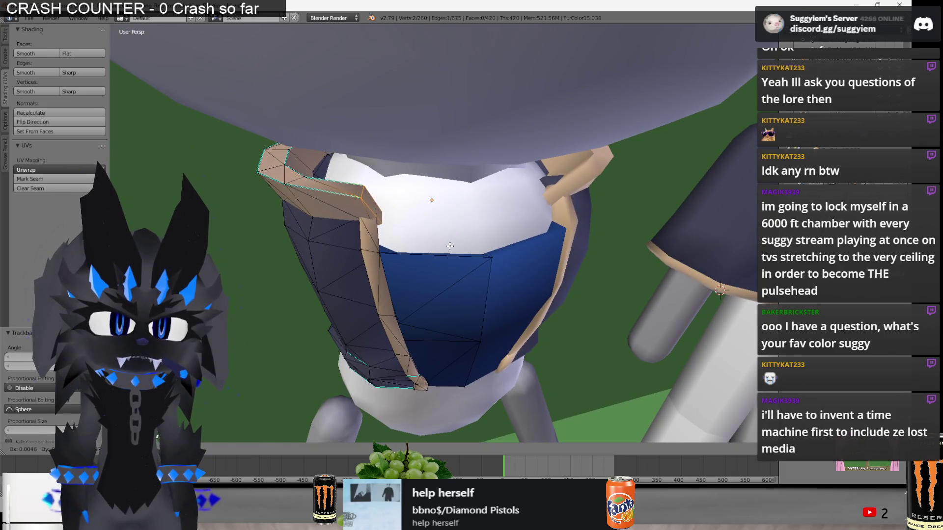
pyautogui.press('Escape')
pyautogui.press('g')
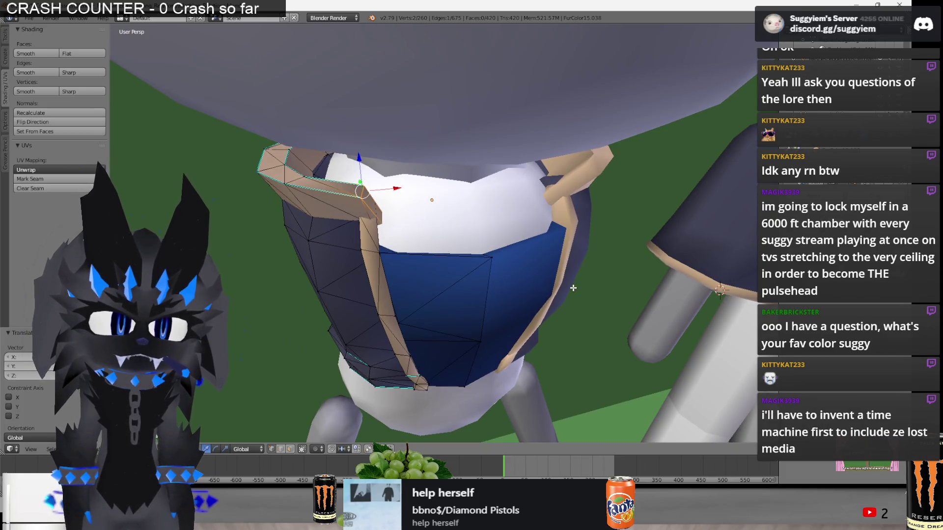
pyautogui.press('Tab')
pyautogui.moveTo(574, 288)
pyautogui.mouseDown(button='middle')
pyautogui.moveTo(491, 251)
pyautogui.moveTo(549, 261)
pyautogui.moveTo(540, 242)
pyautogui.moveTo(488, 280)
pyautogui.moveTo(492, 236)
pyautogui.moveTo(564, 297)
pyautogui.moveTo(520, 226)
pyautogui.moveTo(456, 246)
pyautogui.moveTo(485, 297)
pyautogui.moveTo(476, 358)
pyautogui.mouseUp(button='middle')
# Select collar faces and vertices on the vest's front in wireframe.
pyautogui.press('Tab')
pyautogui.press('z')
pyautogui.press('a')
pyautogui.rightClick(478, 358)
pyautogui.moveTo(433, 400)
pyautogui.mouseDown(button='middle')
pyautogui.moveTo(427, 373)
pyautogui.moveTo(417, 378)
pyautogui.mouseUp(button='middle')
pyautogui.rightClick(411, 381)
pyautogui.press('z')
pyautogui.scroll(5, 358, 301)
pyautogui.scroll(-5, 358, 302)
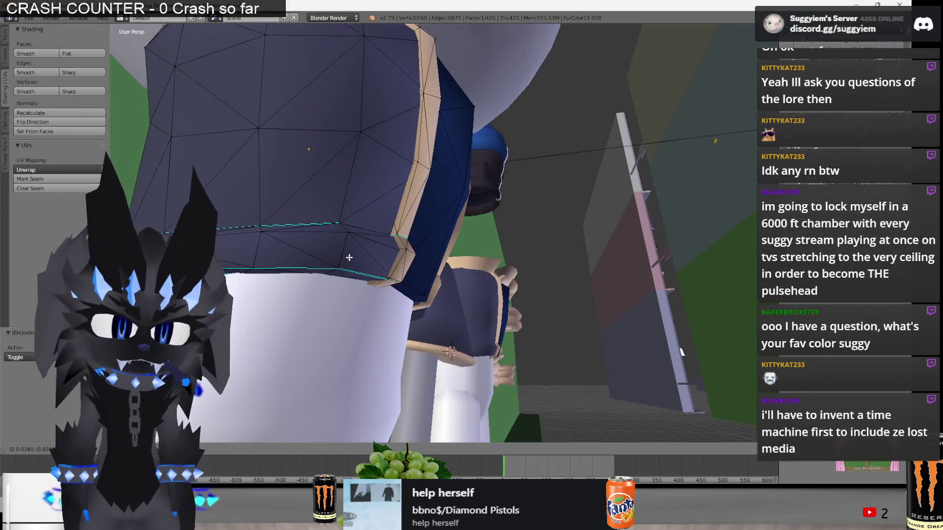
# Select vertices near the sleeve and collar, then leave Edit Mode and switch windows.
pyautogui.press('a')
pyautogui.moveTo(297, 251)
pyautogui.mouseDown(button='middle')
pyautogui.moveTo(281, 229)
pyautogui.moveTo(222, 225)
pyautogui.moveTo(278, 257)
pyautogui.mouseUp(button='middle')
pyautogui.rightClick(315, 308)
pyautogui.press('a')
pyautogui.click(306, 296)
pyautogui.rightClick(327, 314)
pyautogui.press('Tab')
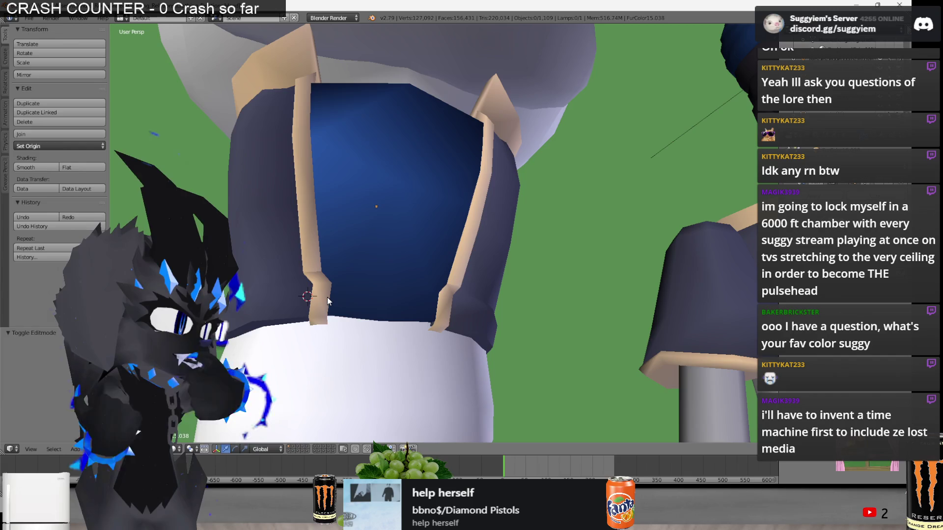
pyautogui.hotkey('alt', 'Tab')
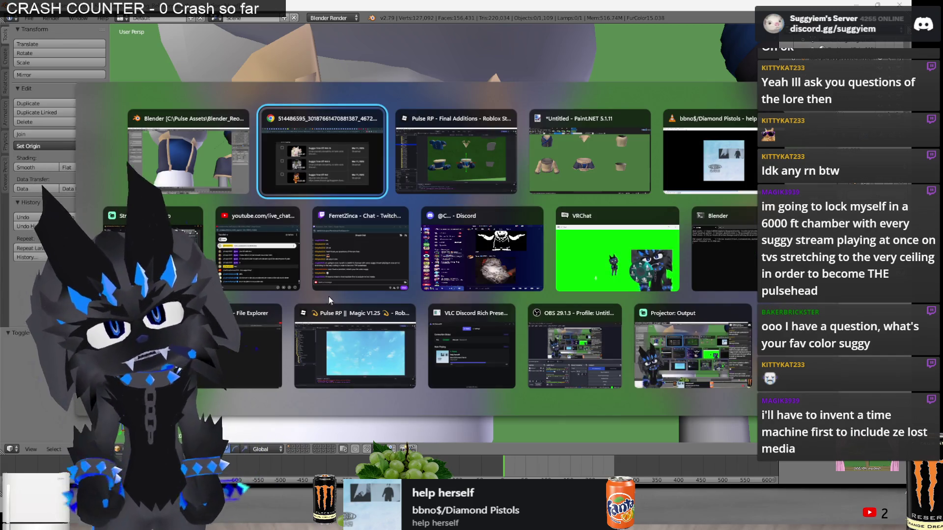
# Search images for 'damson plum color' and preview the Damson Plum #361D2A swatch.
pyautogui.click(815, 6)
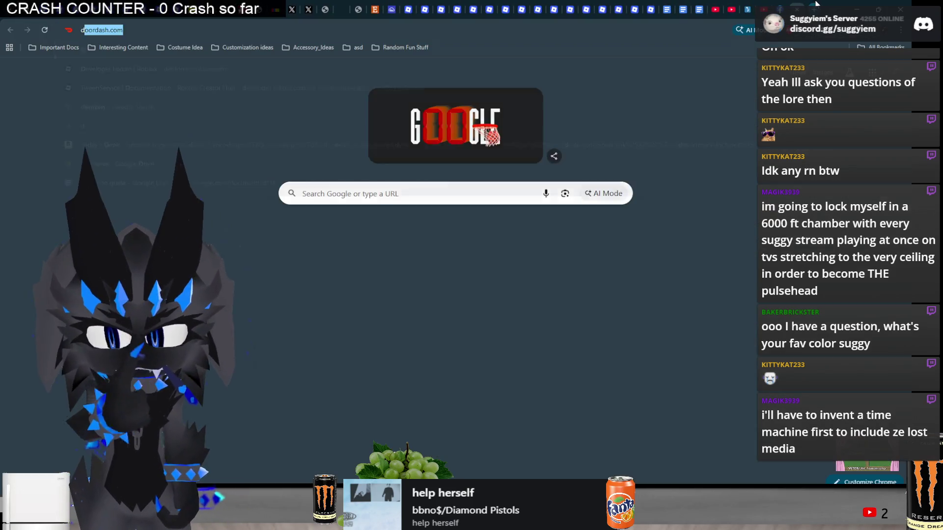
pyautogui.write('damson plum color')
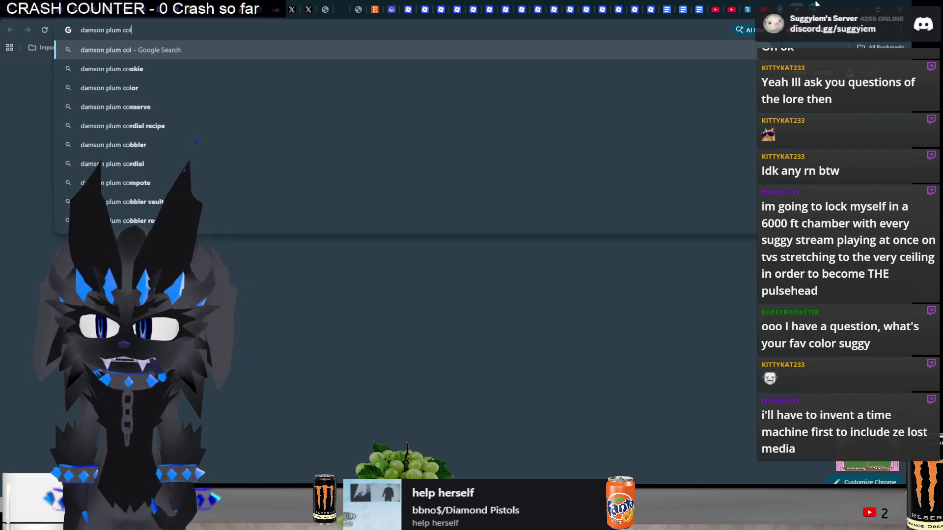
pyautogui.press('Return')
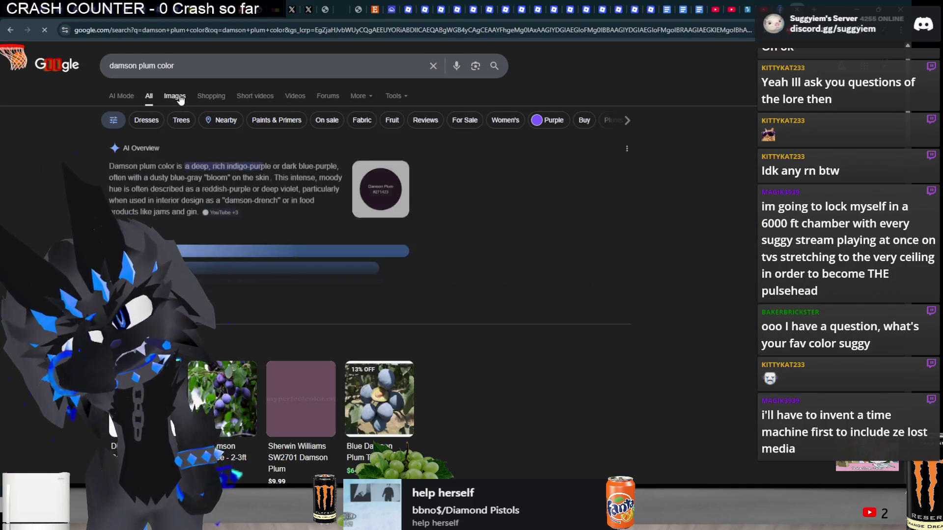
pyautogui.click(177, 96)
pyautogui.click(138, 192)
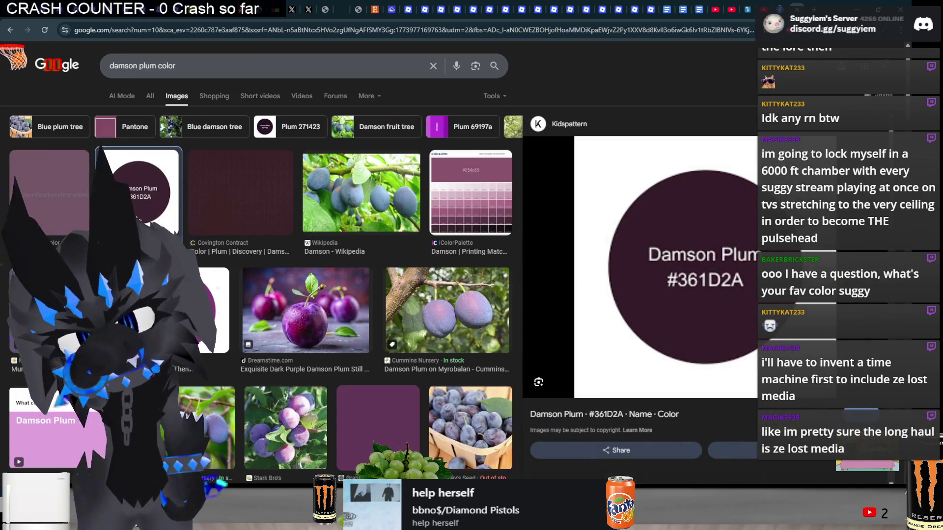
# Narrow the search to 'damson color' and compare the Chieftain Fabrics and Graham & Brown swatches.
pyautogui.click(143, 65)
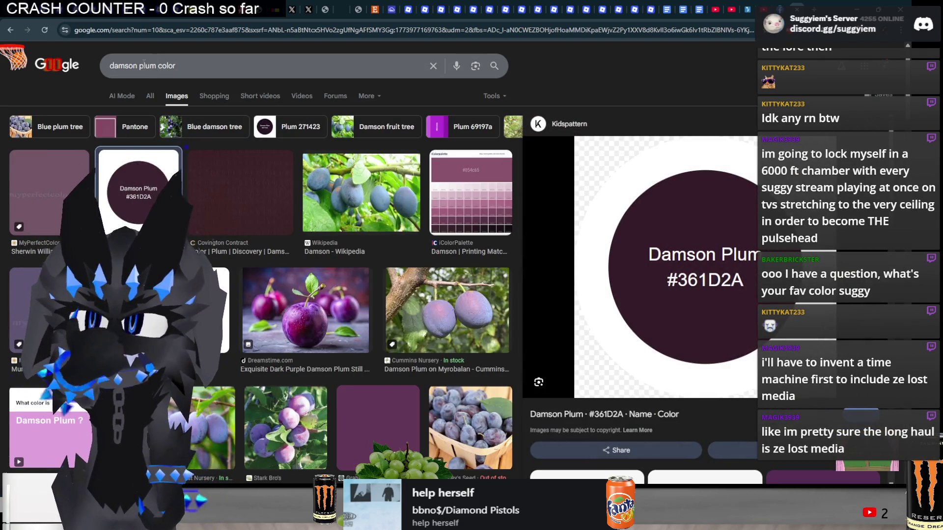
pyautogui.press('BackSpace')
pyautogui.press('BackSpace')
pyautogui.press('BackSpace')
pyautogui.press('Return')
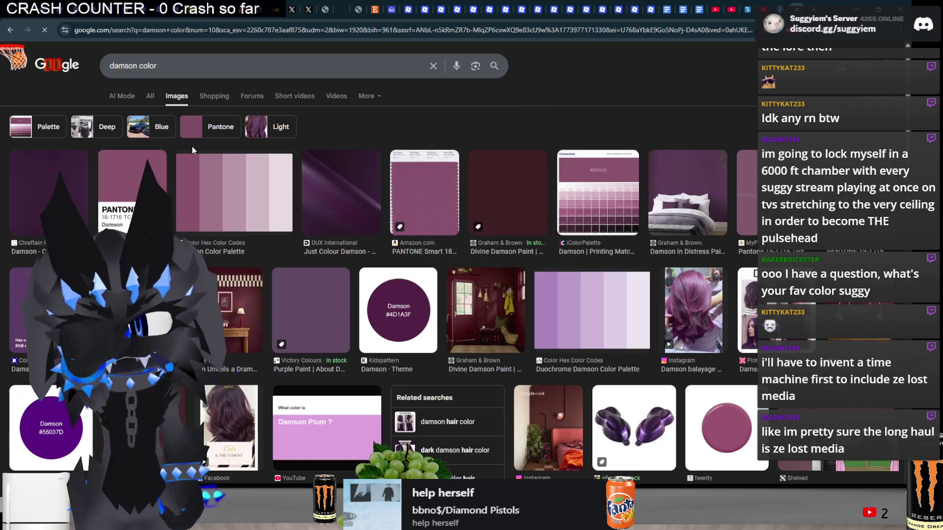
pyautogui.click(44, 202)
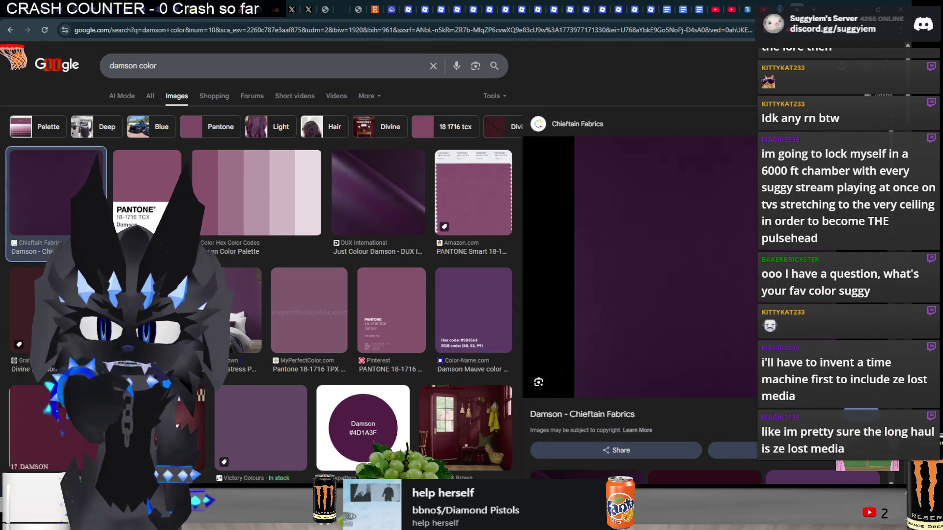
pyautogui.click(54, 309)
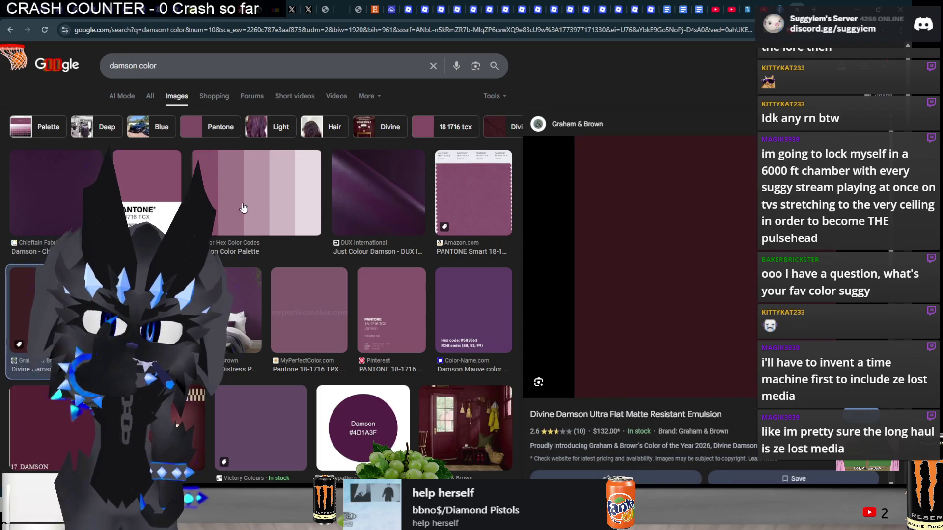
pyautogui.click(64, 195)
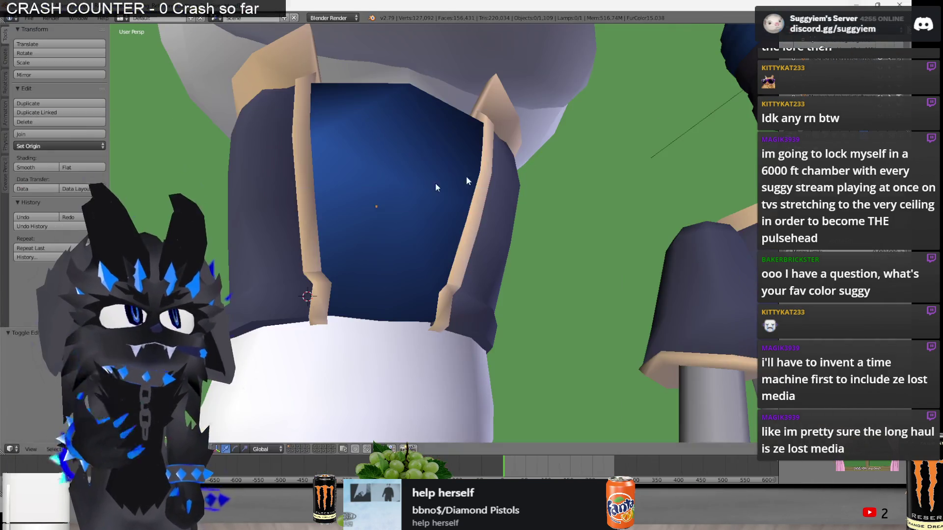
# Review both characters and select the Shirts1.001 shirt and the left character's fur piece.
pyautogui.scroll(-5, 375, 221)
pyautogui.moveTo(448, 240)
pyautogui.mouseDown(button='middle')
pyautogui.moveTo(411, 314)
pyautogui.moveTo(483, 298)
pyautogui.moveTo(405, 299)
pyautogui.mouseUp(button='middle')
pyautogui.rightClick(373, 231)
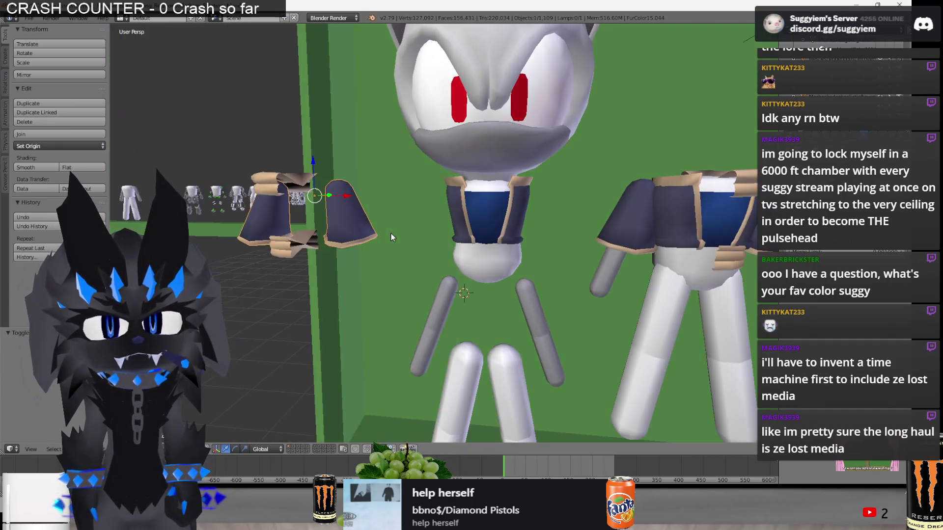
pyautogui.press('a')
pyautogui.moveTo(544, 217); pyautogui.dragTo(576, 222, button='middle')
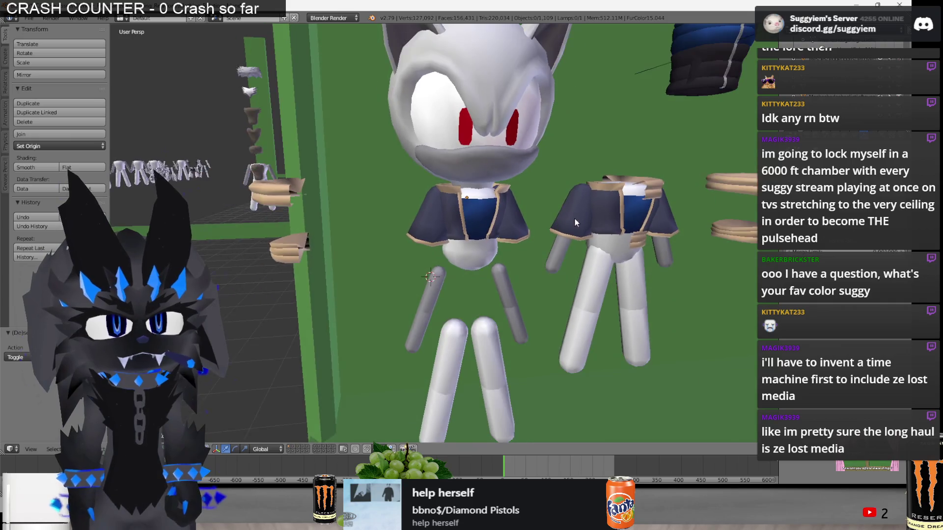
pyautogui.scroll(-3, 575, 218)
pyautogui.moveTo(674, 395)
pyautogui.mouseDown(button='middle')
pyautogui.moveTo(577, 218)
pyautogui.moveTo(355, 248)
pyautogui.mouseUp(button='middle')
pyautogui.rightClick(576, 217)
pyautogui.rightClick(470, 231)
# Try attaching the detached tan sleeve pieces in Edit Mode, then undo it.
pyautogui.press('Tab')
pyautogui.press('a')
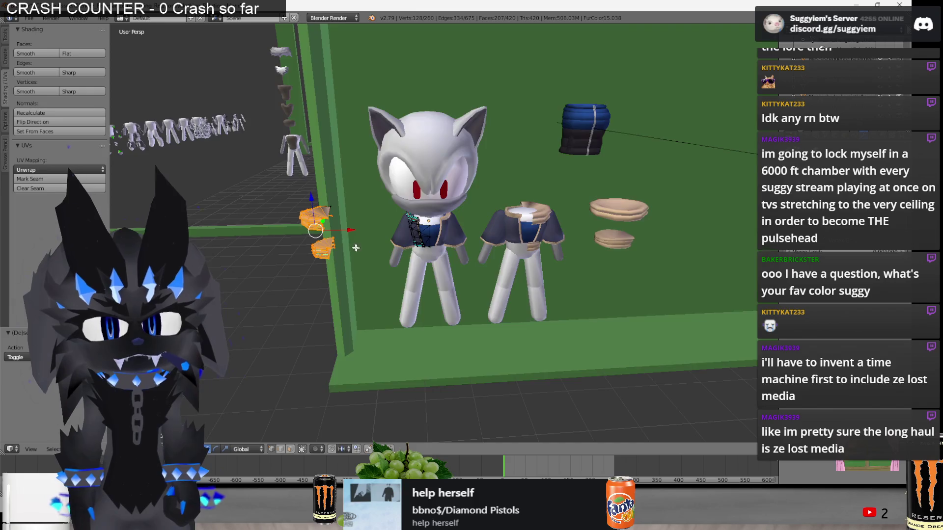
pyautogui.rightClick(337, 231)
pyautogui.press('Tab')
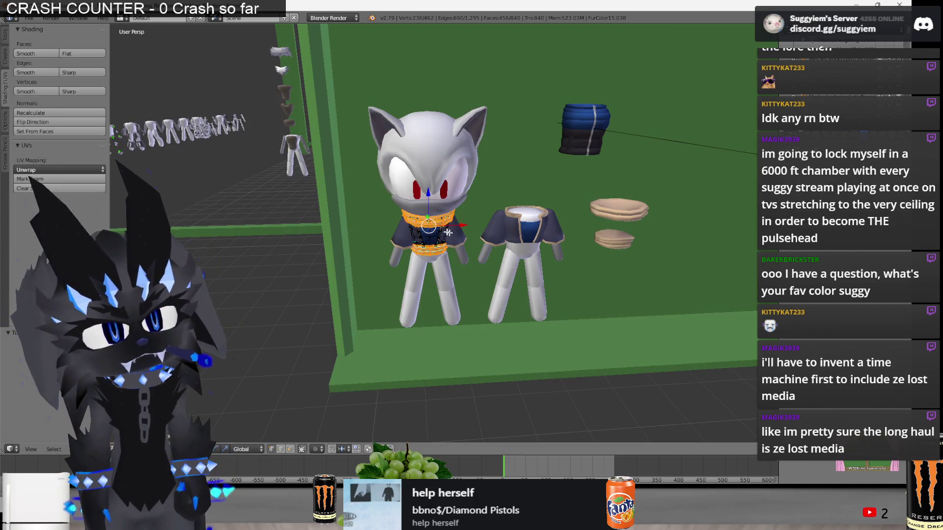
pyautogui.hotkey('ctrl', 'z')
pyautogui.press('a')
# Switch to the front orthographic view and place the 3D cursor beside the shirts.
pyautogui.moveTo(363, 236)
pyautogui.mouseDown(button='middle')
pyautogui.moveTo(393, 263)
pyautogui.moveTo(511, 293)
pyautogui.moveTo(570, 291)
pyautogui.mouseUp(button='middle')
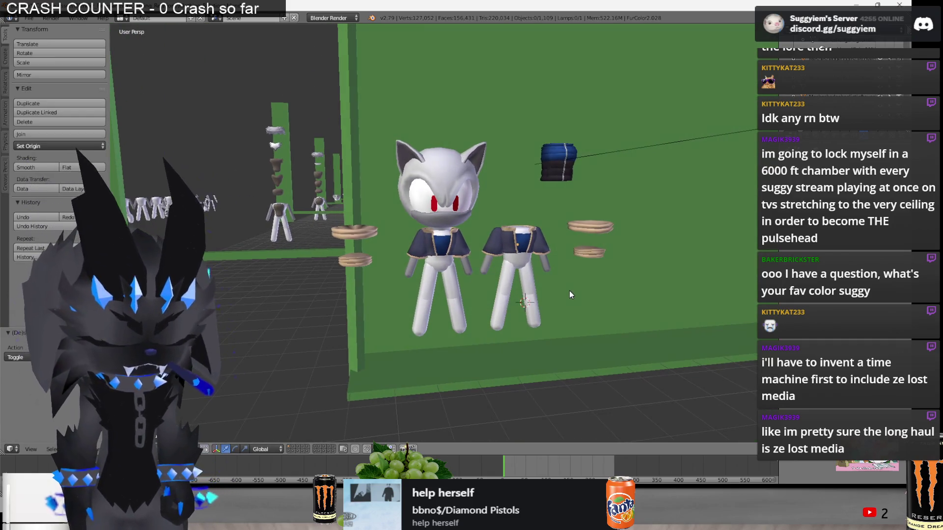
pyautogui.press('KP_1')
pyautogui.scroll(5, 574, 291)
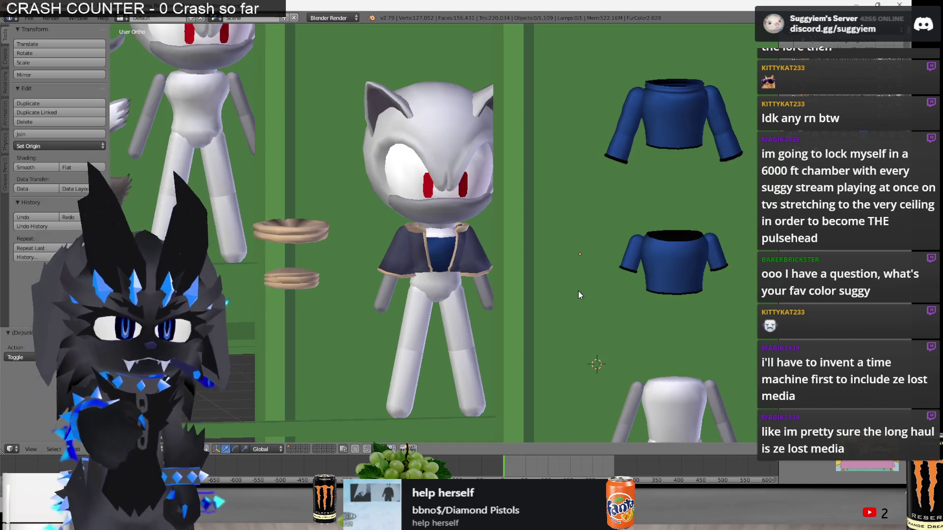
pyautogui.moveTo(585, 289); pyautogui.dragTo(584, 294, button='middle')
pyautogui.click(658, 314)
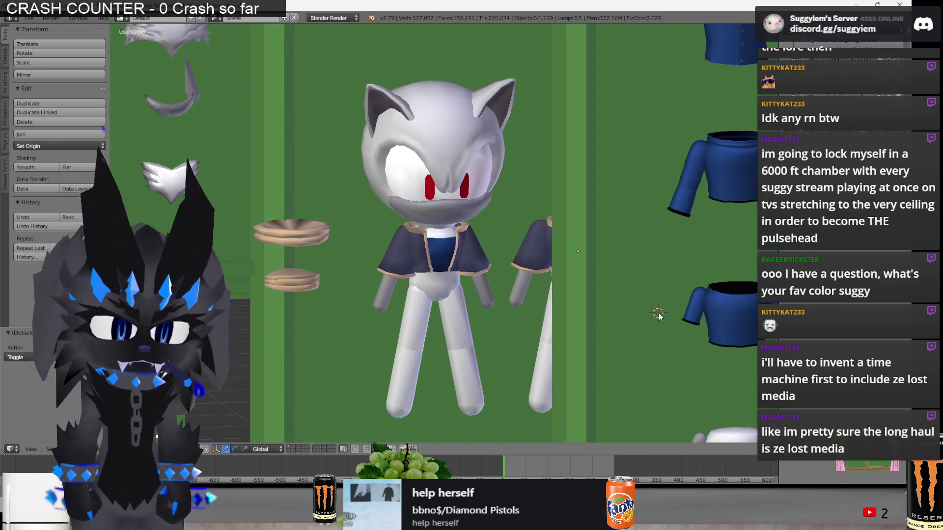
# Paste a screen snapshot as a new image in Paint.NET, then pan across the garment boards.
pyautogui.hotkey('alt', 'Tab')
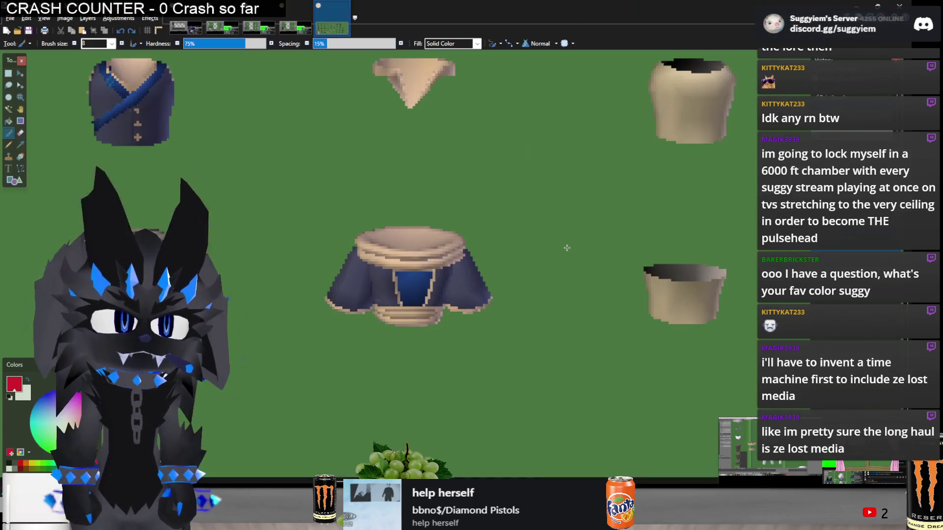
pyautogui.hotkey('ctrl', 'alt', 'v')
pyautogui.hotkey('alt', 'Tab')
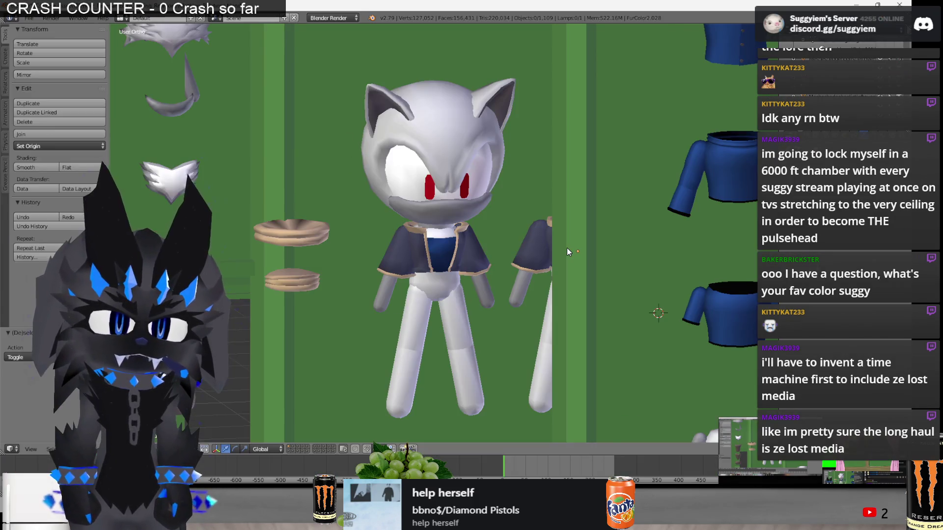
pyautogui.scroll(-5, 566, 248)
pyautogui.keyDown('shift'); pyautogui.moveTo(557, 265); pyautogui.dragTo(412, 248, button='middle'); pyautogui.keyUp('shift')
pyautogui.scroll(-3, 320, 294)
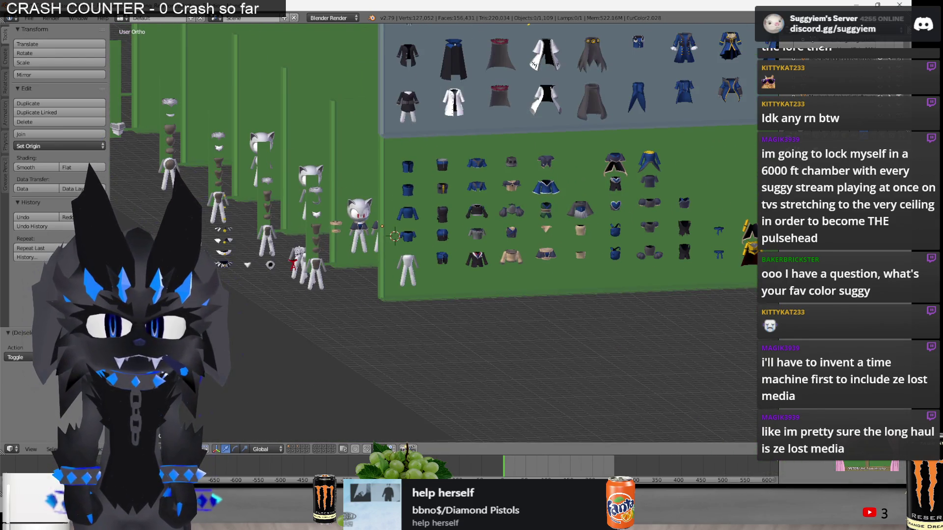
pyautogui.rightClick(359, 231)
pyautogui.press('g')
pyautogui.press('x')
pyautogui.click(575, 284)
pyautogui.scroll(4, 574, 285)
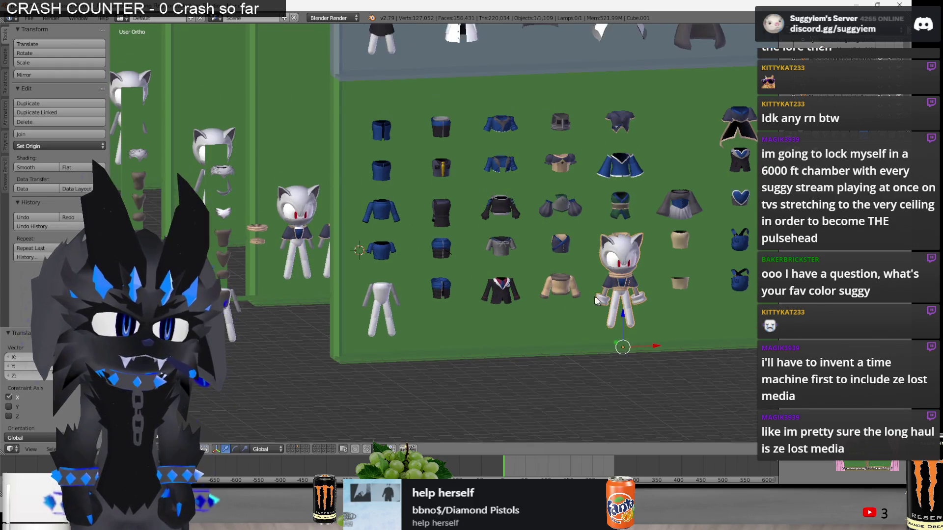
pyautogui.scroll(3, 456, 284)
pyautogui.press('Tab')
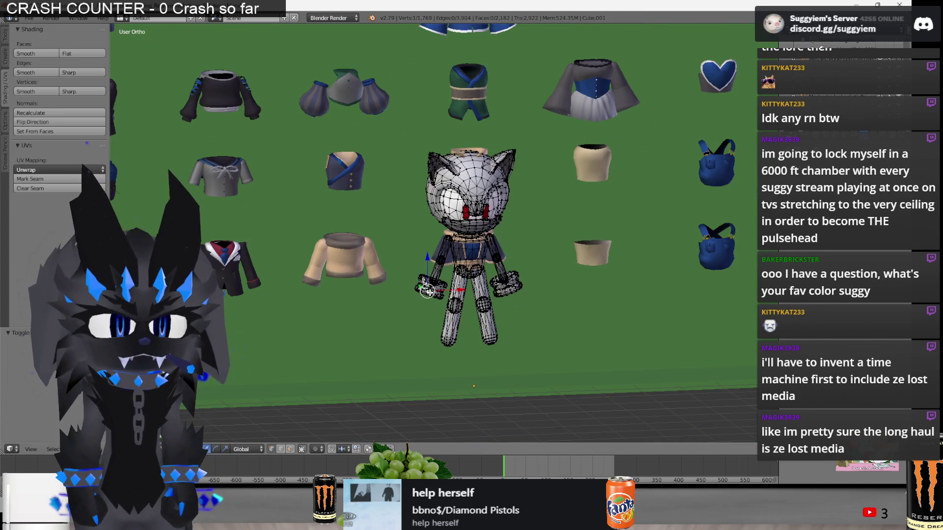
pyautogui.press('l')
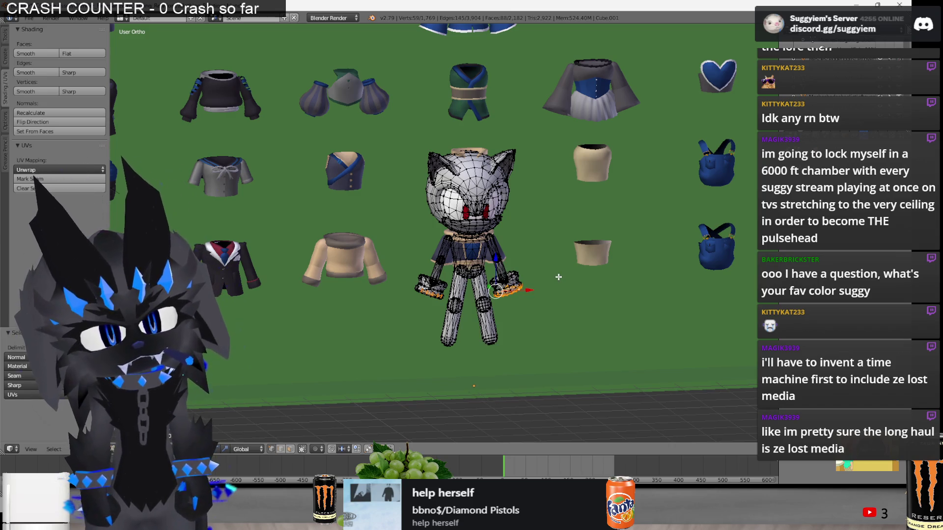
pyautogui.scroll(2, 558, 277)
pyautogui.press('l')
pyautogui.press('l')
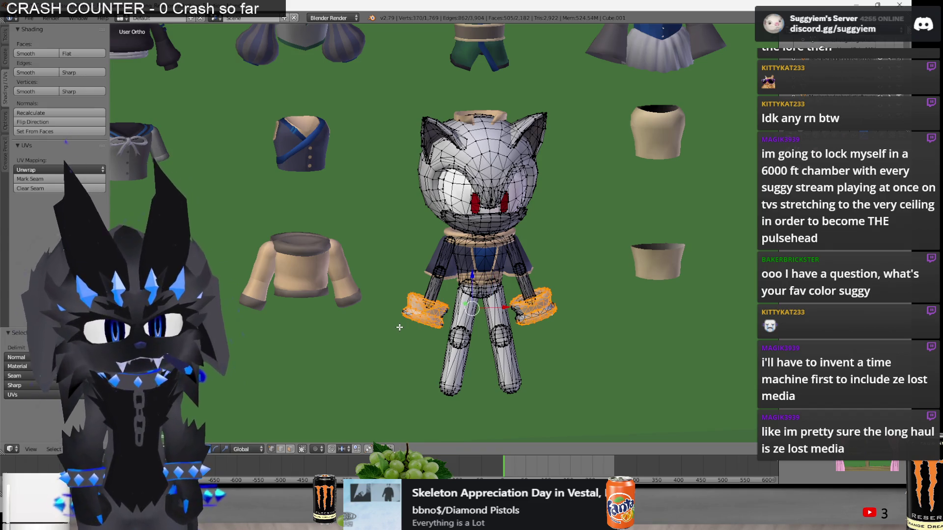
pyautogui.press('x')
pyautogui.press('Escape')
pyautogui.press('z')
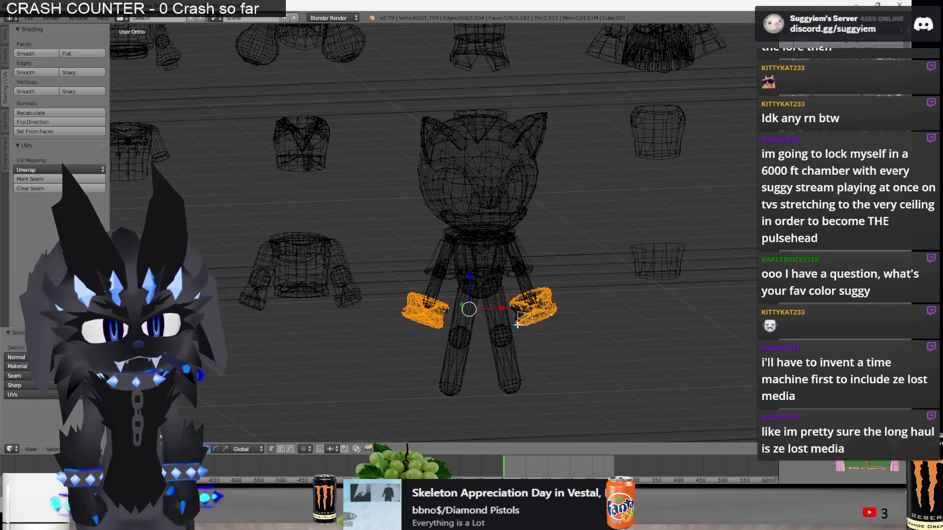
pyautogui.press('x')
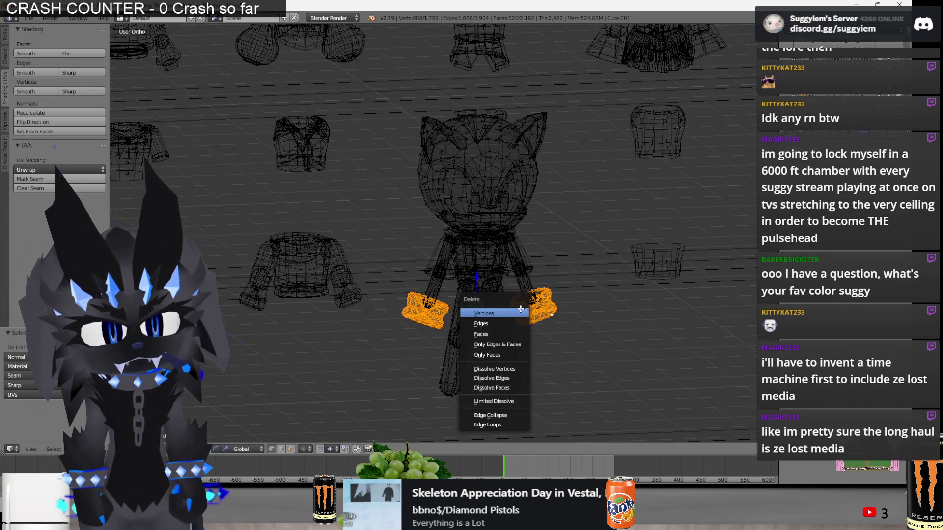
pyautogui.click(516, 381)
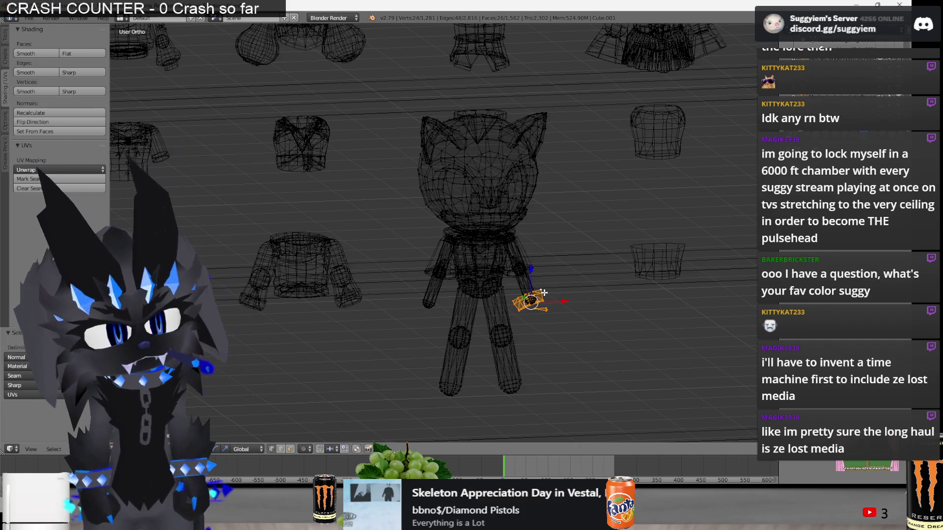
pyautogui.press('z')
pyautogui.press('Tab')
pyautogui.rightClick(499, 118)
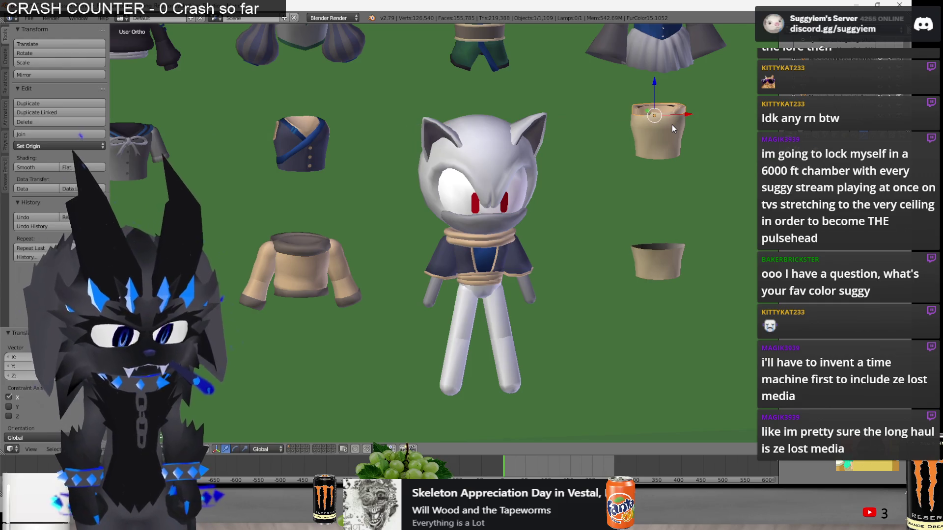
pyautogui.hotkey('alt', 'Tab')
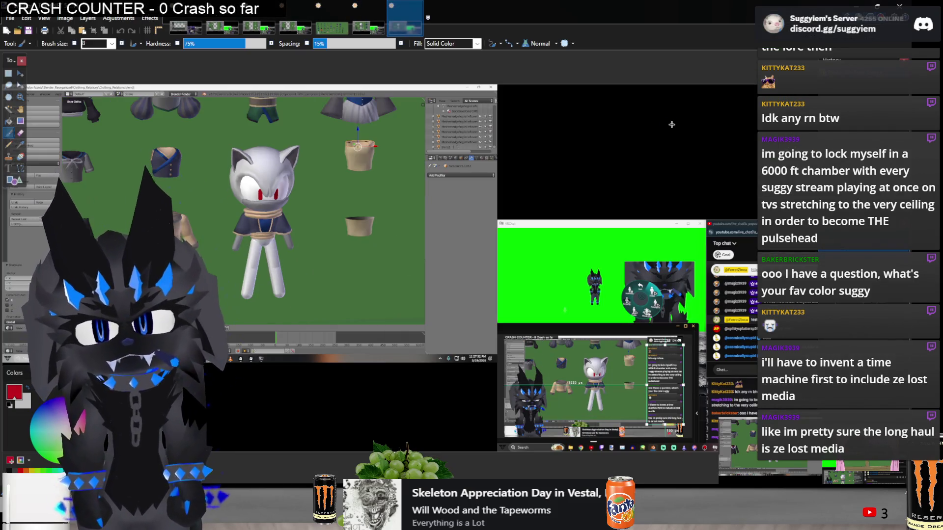
pyautogui.hotkey('alt', 'Tab')
pyautogui.keyDown('shift'); pyautogui.rightClick(473, 237); pyautogui.keyUp('shift')
pyautogui.press('g')
pyautogui.press('z')
pyautogui.click(480, 247)
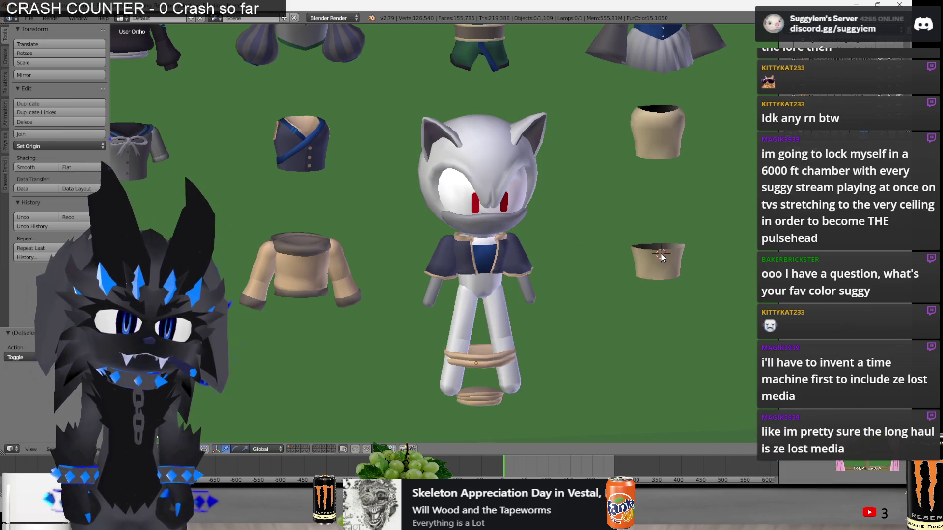
pyautogui.hotkey('alt', 'Tab')
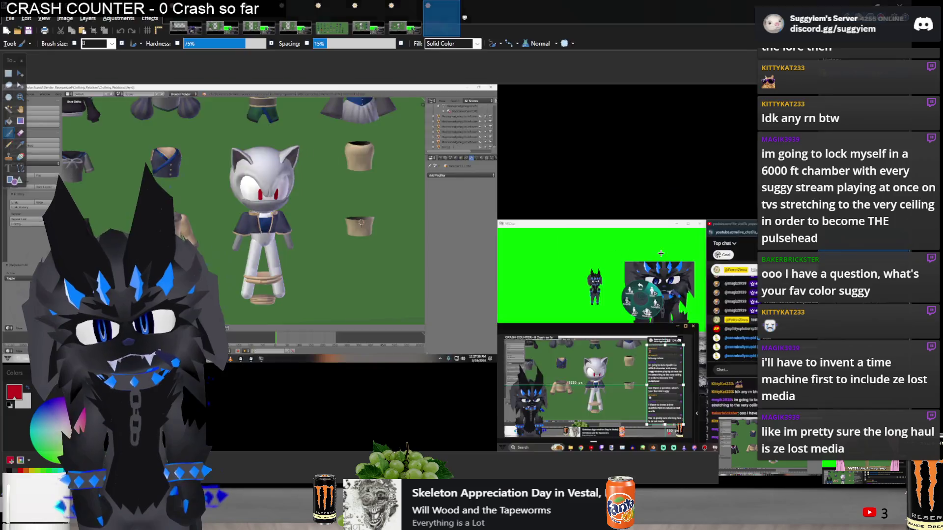
pyautogui.hotkey('alt', 'Tab')
pyautogui.scroll(-10, 661, 256)
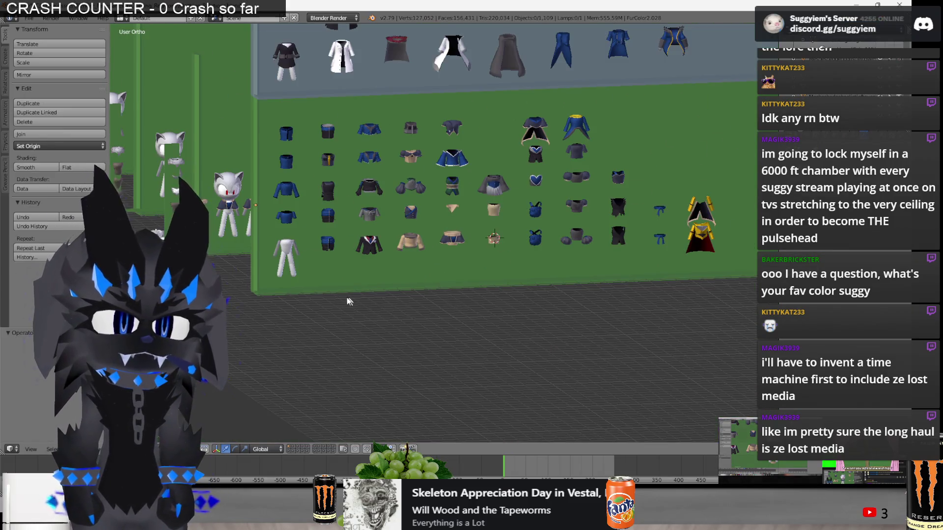
pyautogui.moveTo(381, 296); pyautogui.dragTo(630, 320, button='middle')
pyautogui.rightClick(625, 322)
pyautogui.scroll(1, 625, 322)
pyautogui.press('KP_Decimal')
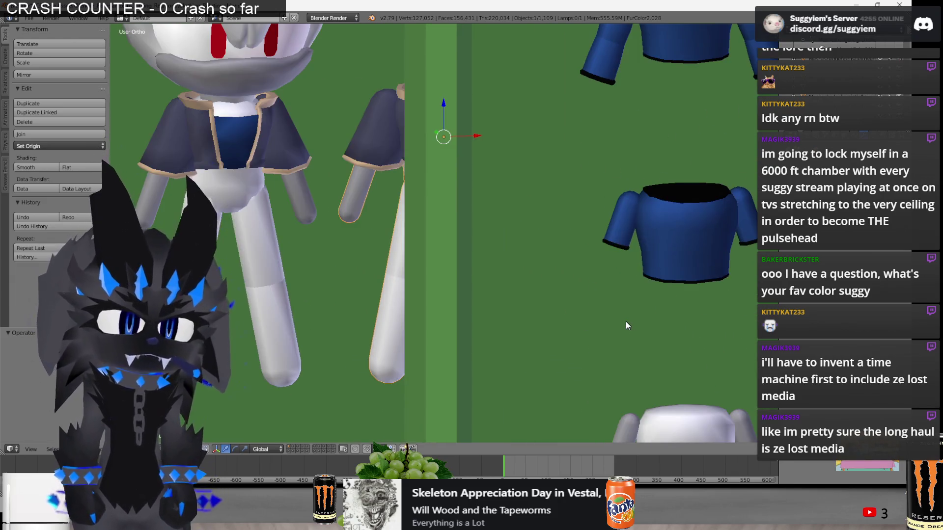
pyautogui.scroll(-5, 537, 319)
pyautogui.rightClick(536, 323)
pyautogui.scroll(-2, 535, 322)
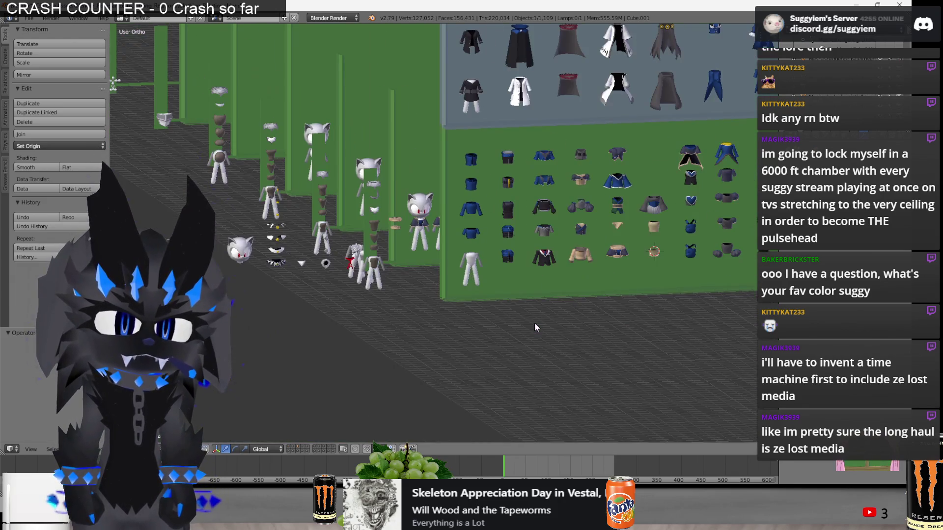
pyautogui.scroll(4, 535, 323)
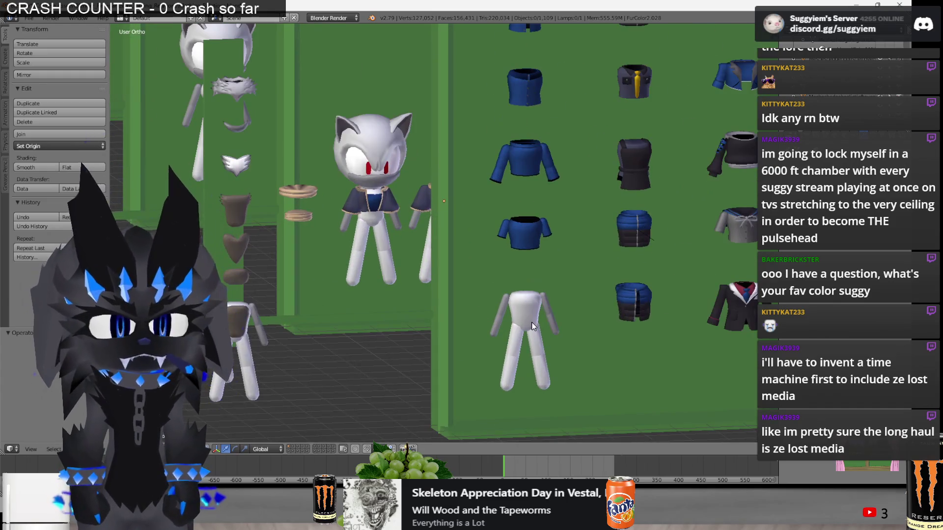
pyautogui.scroll(2, 505, 272)
pyautogui.scroll(-2, 559, 299)
pyautogui.hotkey('alt', 'Tab')
# Compare a couple of reference screenshots in Paint.NET, then return to Blender.
pyautogui.click(382, 33)
pyautogui.click(393, 29)
pyautogui.hotkey('alt', 'Tab')
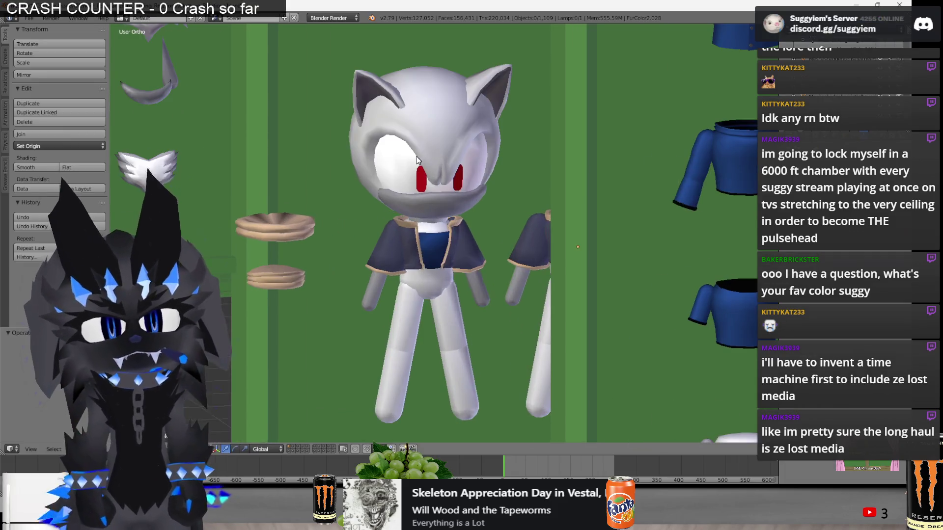
# Move the two tan rings onto the white character's neck and waist.
pyautogui.press('Tab')
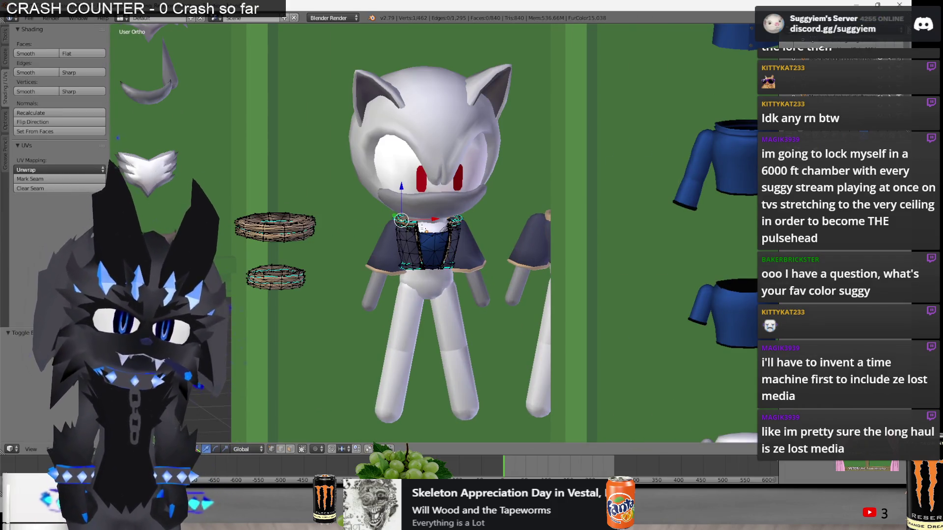
pyautogui.hotkey('ctrl', 'l')
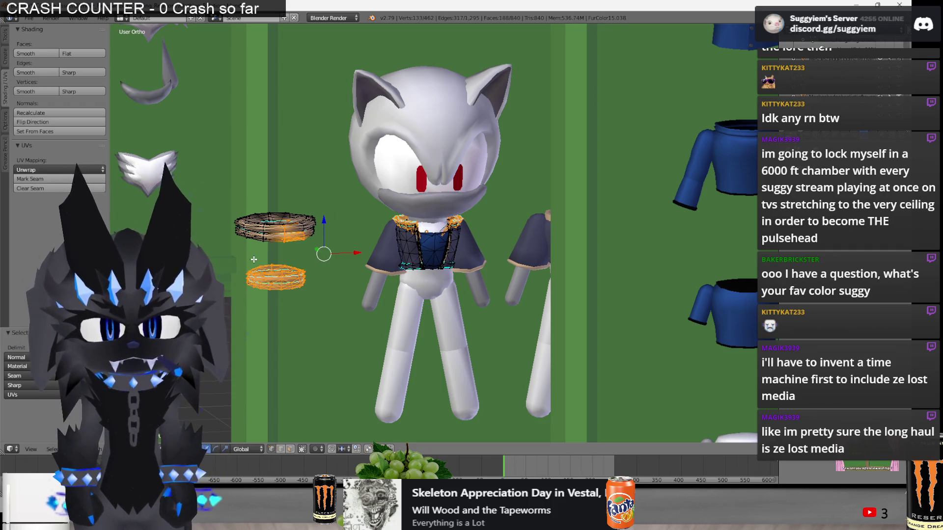
pyautogui.press('g')
pyautogui.click(481, 240)
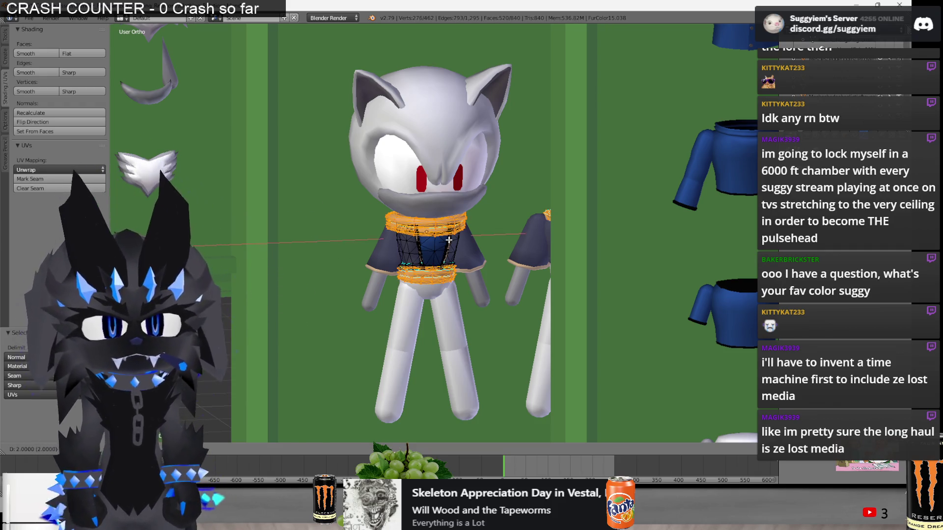
pyautogui.press('Tab')
pyautogui.press('a')
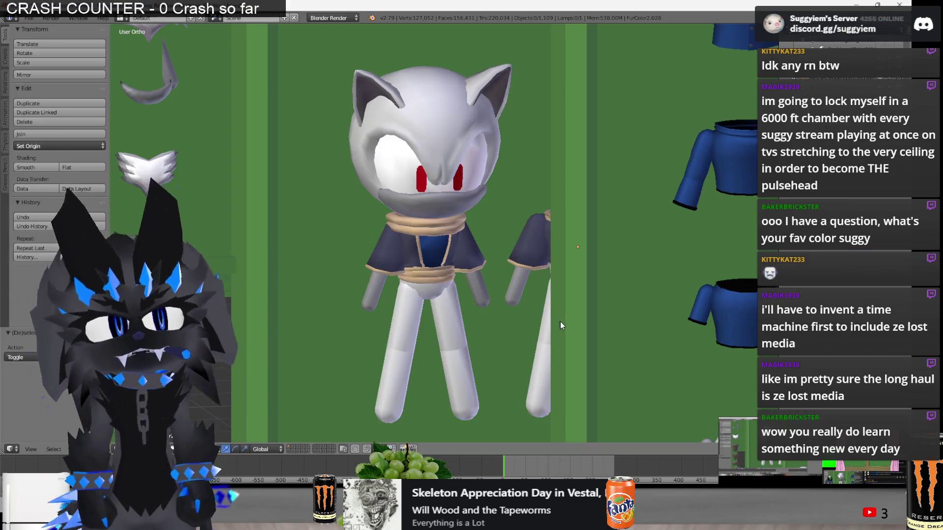
# Select the second figure's shirt and angle the view toward it.
pyautogui.rightClick(565, 320)
pyautogui.moveTo(579, 316)
pyautogui.mouseDown(button='middle')
pyautogui.moveTo(572, 310)
pyautogui.moveTo(595, 298)
pyautogui.moveTo(608, 254)
pyautogui.mouseUp(button='middle')
pyautogui.keyDown('shift'); pyautogui.moveTo(674, 221); pyautogui.dragTo(570, 237, button='middle'); pyautogui.keyUp('shift')
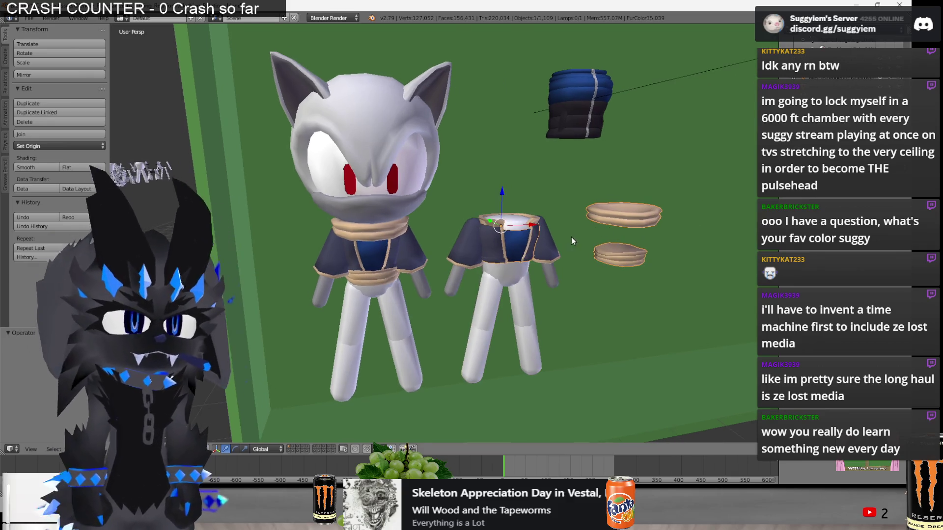
# Place the tan rings on the second figure's neck and waist.
pyautogui.press('Tab')
pyautogui.press('g')
pyautogui.click(509, 246)
pyautogui.press('Tab')
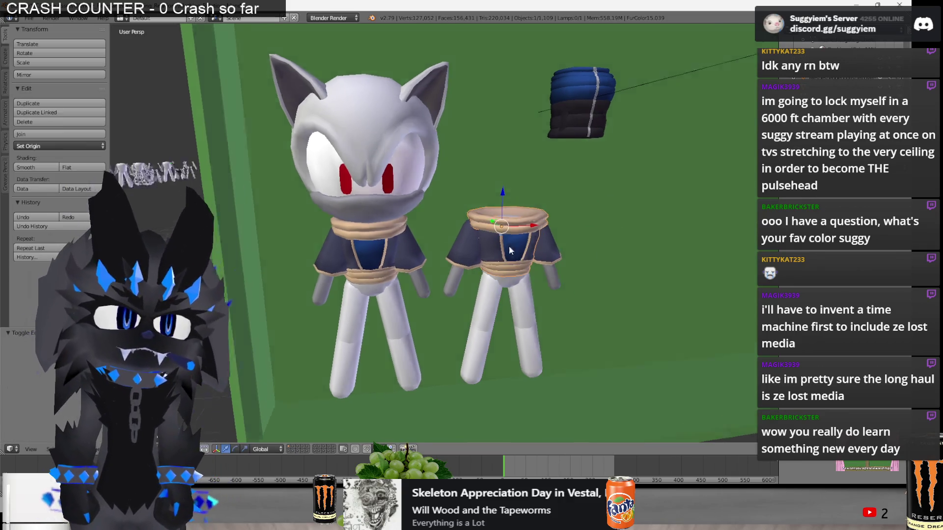
pyautogui.press('KP_Decimal')
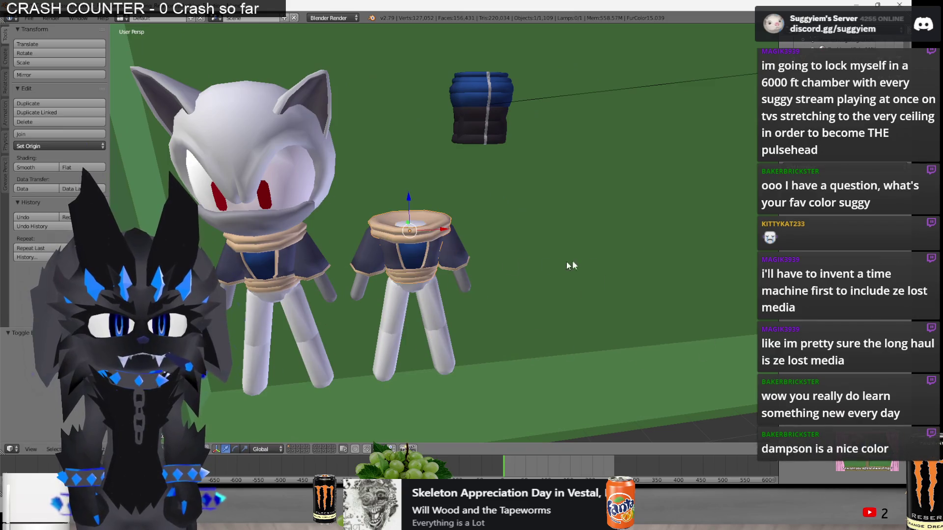
# In wireframe, select the tan cone, move it along X and separate it into its own object.
pyautogui.press('z')
pyautogui.hotkey('ctrl', 'z')
pyautogui.moveTo(393, 240)
pyautogui.mouseDown(button='middle')
pyautogui.moveTo(412, 227)
pyautogui.moveTo(432, 230)
pyautogui.mouseUp(button='middle')
pyautogui.press('Tab')
pyautogui.press('a')
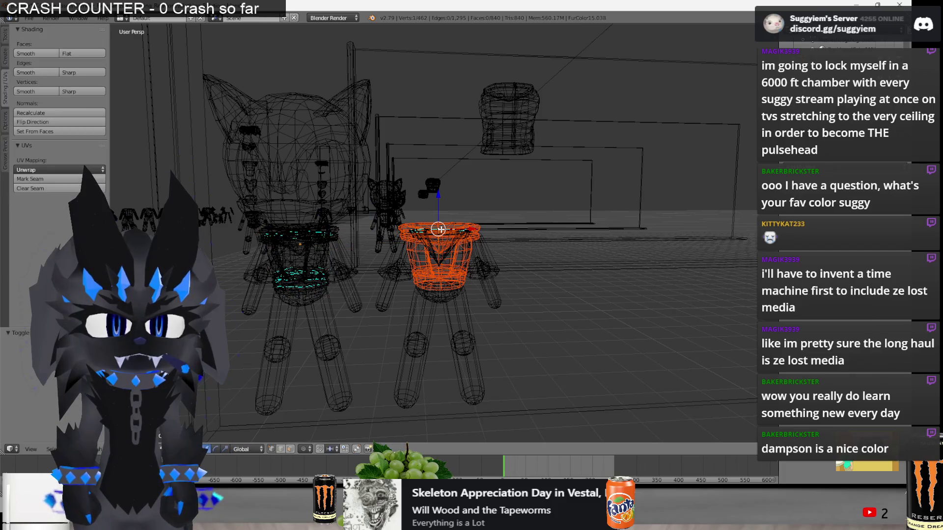
pyautogui.press('l')
pyautogui.moveTo(461, 236); pyautogui.dragTo(402, 238)
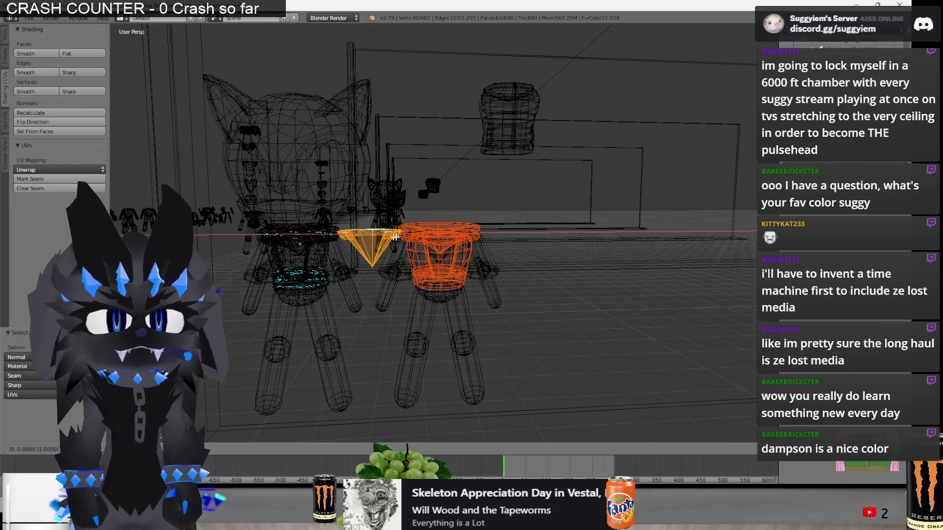
pyautogui.scroll(-2, 445, 278)
pyautogui.press('p')
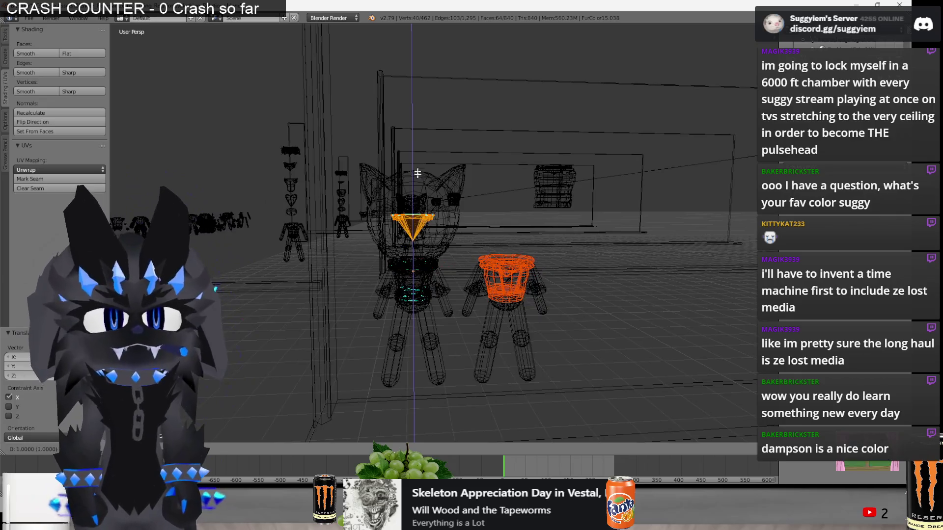
pyautogui.press('Tab')
# Select both of the new clothing pieces.
pyautogui.moveTo(414, 230)
pyautogui.mouseDown(button='middle')
pyautogui.moveTo(426, 163)
pyautogui.moveTo(481, 222)
pyautogui.moveTo(483, 272)
pyautogui.moveTo(469, 323)
pyautogui.moveTo(486, 275)
pyautogui.moveTo(437, 271)
pyautogui.mouseUp(button='middle')
pyautogui.press('z')
pyautogui.press('a')
pyautogui.rightClick(395, 247)
pyautogui.scroll(5, 396, 247)
pyautogui.keyDown('shift'); pyautogui.rightClick(599, 230); pyautogui.keyUp('shift')
pyautogui.scroll(-4, 544, 224)
# Move the two selected pieces off to the right near the clothing shelves.
pyautogui.moveTo(544, 224); pyautogui.dragTo(343, 237, button='middle')
pyautogui.press('z')
pyautogui.moveTo(343, 237); pyautogui.dragTo(462, 246)
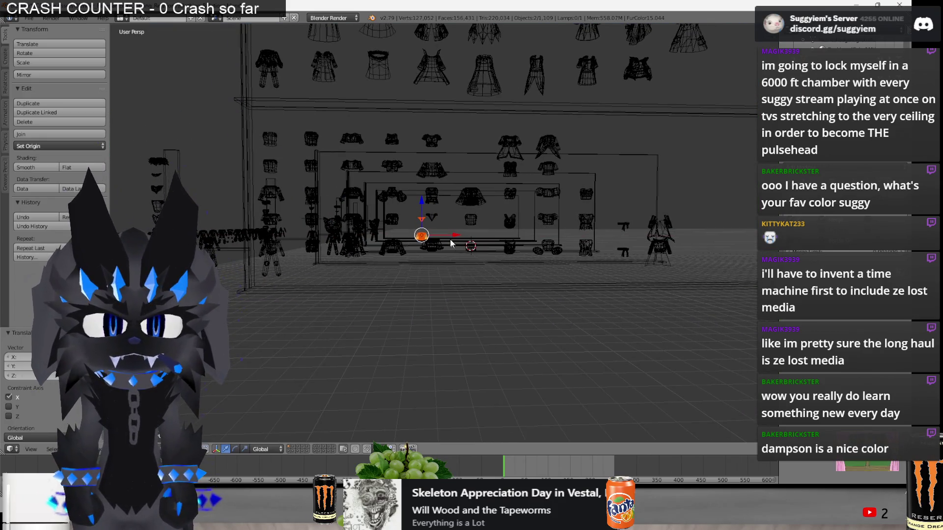
pyautogui.moveTo(461, 245); pyautogui.dragTo(456, 325, button='middle')
pyautogui.moveTo(409, 273)
pyautogui.mouseDown(button='middle')
pyautogui.moveTo(404, 221)
pyautogui.moveTo(447, 226)
pyautogui.moveTo(360, 222)
pyautogui.moveTo(500, 226)
pyautogui.moveTo(348, 236)
pyautogui.moveTo(411, 293)
pyautogui.moveTo(375, 271)
pyautogui.moveTo(385, 290)
pyautogui.mouseUp(button='middle')
pyautogui.press('z')
pyautogui.press('a')
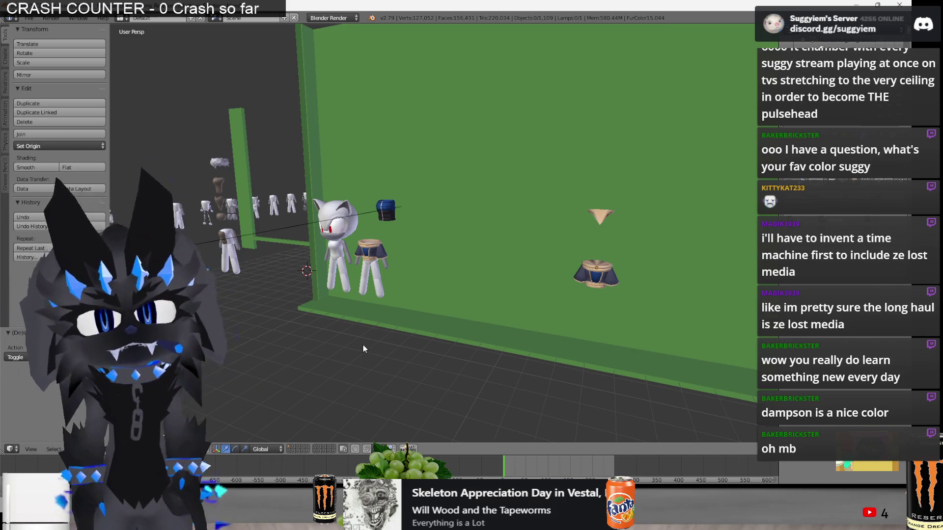
# Select the banded skirt and tan cone, then cancel an attempted X-axis move.
pyautogui.moveTo(356, 287)
pyautogui.mouseDown(button='middle')
pyautogui.moveTo(490, 264)
pyautogui.moveTo(442, 265)
pyautogui.moveTo(612, 279)
pyautogui.moveTo(396, 281)
pyautogui.moveTo(453, 289)
pyautogui.moveTo(433, 278)
pyautogui.moveTo(602, 264)
pyautogui.mouseUp(button='middle')
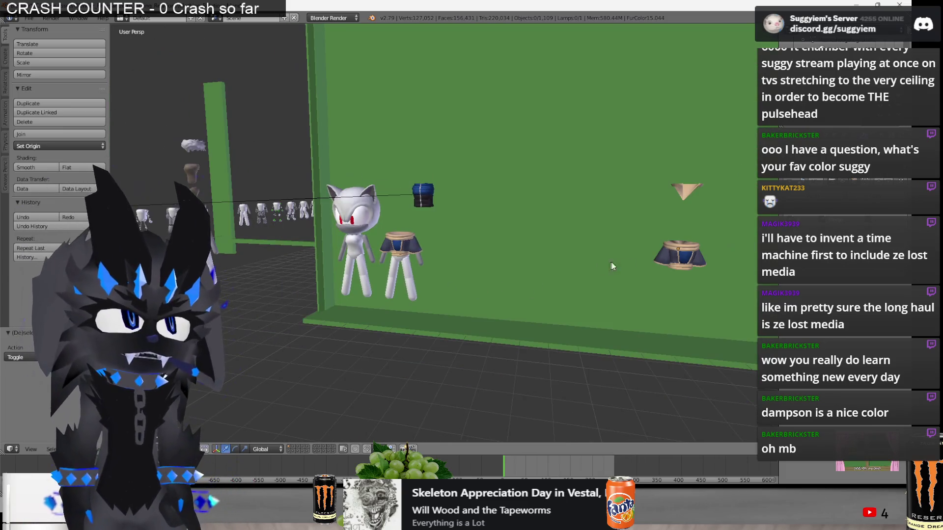
pyautogui.keyDown('shift'); pyautogui.rightClick(683, 204); pyautogui.keyUp('shift')
pyautogui.keyDown('shift'); pyautogui.rightClick(683, 204); pyautogui.keyUp('shift')
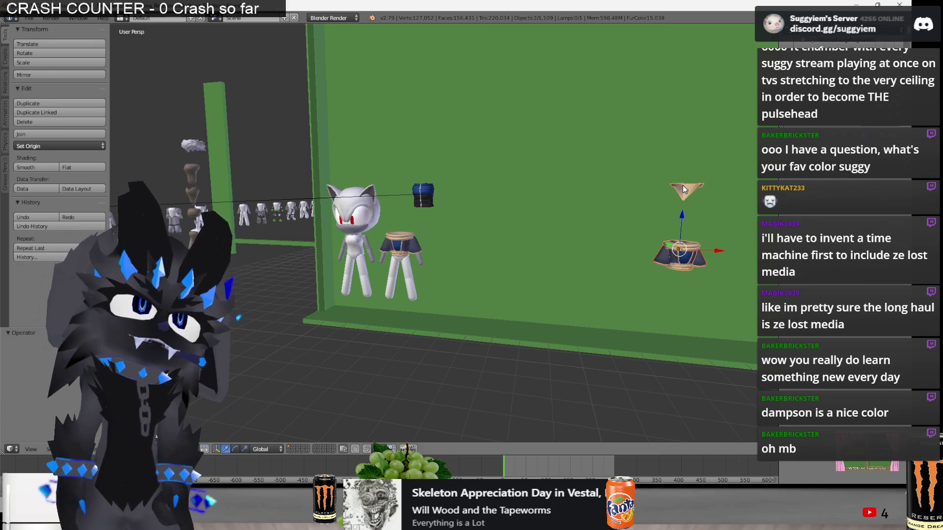
pyautogui.press('g')
pyautogui.press('x')
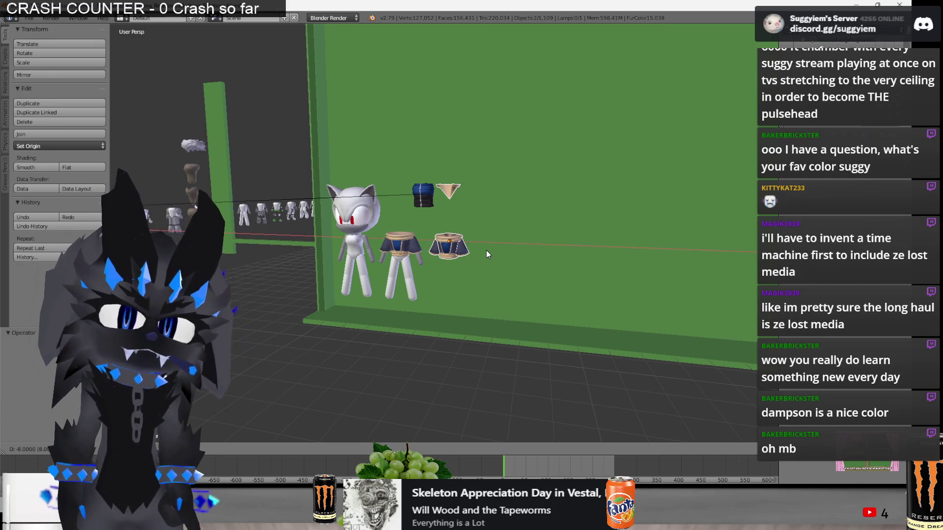
pyautogui.rightClick(487, 254)
# Add the leg figure and its shirt to the selection.
pyautogui.moveTo(487, 254)
pyautogui.mouseDown(button='middle')
pyautogui.moveTo(444, 275)
pyautogui.moveTo(611, 340)
pyautogui.mouseUp(button='middle')
pyautogui.keyDown('shift'); pyautogui.rightClick(444, 275); pyautogui.keyUp('shift')
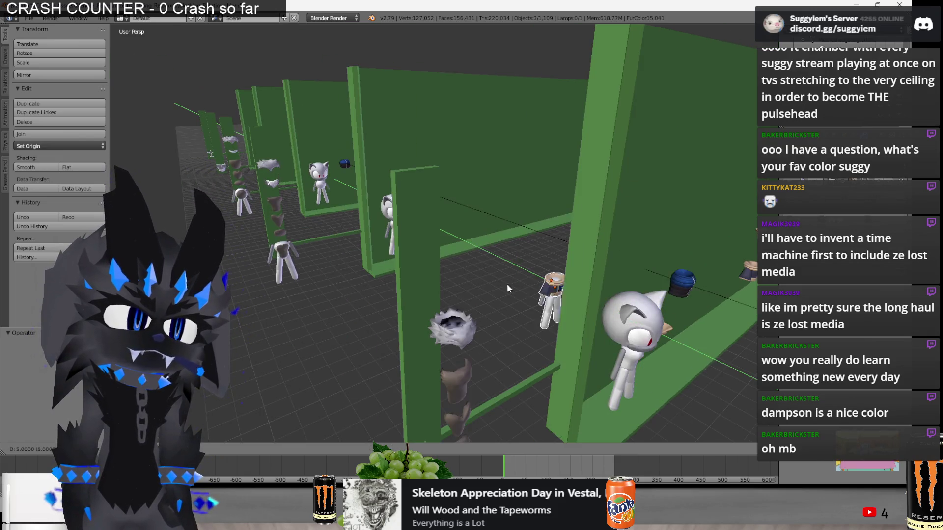
pyautogui.press('z')
pyautogui.moveTo(694, 349)
pyautogui.mouseDown(button='middle')
pyautogui.moveTo(637, 376)
pyautogui.moveTo(589, 343)
pyautogui.mouseUp(button='middle')
pyautogui.keyDown('shift'); pyautogui.rightClick(637, 382); pyautogui.keyUp('shift')
pyautogui.press('z')
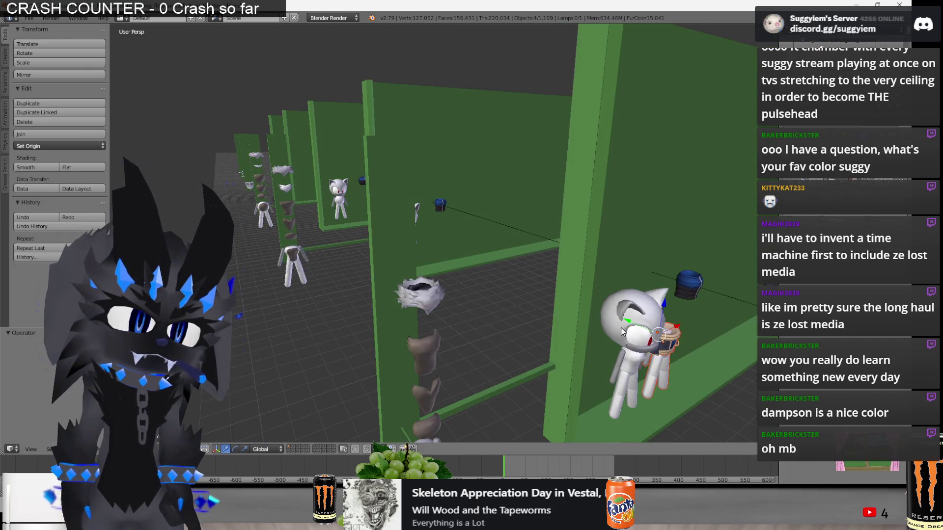
# Move the figure along Y into the next bay beside the white character.
pyautogui.press('g')
pyautogui.press('y')
pyautogui.click(393, 243)
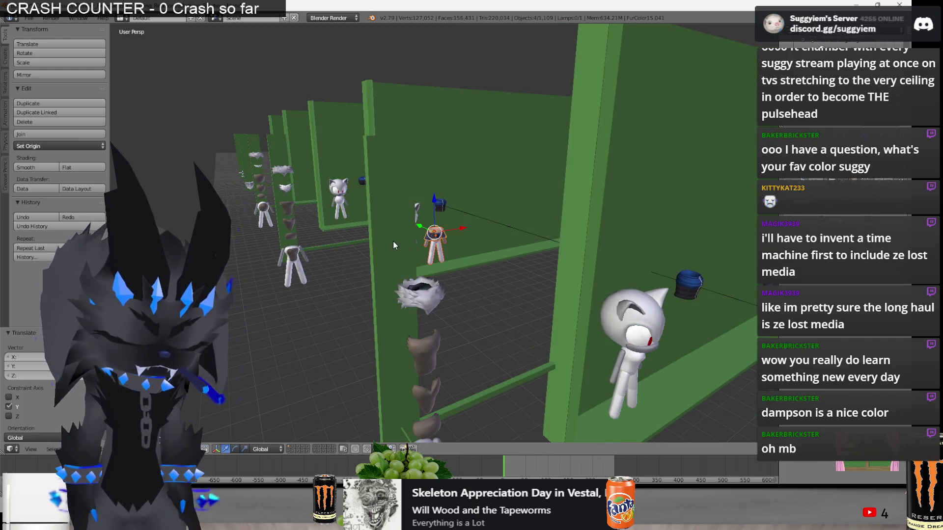
pyautogui.press('KP_Decimal')
pyautogui.press('a')
pyautogui.scroll(-5, 372, 231)
pyautogui.moveTo(372, 230)
pyautogui.mouseDown(button='middle')
pyautogui.moveTo(407, 181)
pyautogui.moveTo(356, 178)
pyautogui.mouseUp(button='middle')
pyautogui.scroll(-5, 509, 270)
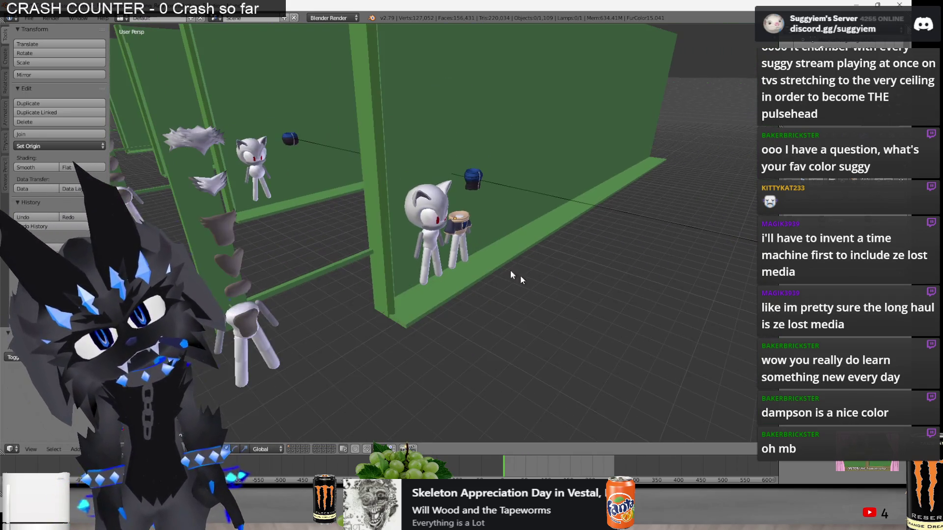
pyautogui.scroll(-3, 540, 294)
pyautogui.moveTo(540, 295)
pyautogui.mouseDown(button='middle')
pyautogui.moveTo(572, 320)
pyautogui.moveTo(467, 290)
pyautogui.mouseUp(button='middle')
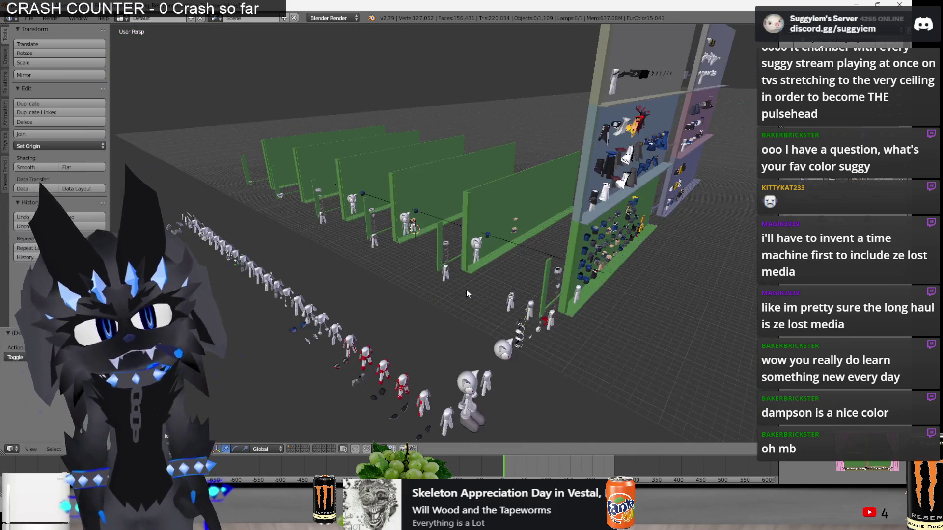
pyautogui.scroll(4, 446, 281)
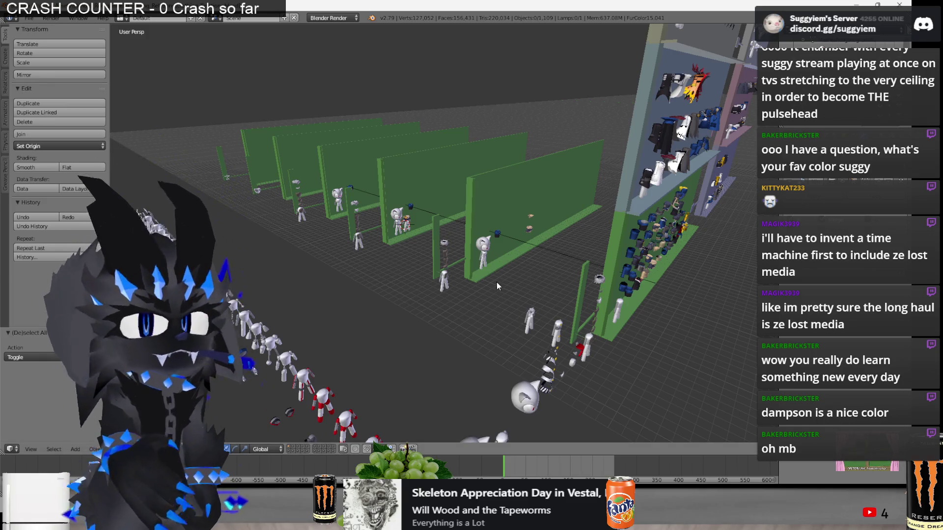
pyautogui.scroll(6, 496, 281)
pyautogui.moveTo(488, 296); pyautogui.dragTo(471, 290, button='middle')
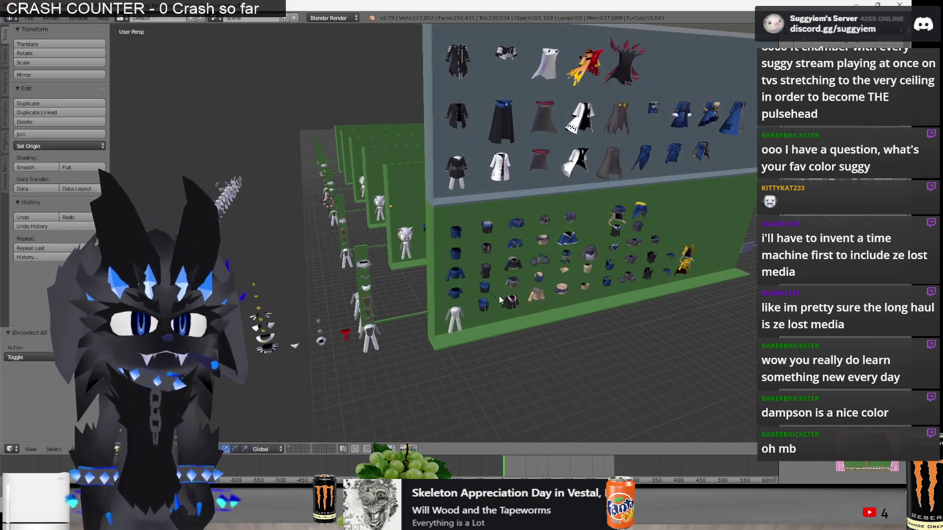
# Switch VLC to 'One Piece : Drums of Liberation x Overtaken' and return to Blender.
pyautogui.hotkey('alt', 'Tab')
pyautogui.moveTo(386, 520)
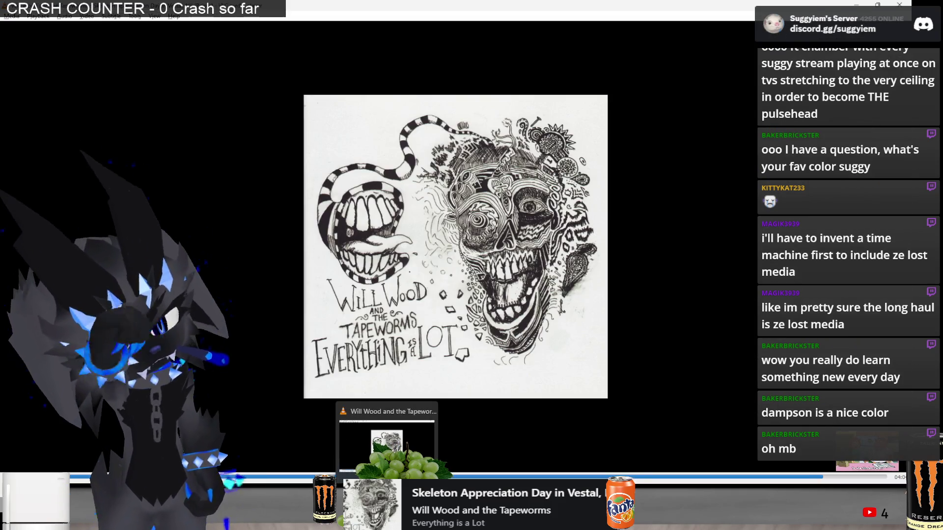
pyautogui.press('n')
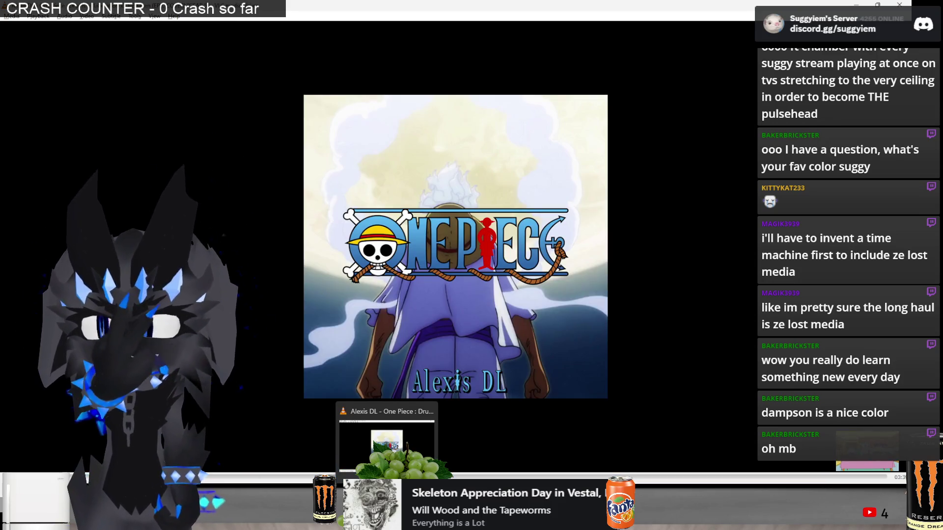
pyautogui.press('n')
pyautogui.press('p')
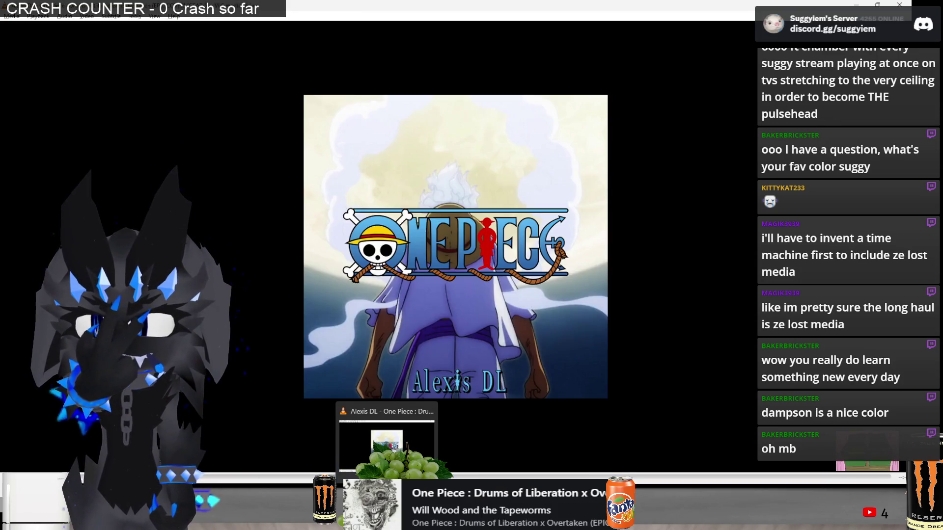
pyautogui.hotkey('alt', 'Tab')
pyautogui.moveTo(472, 311)
pyautogui.mouseDown(button='middle')
pyautogui.moveTo(558, 301)
pyautogui.moveTo(417, 264)
pyautogui.moveTo(467, 257)
pyautogui.mouseUp(button='middle')
pyautogui.scroll(5, 467, 258)
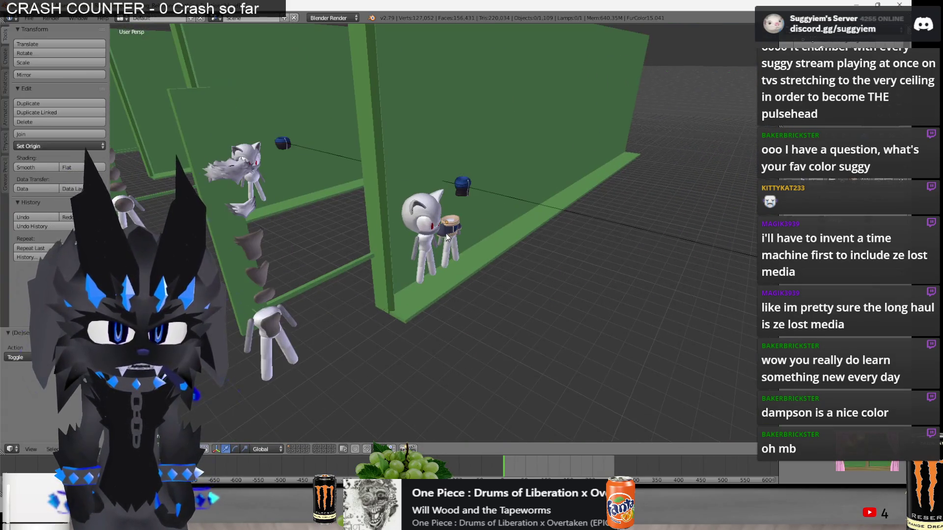
# Duplicate the banded shirt and place the copy on the larger character.
pyautogui.rightClick(428, 225)
pyautogui.hotkey('shift', 'd')
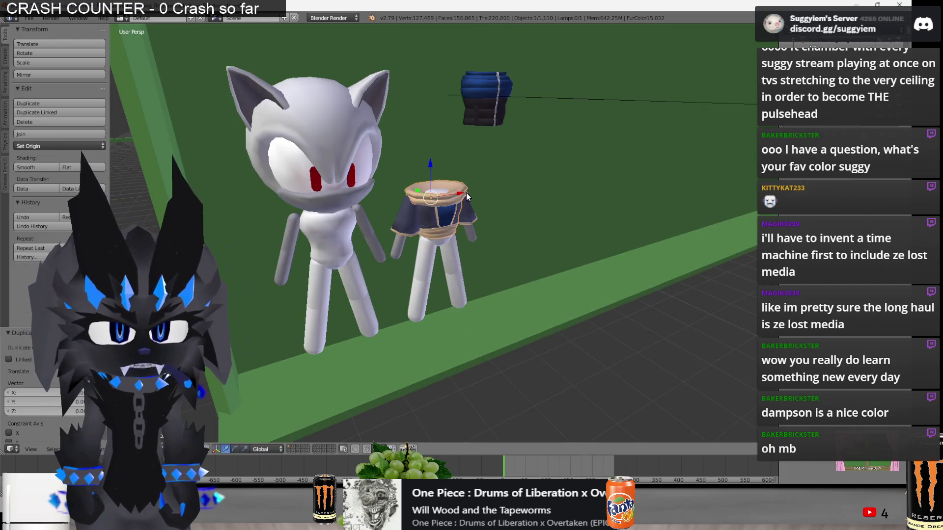
pyautogui.press('x')
pyautogui.click(388, 210)
pyautogui.press('KP_Decimal')
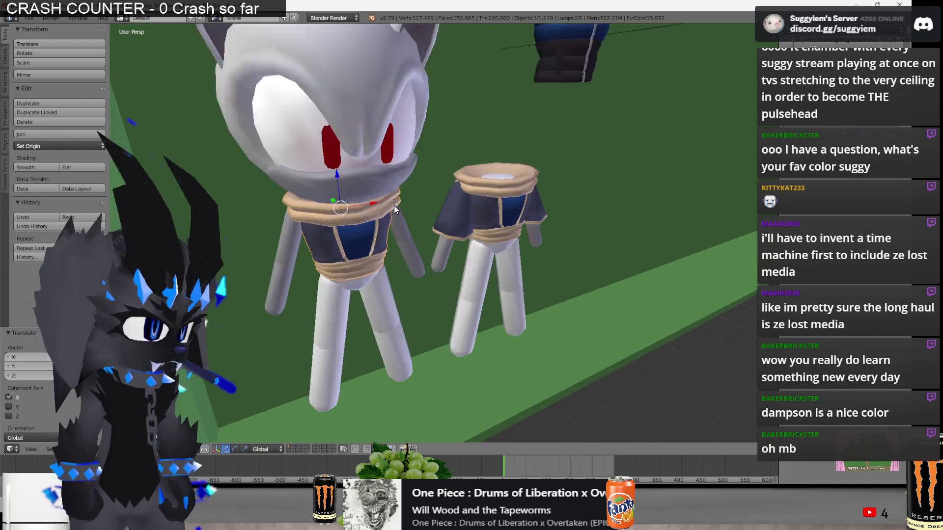
pyautogui.moveTo(450, 216)
pyautogui.mouseDown(button='middle')
pyautogui.moveTo(417, 199)
pyautogui.moveTo(455, 225)
pyautogui.moveTo(457, 201)
pyautogui.mouseUp(button='middle')
# Inspect the copied shirt's vertices in Edit Mode with wireframe display.
pyautogui.press('Tab')
pyautogui.press('z')
pyautogui.scroll(-2, 457, 202)
pyautogui.press('a')
pyautogui.press('z')
pyautogui.rightClick(378, 190)
pyautogui.press('Tab')
pyautogui.press('Tab')
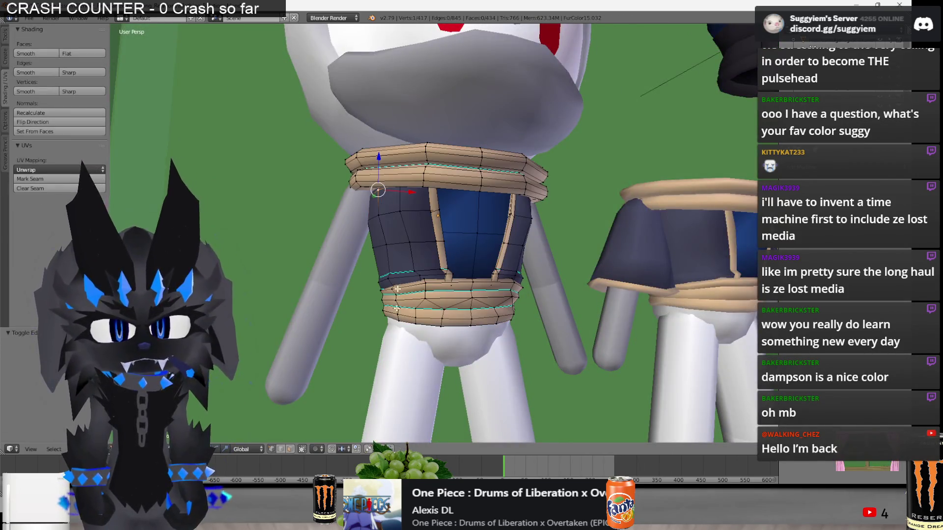
# In front wireframe view, select one half of the band mesh and delete it.
pyautogui.press('KP_3')
pyautogui.press('KP_Decimal')
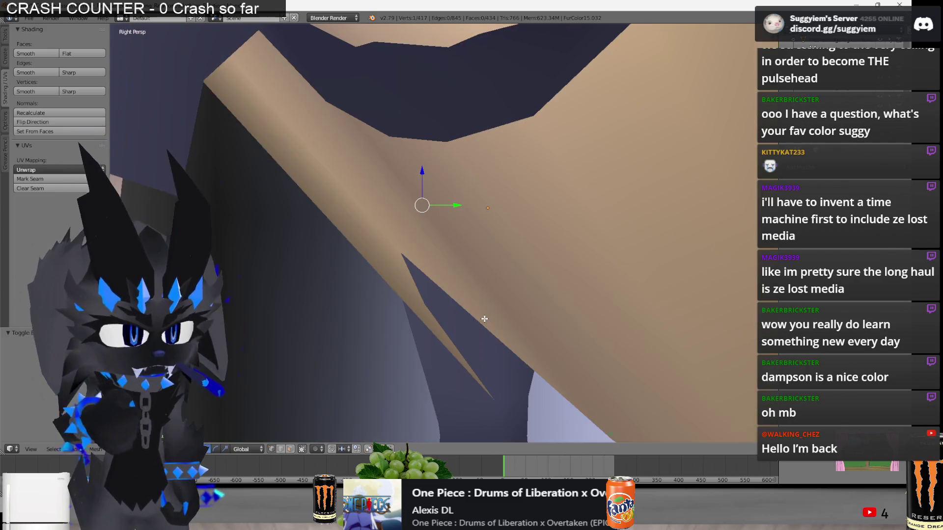
pyautogui.press('KP_1')
pyautogui.press('z')
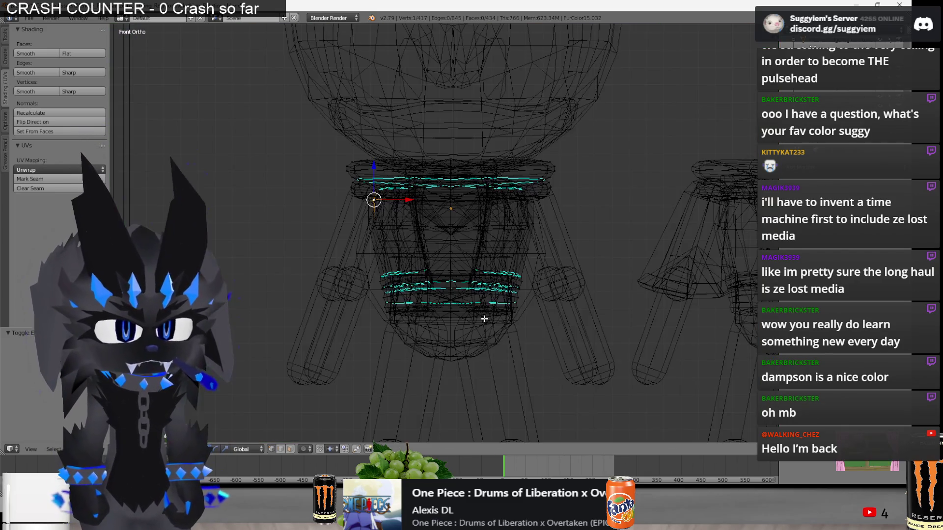
pyautogui.press('a')
pyautogui.press('c')
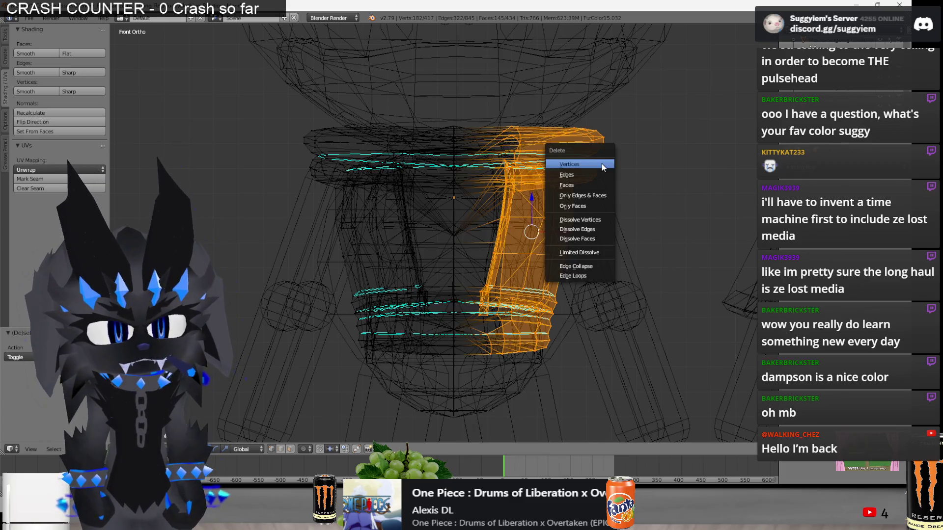
pyautogui.press('Tab')
pyautogui.press('z')
# Add a Mirror modifier to the half band mesh and check the mirrored result.
pyautogui.click(810, 166)
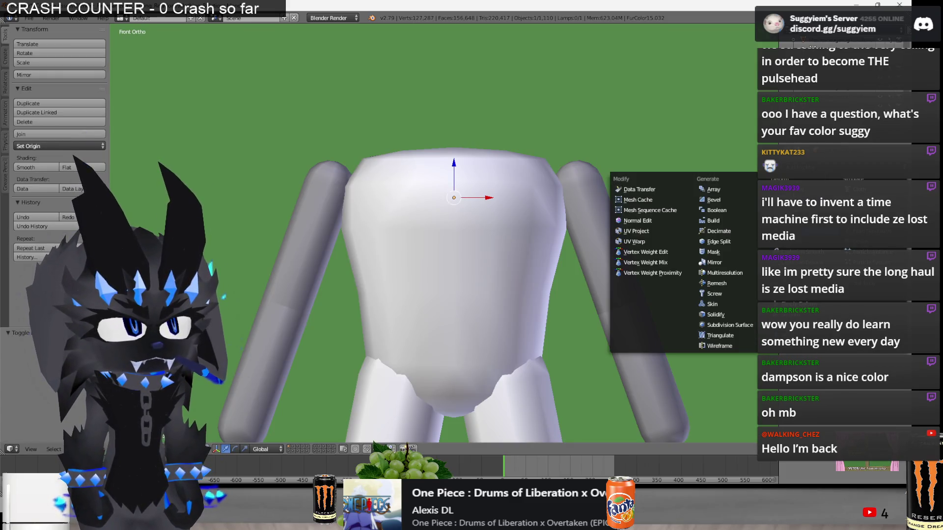
pyautogui.click(720, 262)
pyautogui.press('Tab')
pyautogui.press('z')
pyautogui.press('a')
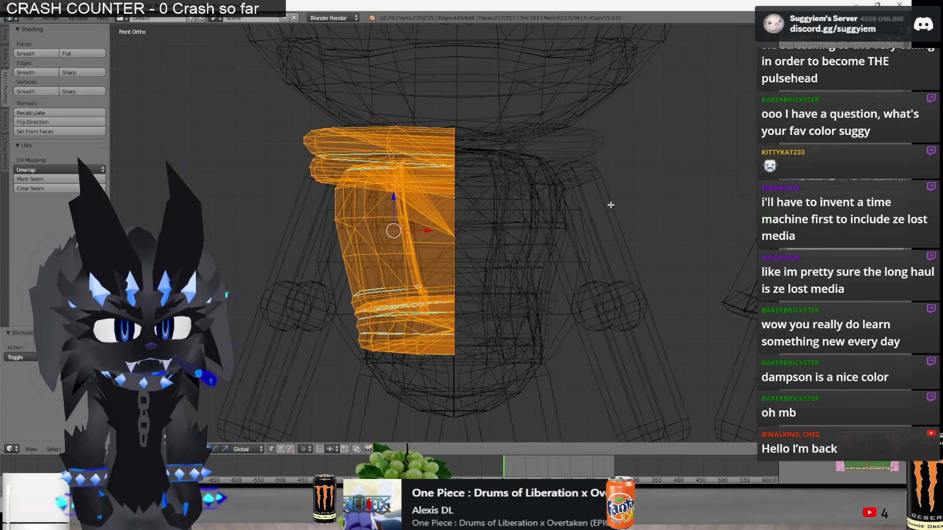
pyautogui.moveTo(611, 204)
pyautogui.mouseDown(button='middle')
pyautogui.moveTo(522, 192)
pyautogui.moveTo(504, 209)
pyautogui.moveTo(399, 144)
pyautogui.moveTo(404, 106)
pyautogui.moveTo(383, 137)
pyautogui.mouseUp(button='middle')
pyautogui.scroll(5, 504, 209)
pyautogui.press('z')
pyautogui.press('Tab')
# Zoom out and delete the unwanted tan mesh.
pyautogui.scroll(-5, 404, 105)
pyautogui.press('z')
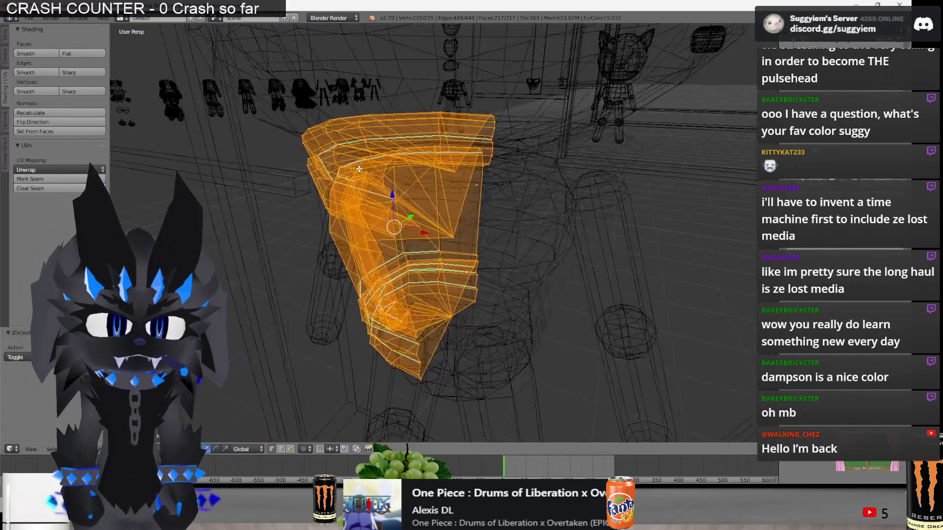
pyautogui.press('z')
pyautogui.scroll(5, 360, 172)
pyautogui.click(358, 168)
pyautogui.moveTo(669, 216); pyautogui.dragTo(599, 199, button='middle')
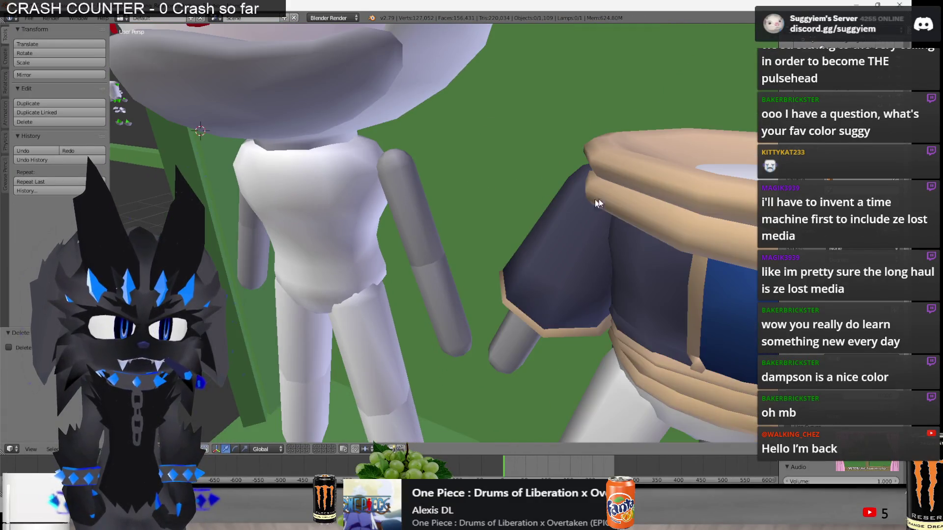
# Select both jacket pieces and join them into one mesh with Ctrl+J.
pyautogui.scroll(3, 599, 199)
pyautogui.rightClick(662, 211)
pyautogui.press('z')
pyautogui.rightClick(641, 178)
pyautogui.rightClick(638, 177)
pyautogui.rightClick(630, 178)
pyautogui.rightClick(632, 177)
pyautogui.keyDown('shift'); pyautogui.rightClick(632, 178); pyautogui.keyUp('shift')
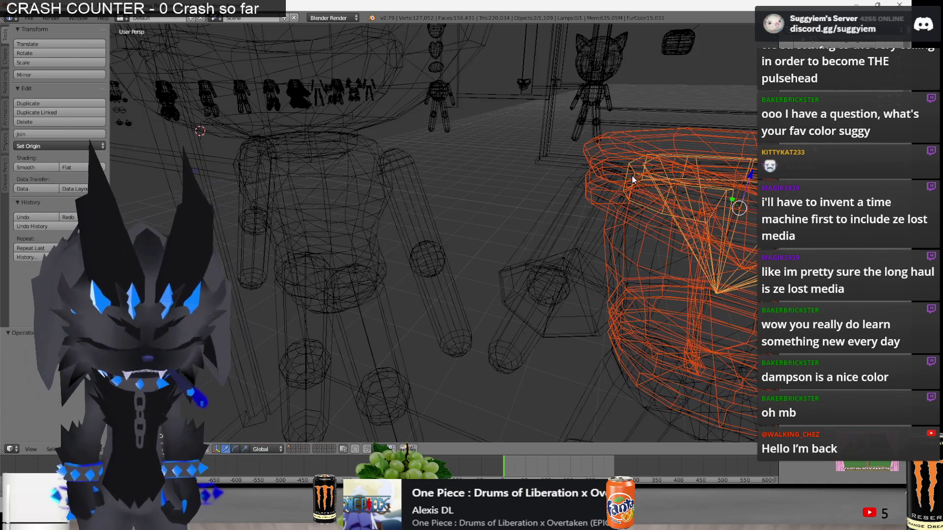
pyautogui.hotkey('ctrl', 'j')
# In front orthographic view, delete the right half of the joined jacket's vertices.
pyautogui.scroll(-3, 632, 179)
pyautogui.press('KP_Decimal')
pyautogui.press('KP_1')
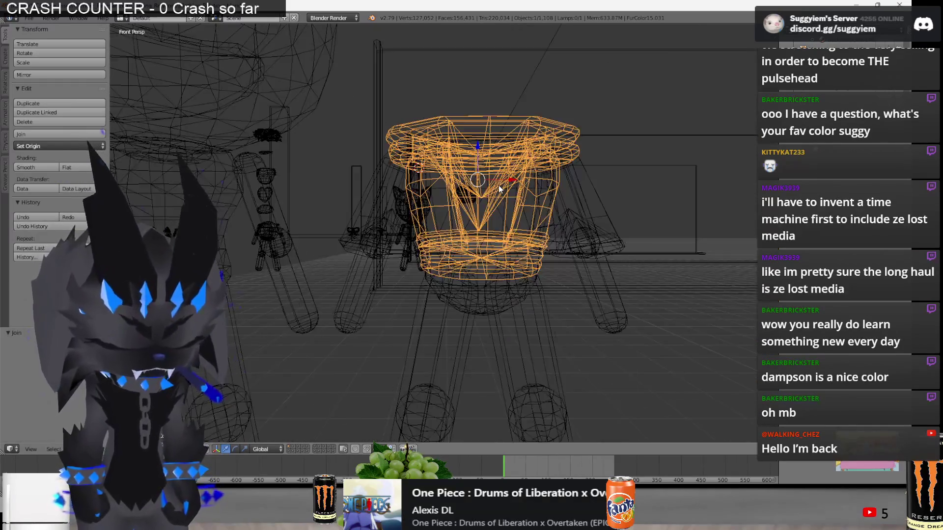
pyautogui.press('KP_5')
pyautogui.press('Tab')
pyautogui.press('KP_Decimal')
pyautogui.press('a')
pyautogui.moveTo(478, 19)
pyautogui.keyDown('ctrl'); pyautogui.mouseDown()
pyautogui.moveTo(516, 362)
pyautogui.moveTo(474, 363)
pyautogui.mouseUp(); pyautogui.keyUp('ctrl')
pyautogui.press('x')
pyautogui.click(543, 175)
pyautogui.press('z')
pyautogui.press('Tab')
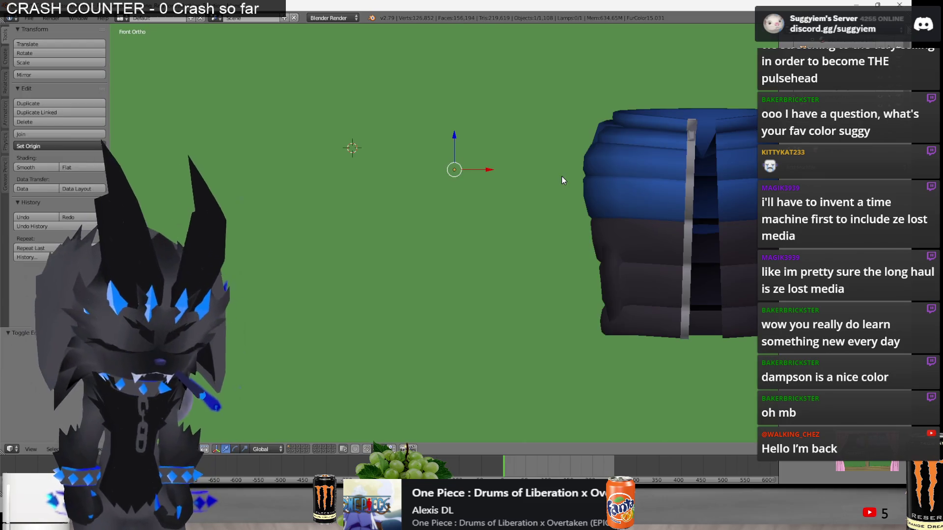
# Add a Mirror modifier to complete the jacket and move it onto the left character.
pyautogui.press('Tab')
pyautogui.click(727, 290)
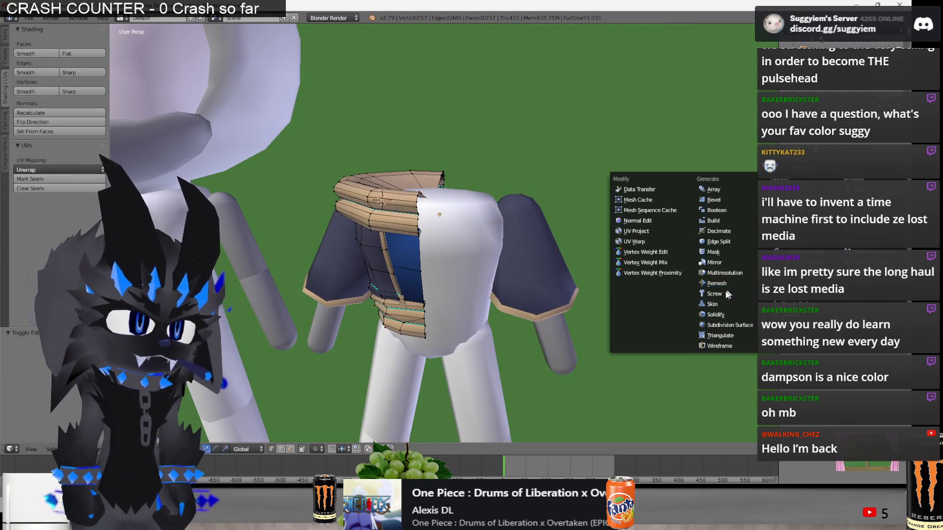
pyautogui.click(715, 262)
pyautogui.press('Tab')
pyautogui.scroll(-5, 498, 244)
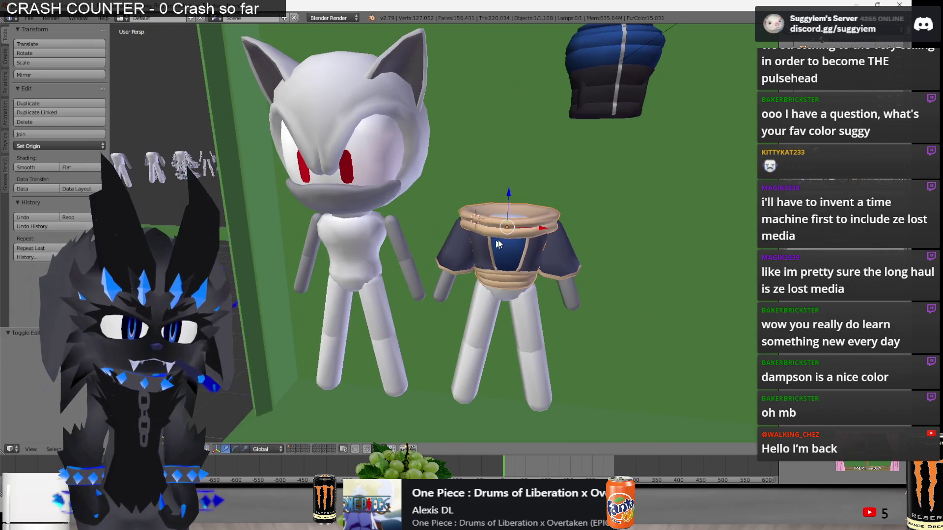
pyautogui.moveTo(540, 228); pyautogui.dragTo(376, 237)
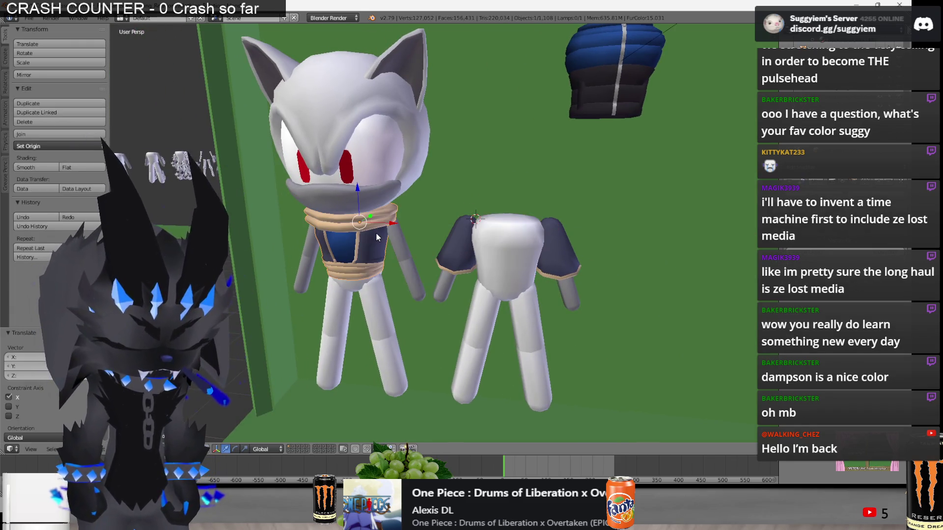
# In Edit Mode, knife a first cut across the shirt's dark torso panel.
pyautogui.press('KP_Decimal')
pyautogui.press('Tab')
pyautogui.moveTo(376, 238); pyautogui.dragTo(403, 229, button='middle')
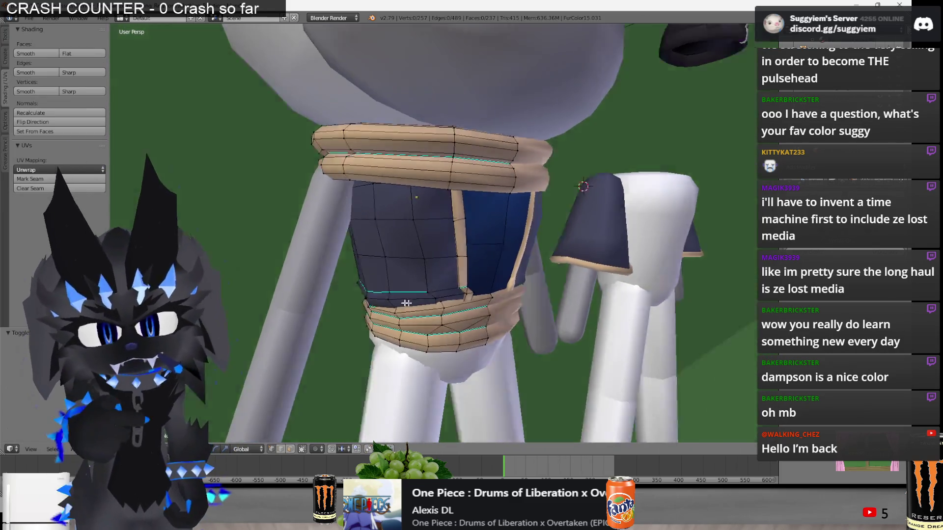
pyautogui.moveTo(297, 401)
pyautogui.mouseDown(button='middle')
pyautogui.moveTo(373, 353)
pyautogui.moveTo(513, 301)
pyautogui.mouseUp(button='middle')
pyautogui.scroll(3, 513, 302)
pyautogui.press('k')
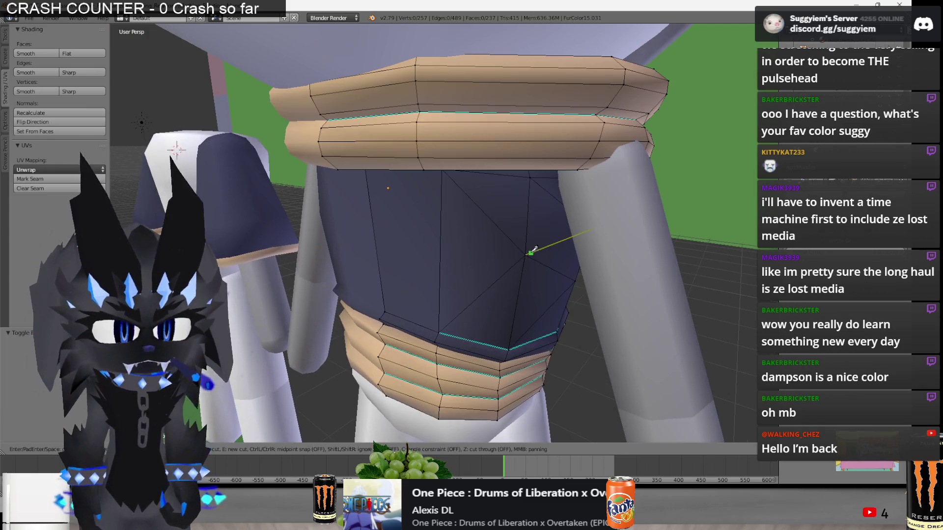
pyautogui.moveTo(447, 222)
pyautogui.mouseDown(button='middle')
pyautogui.moveTo(403, 216)
pyautogui.moveTo(471, 177)
pyautogui.mouseUp(button='middle')
pyautogui.press('Return')
pyautogui.press('a')
# Knife a second cut across the front of the torso.
pyautogui.press('k')
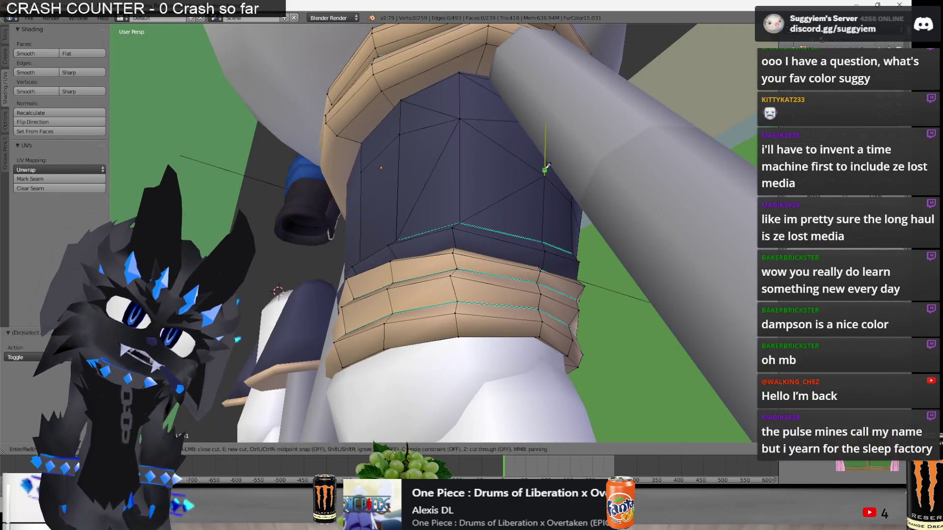
pyautogui.moveTo(466, 161); pyautogui.dragTo(459, 202, button='middle')
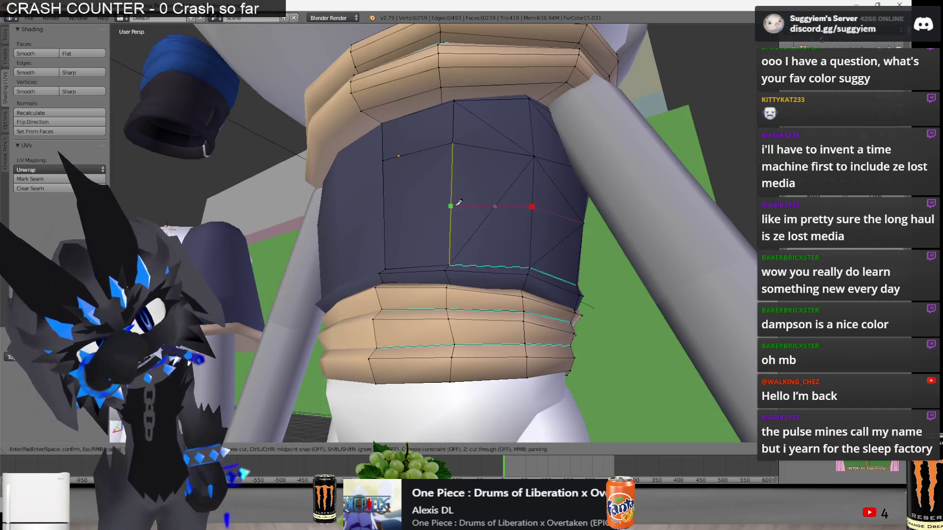
pyautogui.click(384, 220)
pyautogui.press('Return')
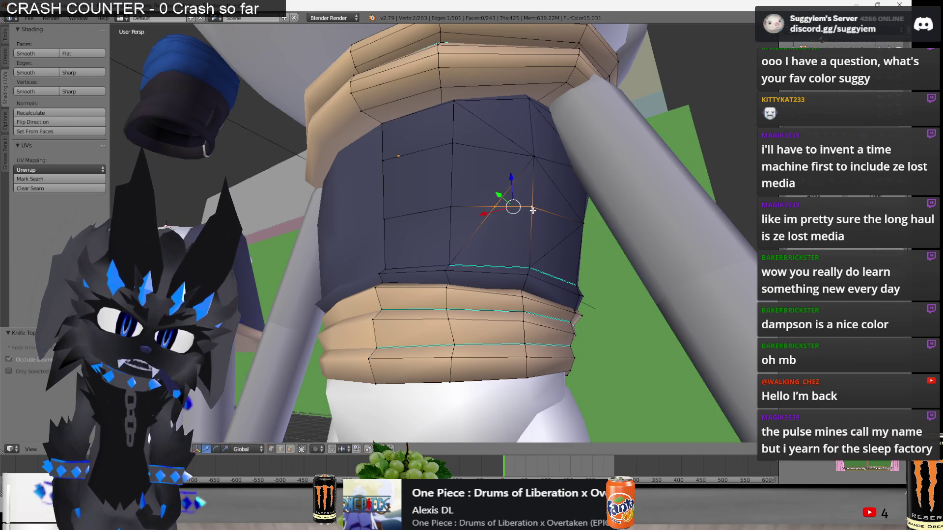
# Dissolve the unwanted new edge left by the cut.
pyautogui.press('x')
pyautogui.click(459, 207)
pyautogui.press('a')
pyautogui.moveTo(459, 207)
pyautogui.mouseDown(button='middle')
pyautogui.moveTo(441, 226)
pyautogui.moveTo(564, 211)
pyautogui.moveTo(550, 236)
pyautogui.moveTo(566, 276)
pyautogui.mouseUp(button='middle')
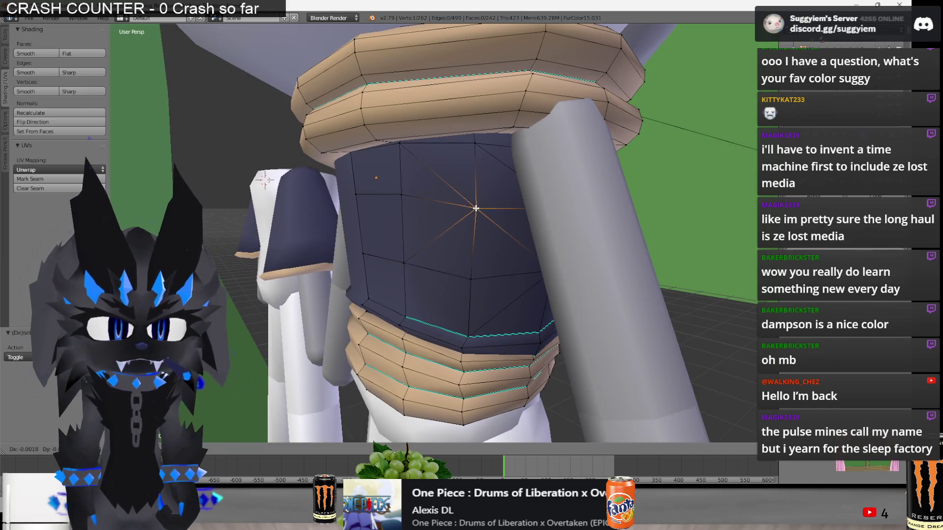
pyautogui.rightClick(476, 208)
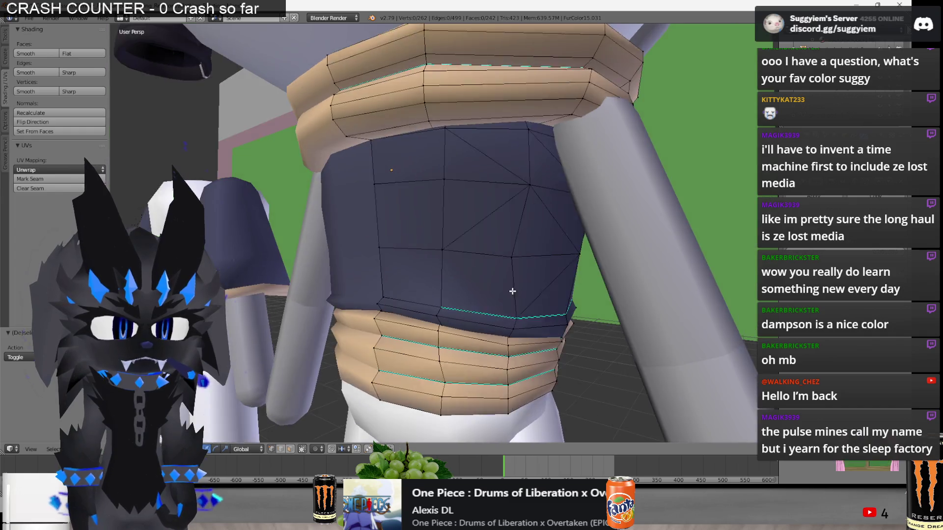
# Return to Object Mode and save over the existing file.
pyautogui.press('Tab')
pyautogui.scroll(-5, 511, 290)
pyautogui.hotkey('ctrl', 's')
pyautogui.click(463, 289)
pyautogui.moveTo(463, 289)
pyautogui.mouseDown(button='middle')
pyautogui.moveTo(491, 252)
pyautogui.moveTo(497, 302)
pyautogui.moveTo(388, 274)
pyautogui.mouseUp(button='middle')
pyautogui.press('Tab')
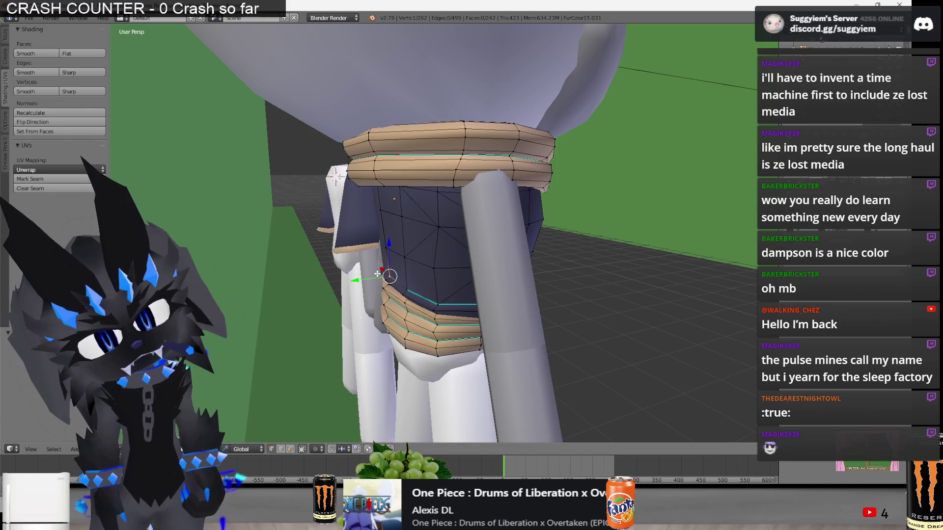
pyautogui.press('Tab')
pyautogui.press('KP_Decimal')
# Move the banded shirt onto the right-hand character body.
pyautogui.scroll(-10, 429, 279)
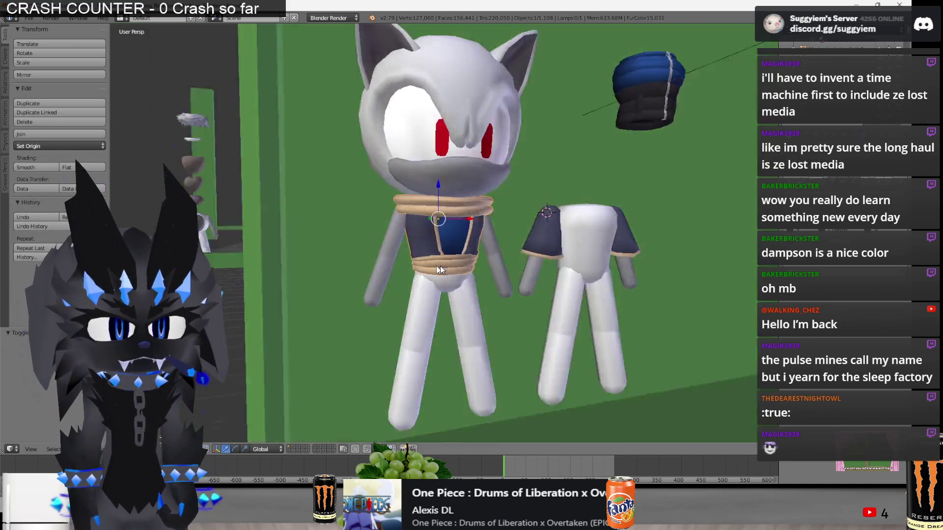
pyautogui.scroll(10, 423, 269)
pyautogui.scroll(-5, 423, 269)
pyautogui.moveTo(423, 269)
pyautogui.mouseDown(button='middle')
pyautogui.moveTo(423, 187)
pyautogui.moveTo(417, 260)
pyautogui.moveTo(482, 224)
pyautogui.mouseUp(button='middle')
pyautogui.press('Tab')
pyautogui.press('Tab')
pyautogui.moveTo(482, 223); pyautogui.dragTo(647, 228)
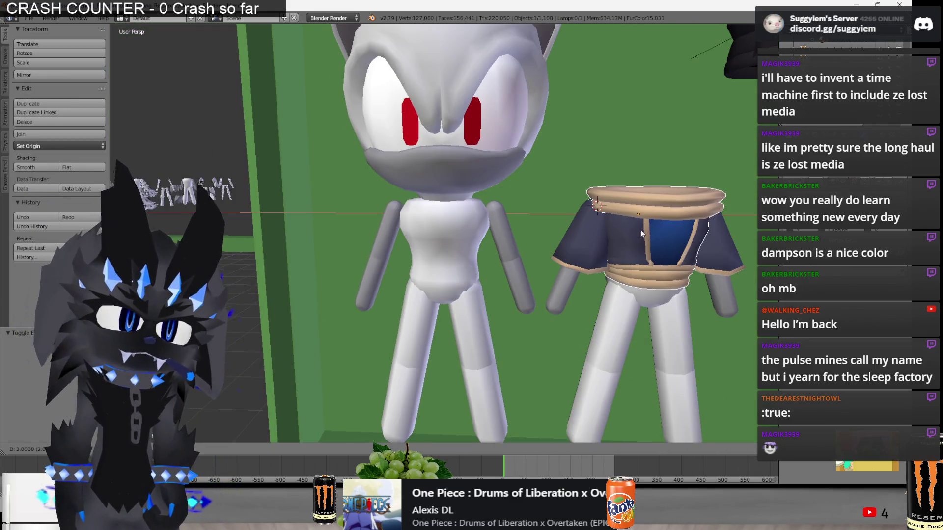
pyautogui.keyDown('shift'); pyautogui.moveTo(647, 229); pyautogui.dragTo(447, 231, button='middle'); pyautogui.keyUp('shift')
# Duplicate the shirt and move the copy onto the left character body.
pyautogui.hotkey('shift', 'd')
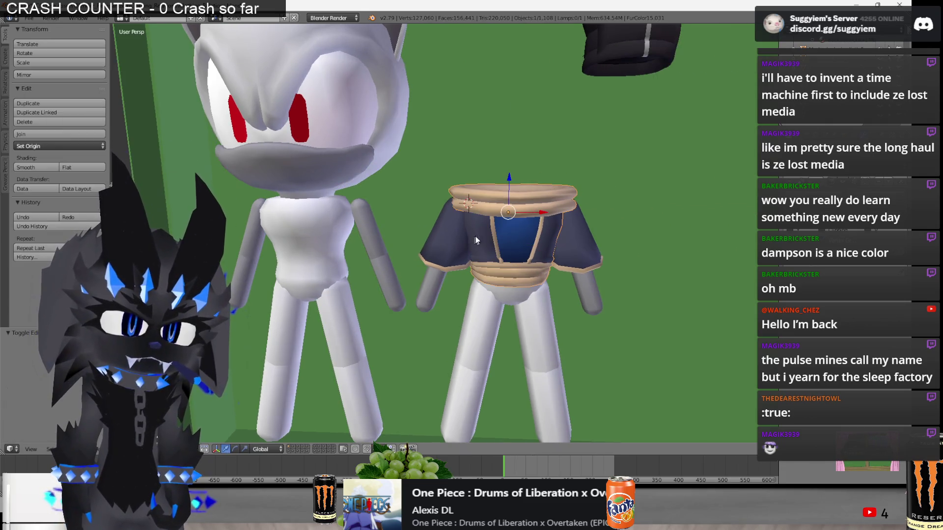
pyautogui.rightClick(547, 186)
pyautogui.moveTo(526, 213); pyautogui.dragTo(340, 222)
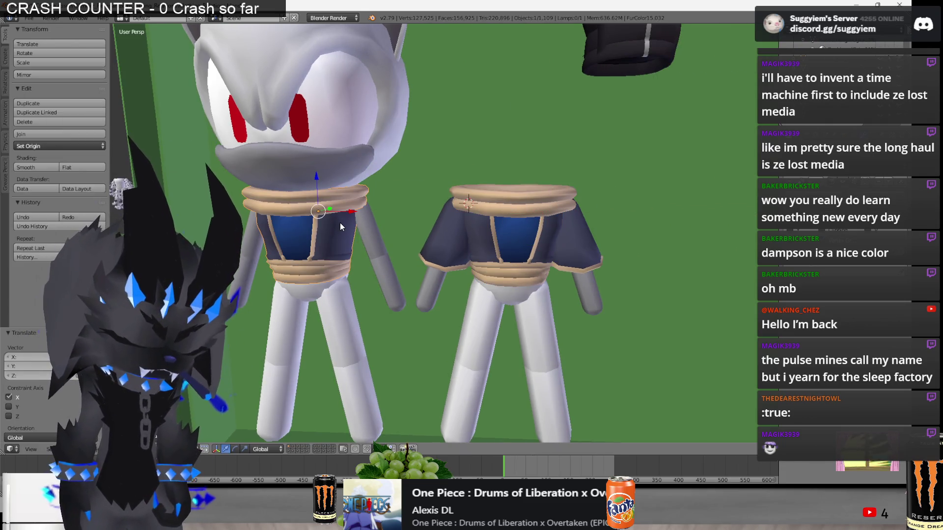
pyautogui.press('KP_Decimal')
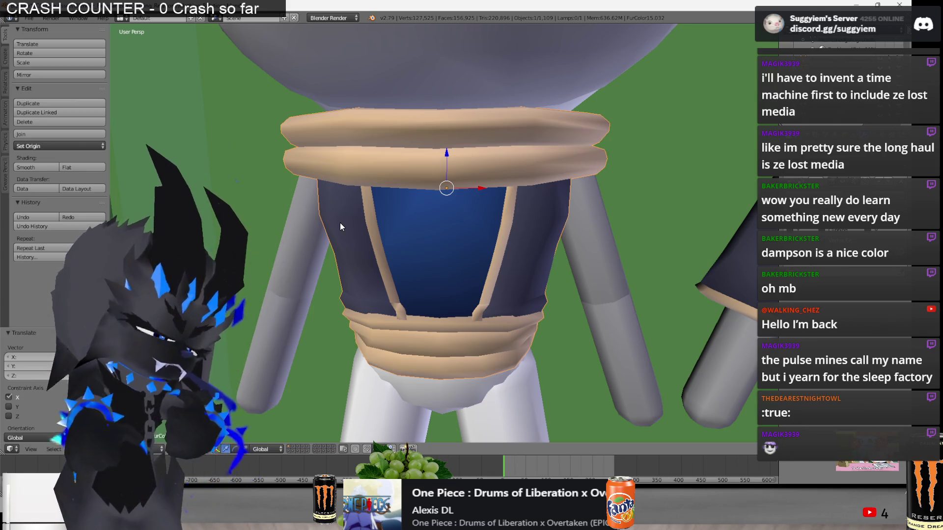
pyautogui.press('Tab')
pyautogui.moveTo(363, 210)
pyautogui.mouseDown(button='middle')
pyautogui.moveTo(414, 237)
pyautogui.moveTo(601, 255)
pyautogui.mouseUp(button='middle')
pyautogui.hotkey('alt', 'Tab')
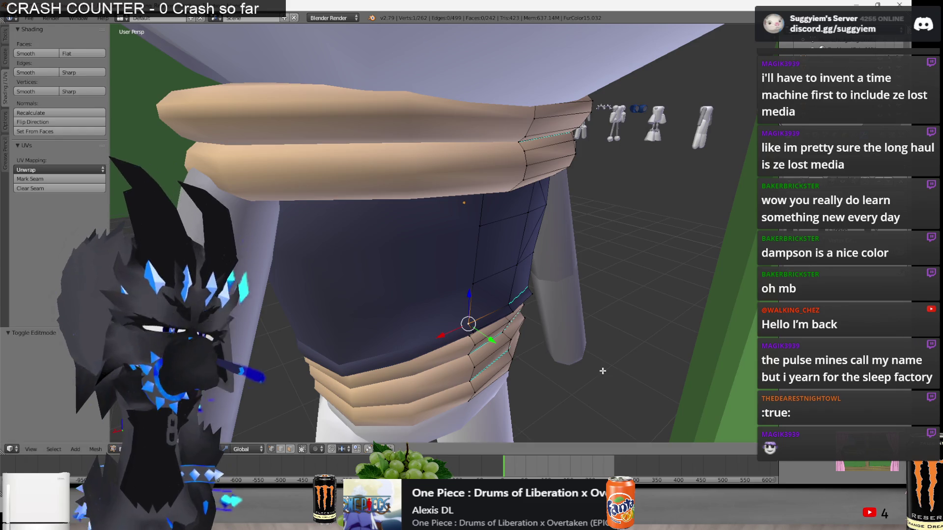
# Turn on proportional editing while viewing the waist band from the front.
pyautogui.moveTo(613, 344)
pyautogui.mouseDown(button='middle')
pyautogui.moveTo(557, 343)
pyautogui.moveTo(490, 304)
pyautogui.mouseUp(button='middle')
pyautogui.press('z')
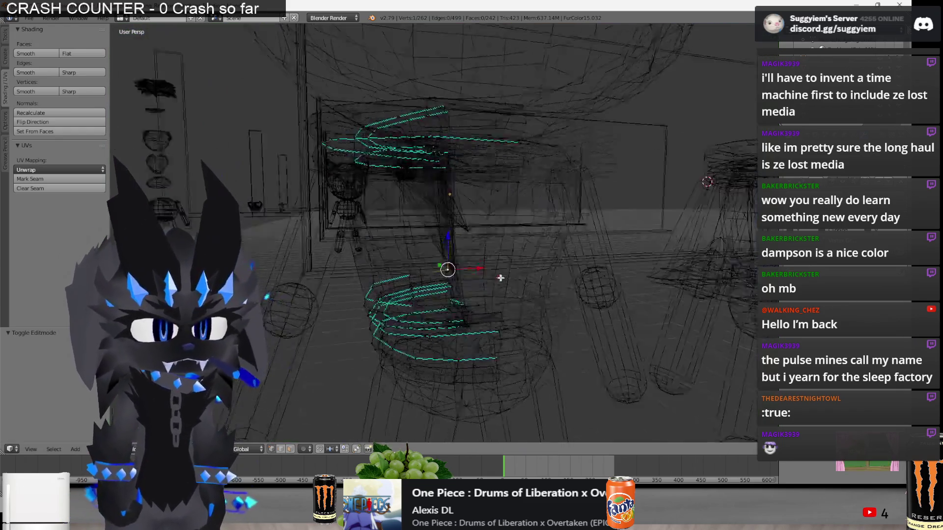
pyautogui.moveTo(449, 270); pyautogui.dragTo(428, 241, button='middle')
pyautogui.scroll(8, 427, 241)
pyautogui.press('z')
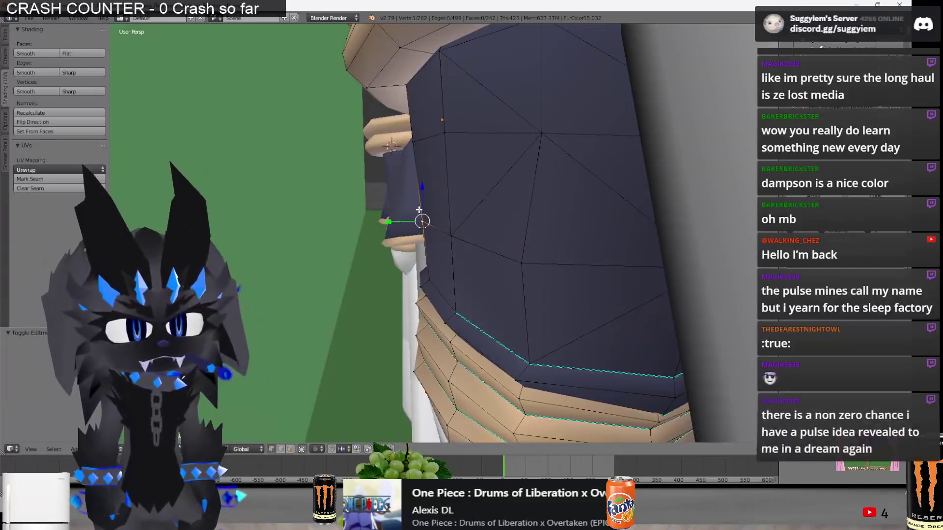
pyautogui.scroll(-5, 398, 218)
pyautogui.moveTo(398, 219)
pyautogui.mouseDown(button='middle')
pyautogui.moveTo(441, 283)
pyautogui.moveTo(302, 394)
pyautogui.mouseUp(button='middle')
pyautogui.click(314, 449)
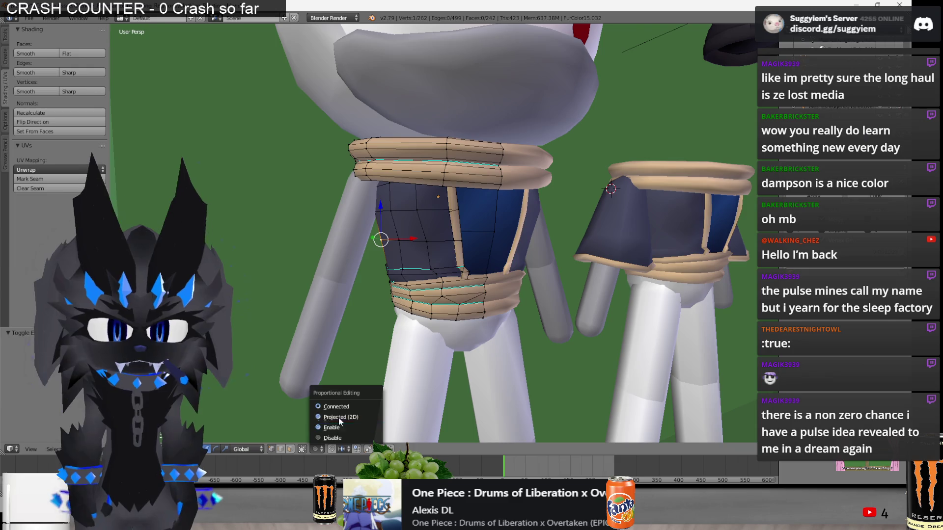
pyautogui.click(329, 427)
pyautogui.scroll(-3, 329, 422)
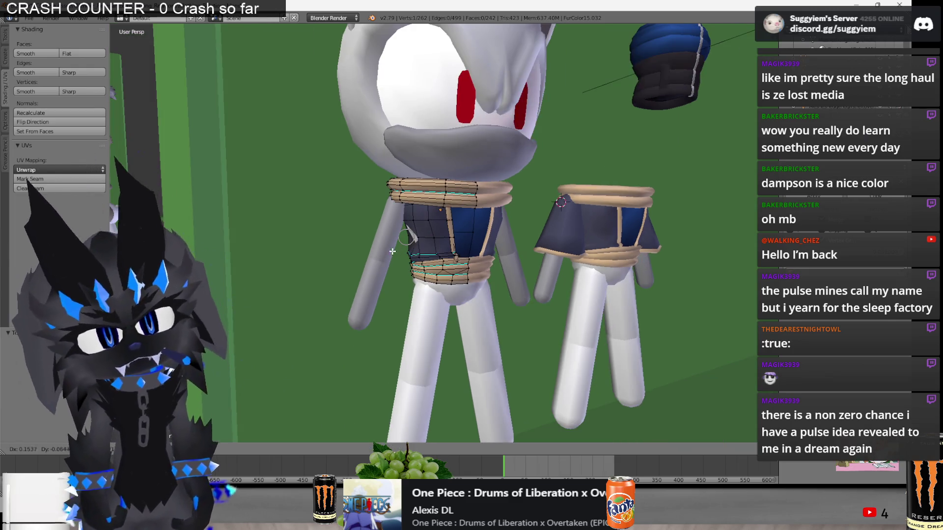
# Move the selected waist vertices with proportional falloff to even the band.
pyautogui.press('g')
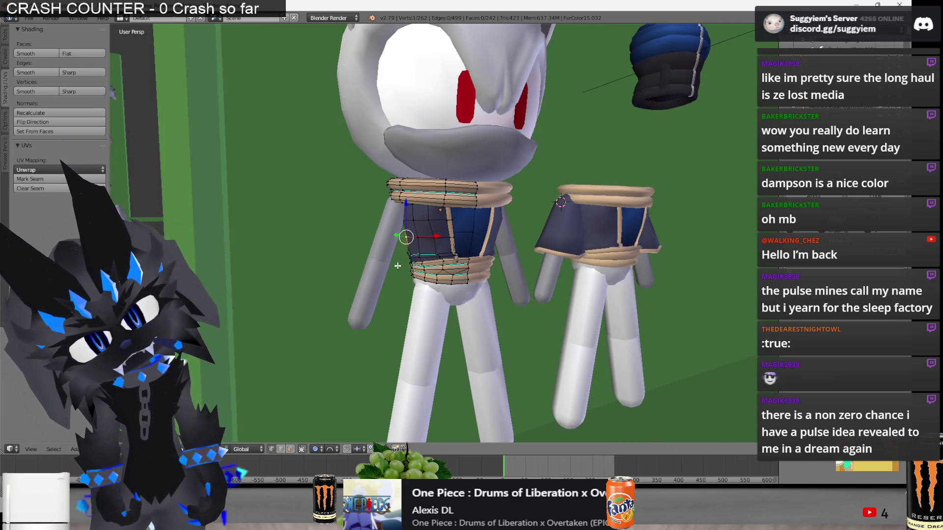
pyautogui.scroll(3, 397, 265)
pyautogui.press('g')
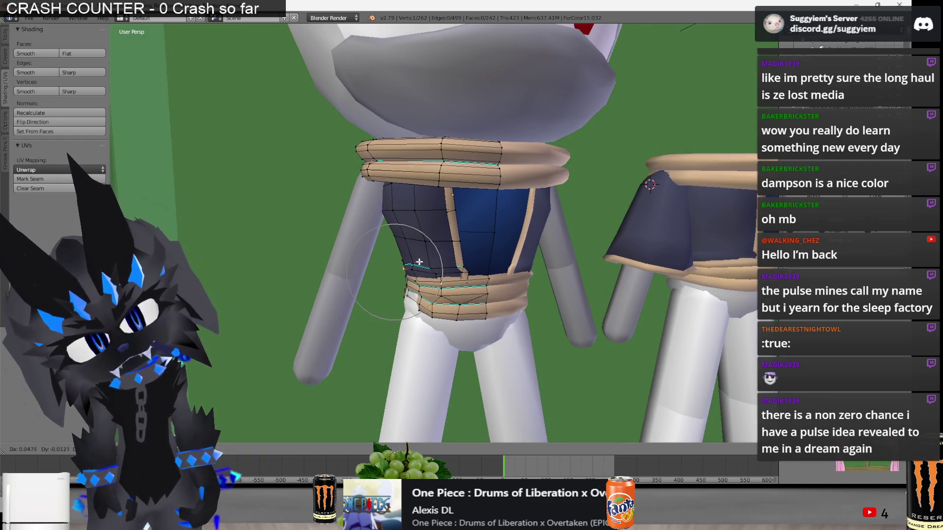
pyautogui.click(418, 262)
pyautogui.scroll(1, 418, 262)
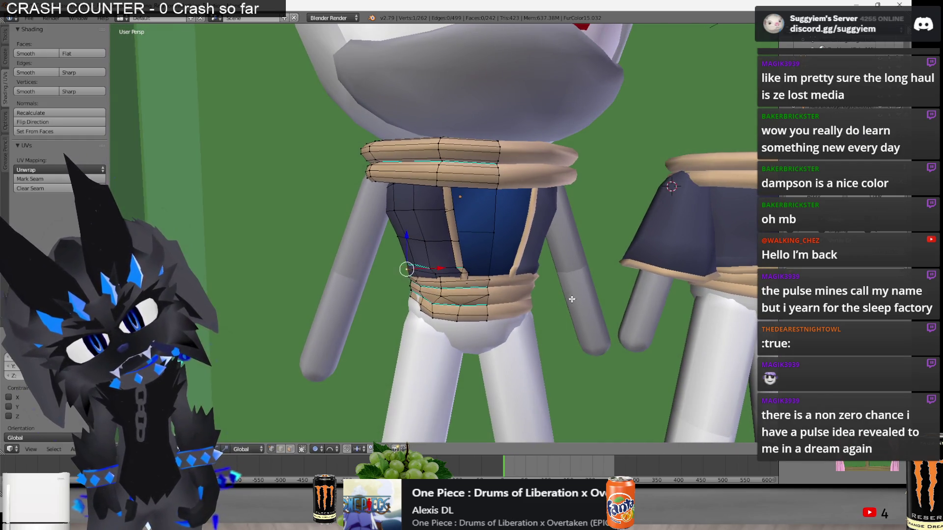
pyautogui.click(565, 329)
pyautogui.moveTo(565, 328)
pyautogui.mouseDown(button='middle')
pyautogui.moveTo(499, 296)
pyautogui.moveTo(540, 314)
pyautogui.moveTo(522, 325)
pyautogui.mouseUp(button='middle')
pyautogui.scroll(3, 499, 296)
# Move a single waist vertex along Y, then rotate it around X.
pyautogui.rightClick(499, 295)
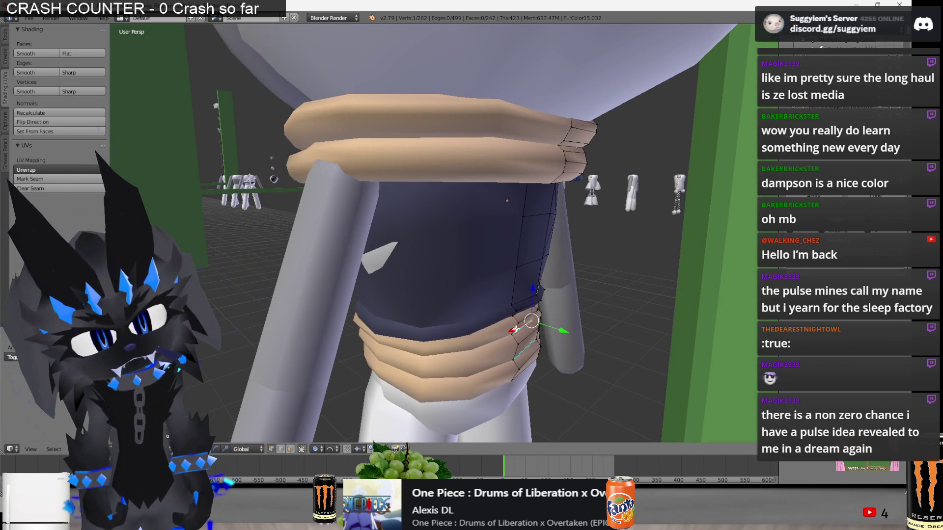
pyautogui.press('g')
pyautogui.press('y')
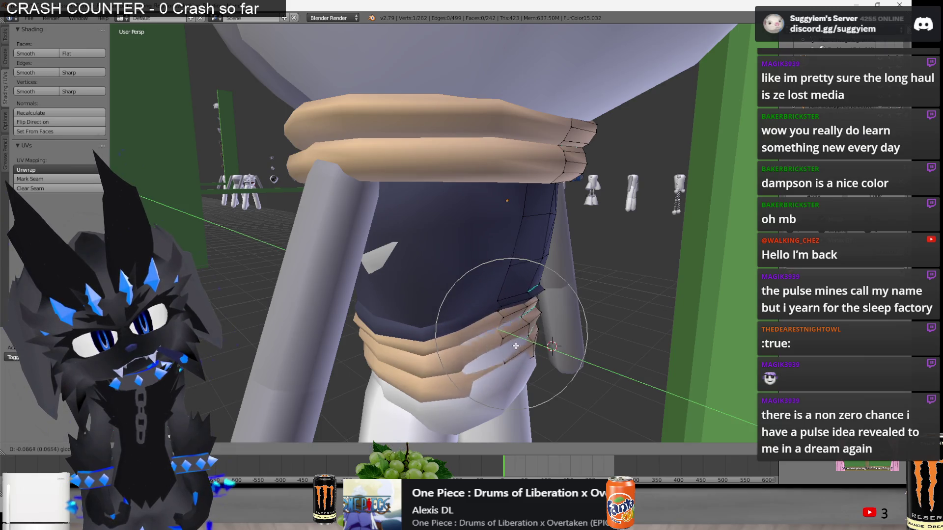
pyautogui.click(565, 344)
pyautogui.moveTo(564, 344)
pyautogui.mouseDown(button='middle')
pyautogui.moveTo(627, 332)
pyautogui.moveTo(565, 314)
pyautogui.mouseUp(button='middle')
pyautogui.press('r')
pyautogui.click(564, 314)
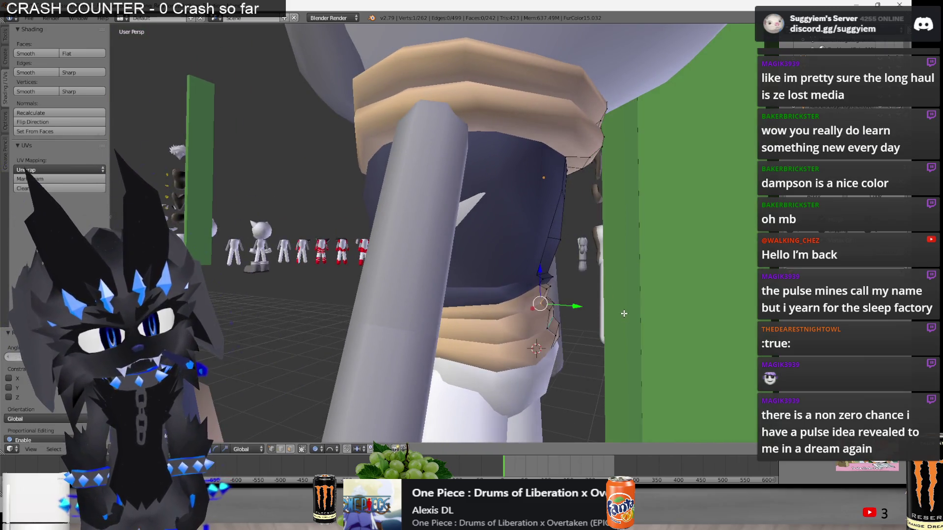
pyautogui.scroll(2, 540, 304)
pyautogui.click(14, 378)
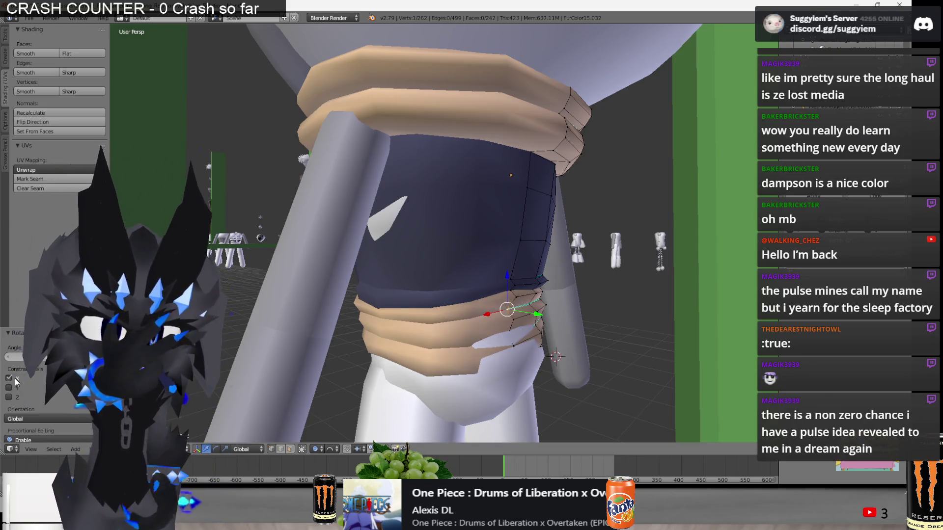
pyautogui.moveTo(540, 314)
pyautogui.mouseDown(button='middle')
pyautogui.moveTo(573, 311)
pyautogui.moveTo(313, 264)
pyautogui.moveTo(363, 275)
pyautogui.moveTo(305, 286)
pyautogui.moveTo(514, 325)
pyautogui.mouseUp(button='middle')
# Smooth-falloff move that vertex, then lower another waist-band vertex slightly.
pyautogui.press('g')
pyautogui.click(573, 310)
pyautogui.press('a')
pyautogui.press('a')
pyautogui.rightClick(443, 291)
pyautogui.moveTo(423, 285); pyautogui.dragTo(423, 287)
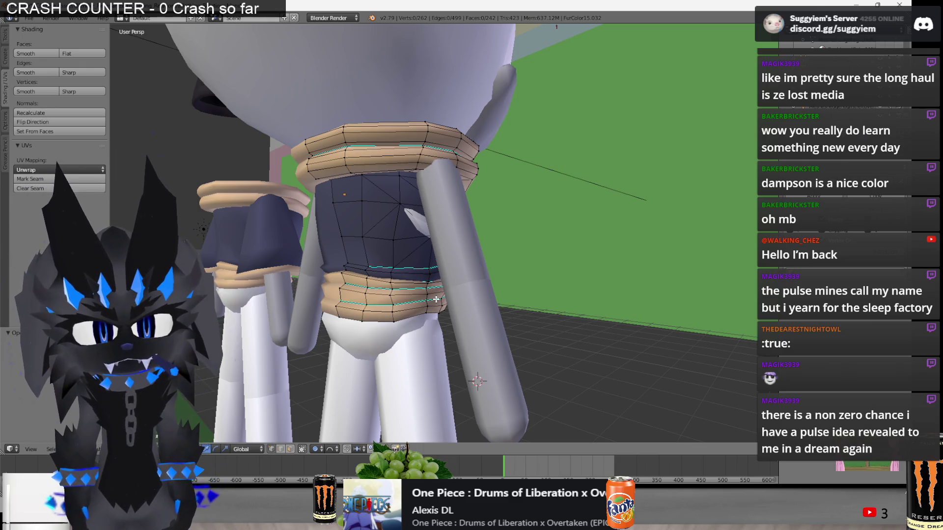
pyautogui.press('a')
pyautogui.moveTo(436, 299); pyautogui.dragTo(417, 264, button='middle')
# Check both shirted characters from the front in Object Mode, then resume editing.
pyautogui.press('Tab')
pyautogui.scroll(-6, 418, 263)
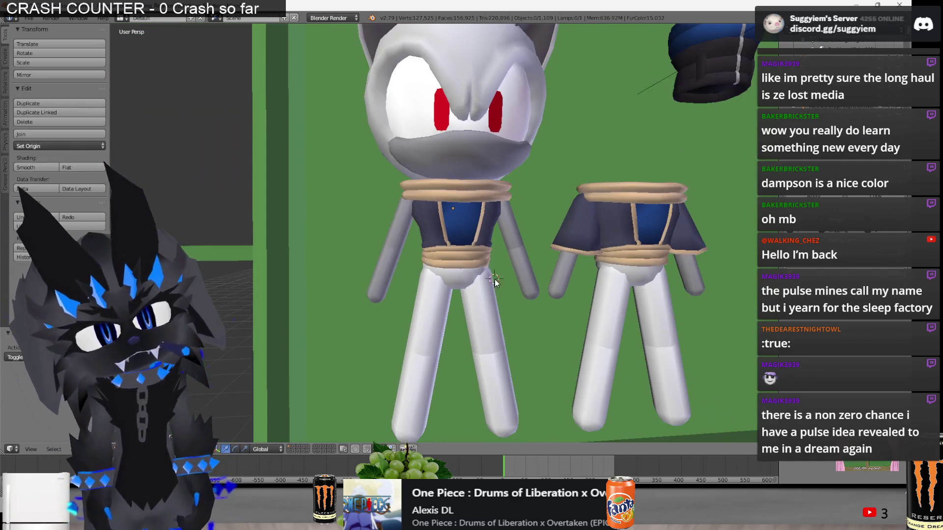
pyautogui.scroll(3, 410, 287)
pyautogui.moveTo(411, 284)
pyautogui.mouseDown(button='middle')
pyautogui.moveTo(514, 270)
pyautogui.moveTo(499, 295)
pyautogui.moveTo(542, 295)
pyautogui.moveTo(511, 270)
pyautogui.mouseUp(button='middle')
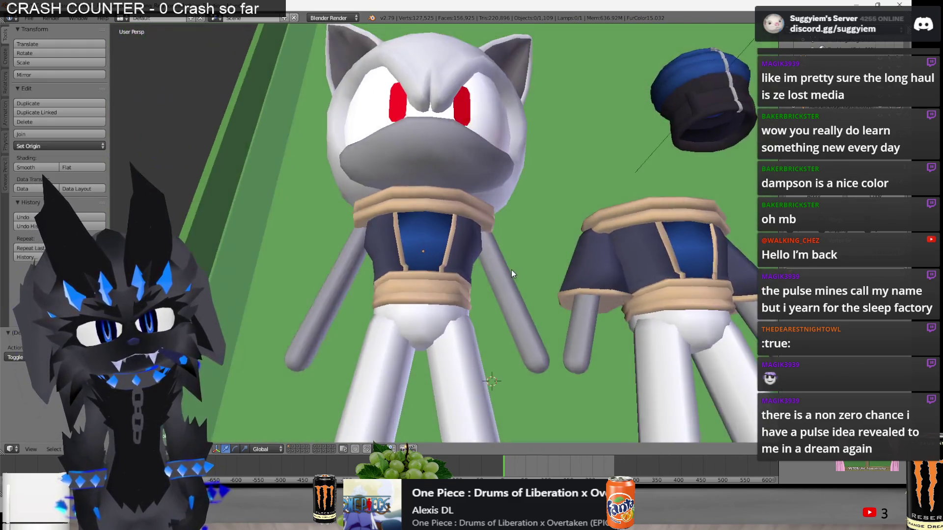
pyautogui.scroll(5, 511, 269)
pyautogui.press('Tab')
pyautogui.scroll(2, 514, 277)
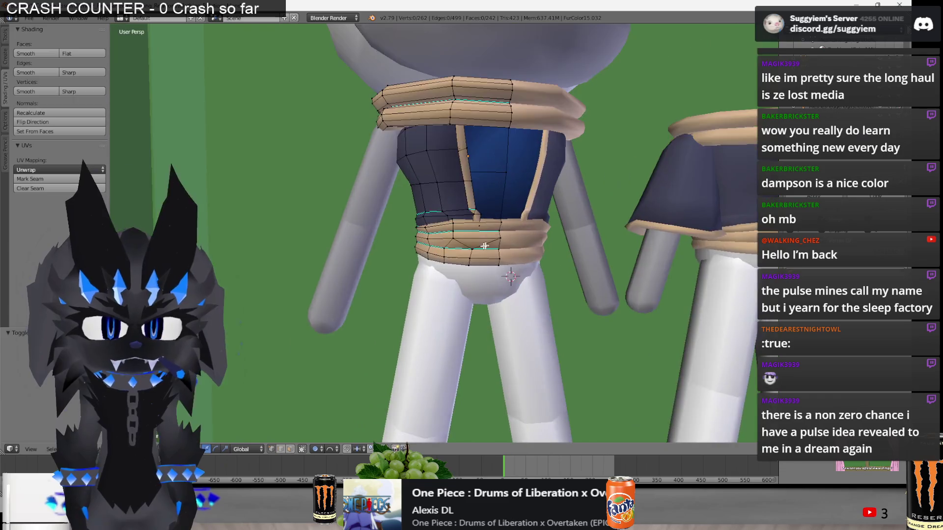
pyautogui.scroll(2, 514, 277)
pyautogui.scroll(2, 510, 278)
# From below the belt, pull a vertex on its underside.
pyautogui.moveTo(416, 304)
pyautogui.mouseDown(button='middle')
pyautogui.moveTo(439, 112)
pyautogui.moveTo(469, 129)
pyautogui.moveTo(426, 125)
pyautogui.mouseUp(button='middle')
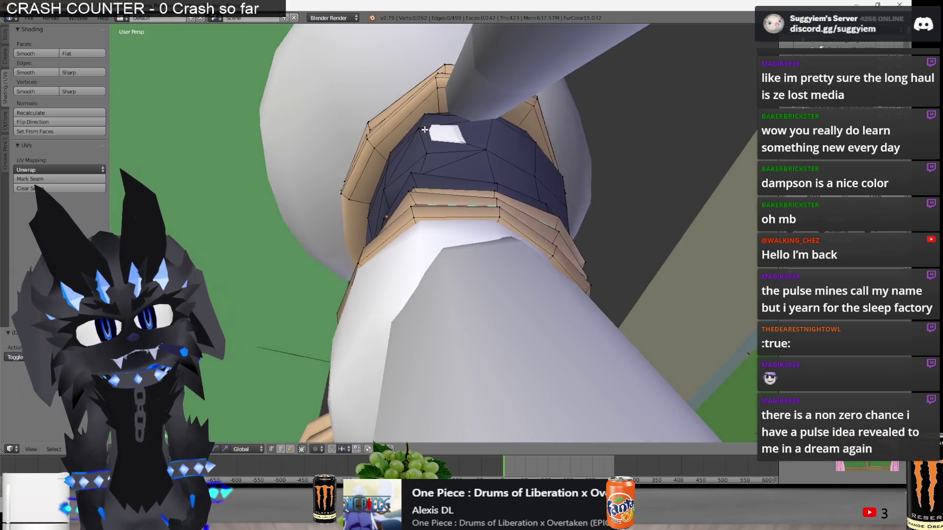
pyautogui.moveTo(426, 125); pyautogui.dragTo(429, 124, button='right')
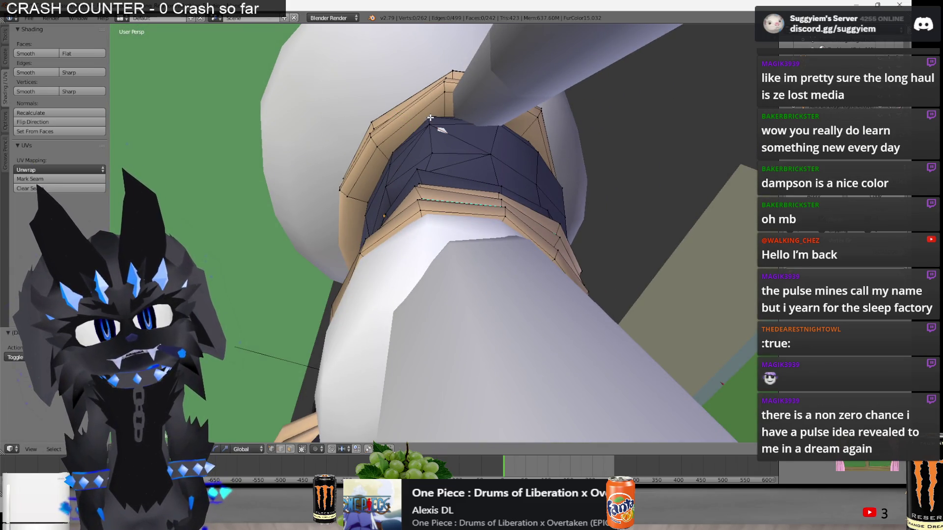
pyautogui.moveTo(433, 123); pyautogui.dragTo(434, 126, button='right')
pyautogui.moveTo(435, 125); pyautogui.dragTo(514, 184, button='middle')
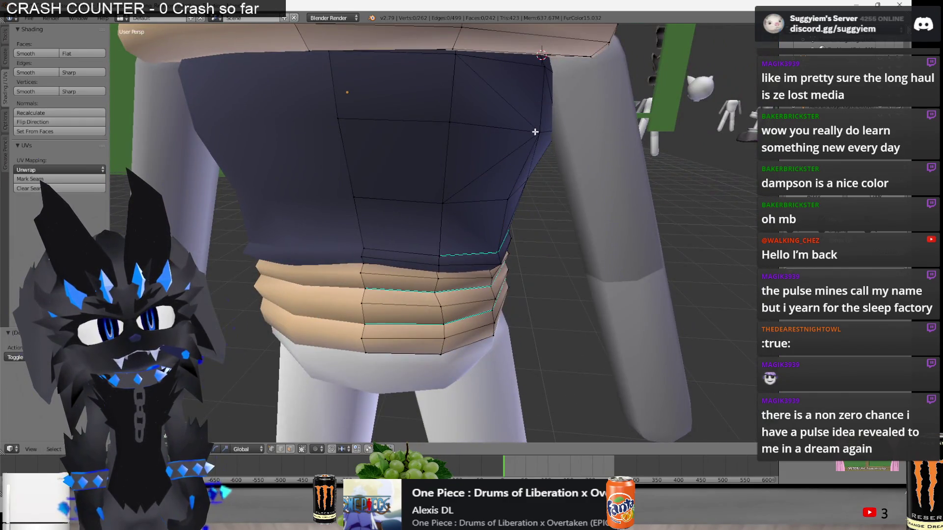
pyautogui.moveTo(538, 133); pyautogui.dragTo(366, 201, button='middle')
pyautogui.moveTo(378, 203)
pyautogui.mouseDown(button='middle')
pyautogui.moveTo(435, 209)
pyautogui.moveTo(394, 212)
pyautogui.mouseUp(button='middle')
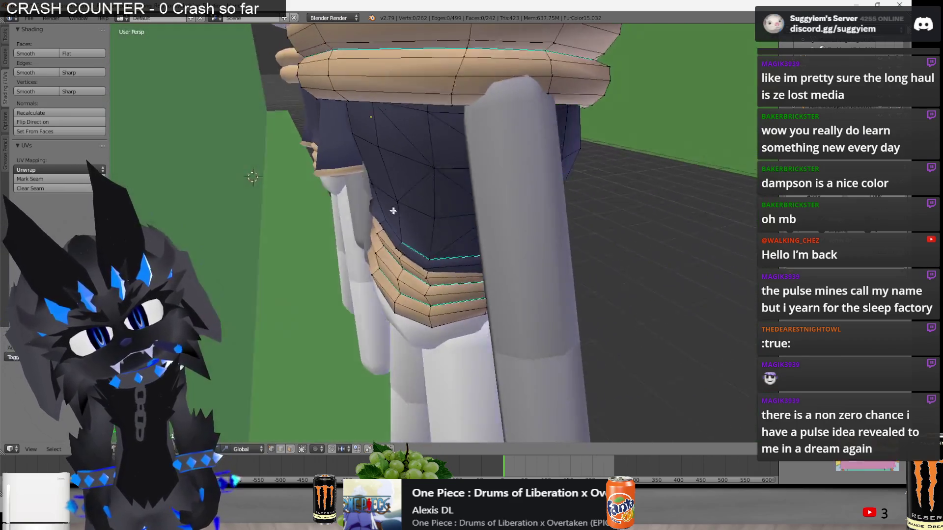
pyautogui.moveTo(394, 269); pyautogui.dragTo(401, 232, button='middle')
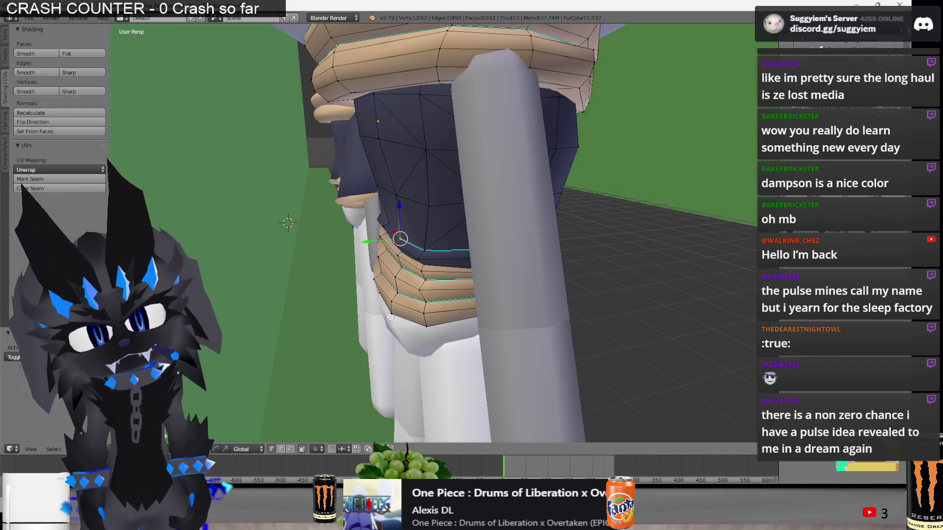
# Select lower belt vertices, using see-through wireframe to reach the hidden ones.
pyautogui.rightClick(386, 312)
pyautogui.moveTo(386, 313); pyautogui.dragTo(415, 296, button='middle')
pyautogui.moveTo(401, 257); pyautogui.dragTo(445, 262, button='middle')
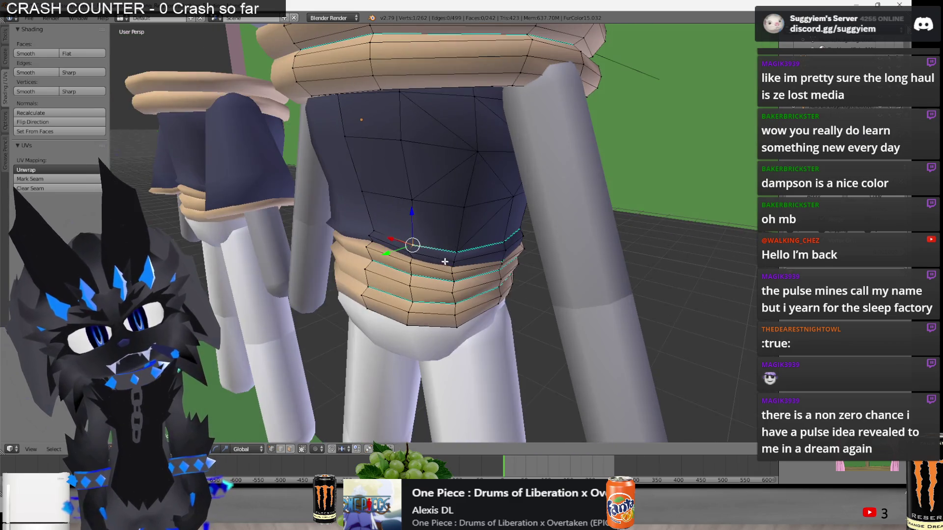
pyautogui.press('z')
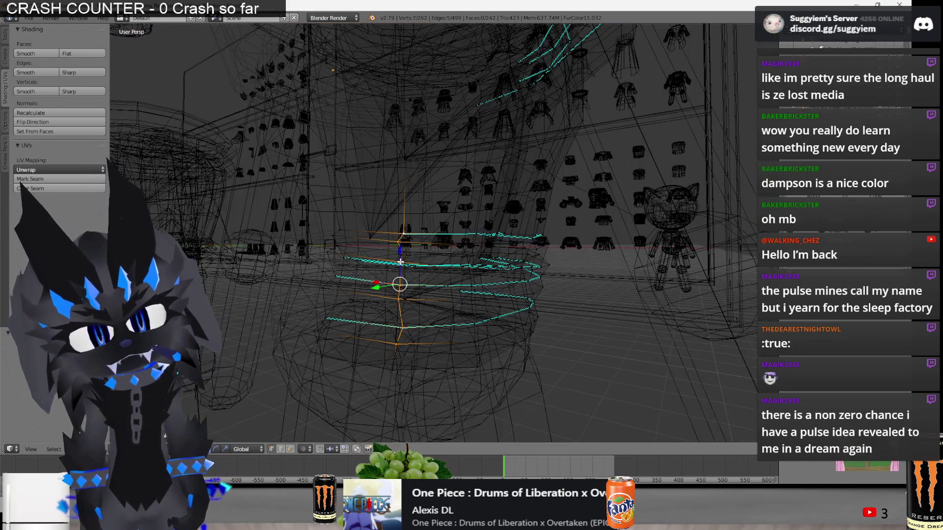
pyautogui.scroll(5, 406, 251)
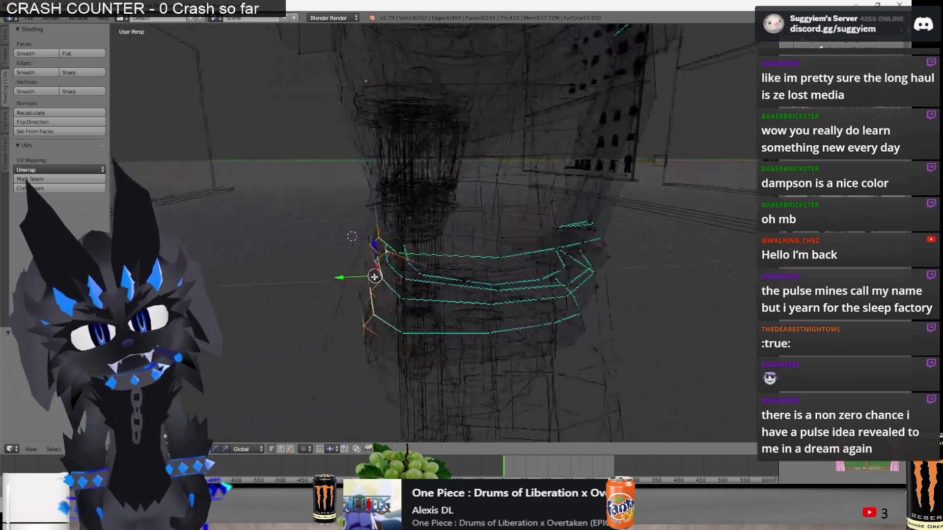
pyautogui.press('z')
pyautogui.press('z')
pyautogui.press('z')
pyautogui.press('z')
pyautogui.keyDown('shift'); pyautogui.rightClick(415, 311); pyautogui.keyUp('shift')
pyautogui.press('z')
pyautogui.moveTo(415, 310)
pyautogui.mouseDown(button='middle')
pyautogui.moveTo(427, 295)
pyautogui.moveTo(407, 299)
pyautogui.moveTo(529, 304)
pyautogui.mouseUp(button='middle')
pyautogui.scroll(-3, 407, 299)
pyautogui.scroll(2, 529, 304)
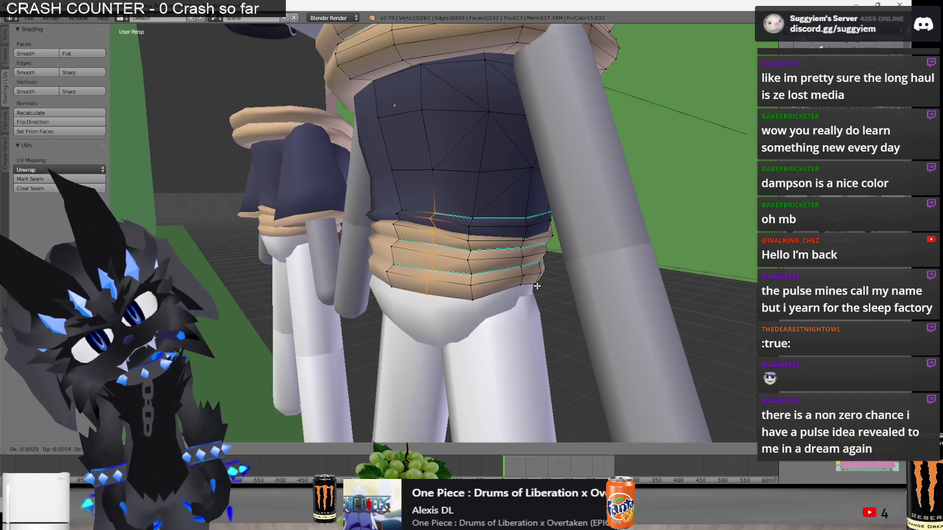
pyautogui.moveTo(535, 288)
pyautogui.mouseDown(button='middle')
pyautogui.moveTo(494, 294)
pyautogui.moveTo(470, 237)
pyautogui.mouseUp(button='middle')
# Move the selected belt vertices into a new position, checking them in wireframe.
pyautogui.press('g')
pyautogui.press('z')
pyautogui.press('a')
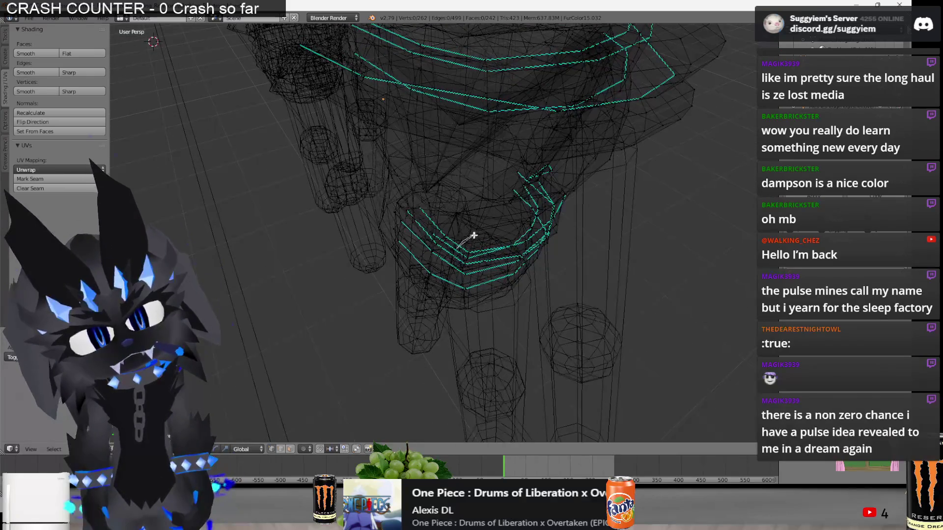
pyautogui.press('z')
pyautogui.moveTo(461, 348)
pyautogui.mouseDown(button='middle')
pyautogui.moveTo(466, 272)
pyautogui.moveTo(524, 270)
pyautogui.mouseUp(button='middle')
pyautogui.click(466, 272)
pyautogui.moveTo(582, 277); pyautogui.dragTo(665, 298, button='middle')
# Rotate the chosen belt rings and scale them outward, widening them along X.
pyautogui.press('r')
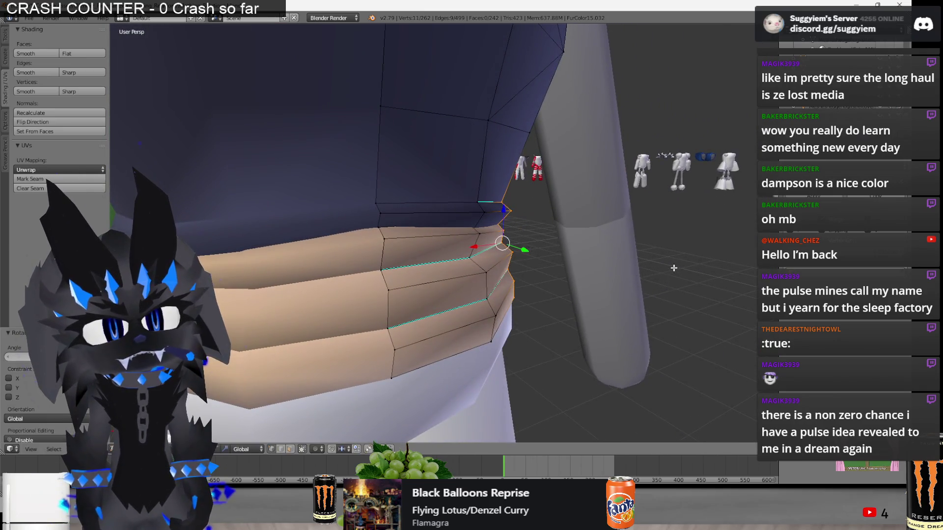
pyautogui.moveTo(674, 267); pyautogui.dragTo(599, 255, button='middle')
pyautogui.press('s')
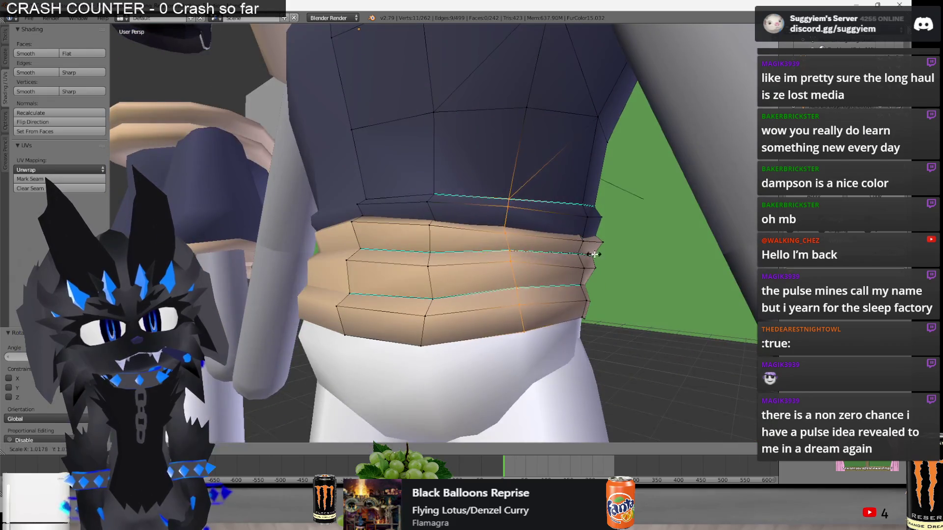
pyautogui.moveTo(575, 311); pyautogui.dragTo(474, 184, button='middle')
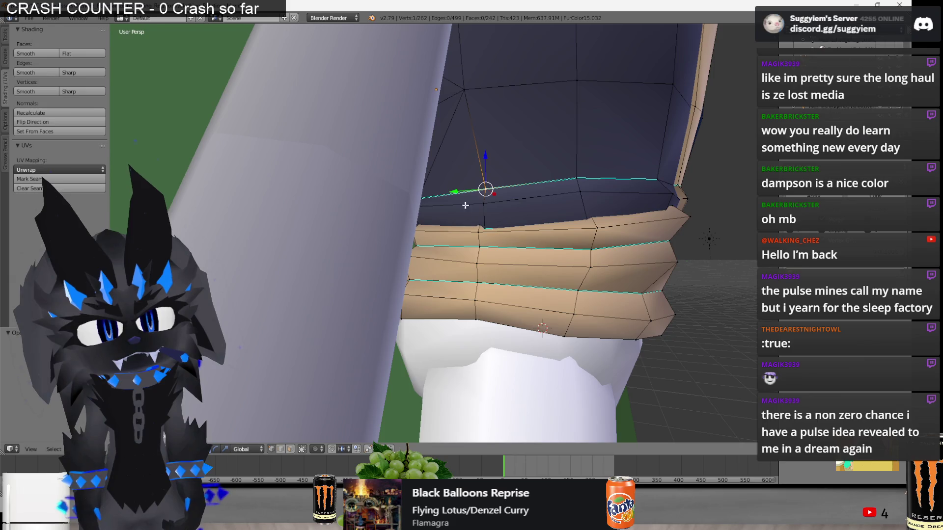
pyautogui.moveTo(466, 325)
pyautogui.mouseDown(button='middle')
pyautogui.moveTo(425, 320)
pyautogui.moveTo(461, 275)
pyautogui.mouseUp(button='middle')
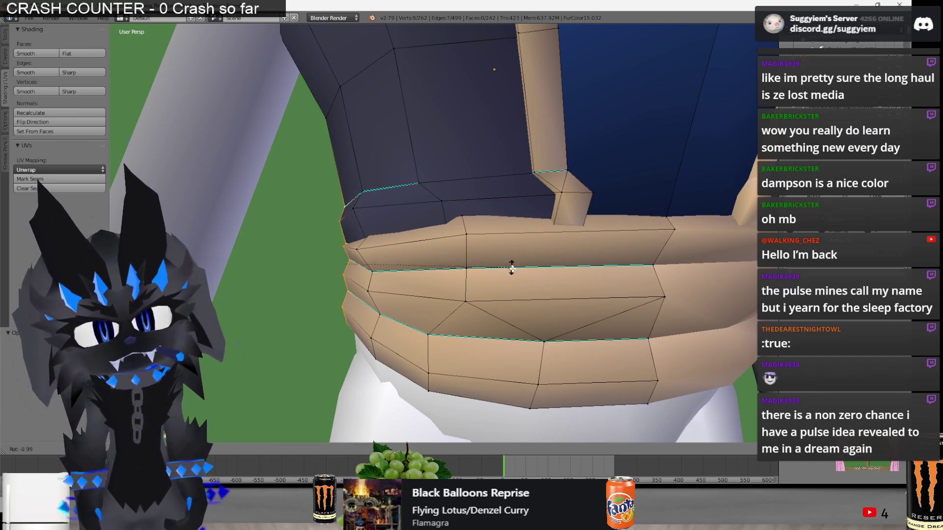
pyautogui.scroll(-3, 515, 272)
pyautogui.press('s')
pyautogui.moveTo(562, 268)
pyautogui.mouseDown(button='middle')
pyautogui.moveTo(529, 271)
pyautogui.moveTo(410, 226)
pyautogui.mouseUp(button='middle')
# Add another belt vertex to the selection and rotate the chosen belt vertices.
pyautogui.press('a')
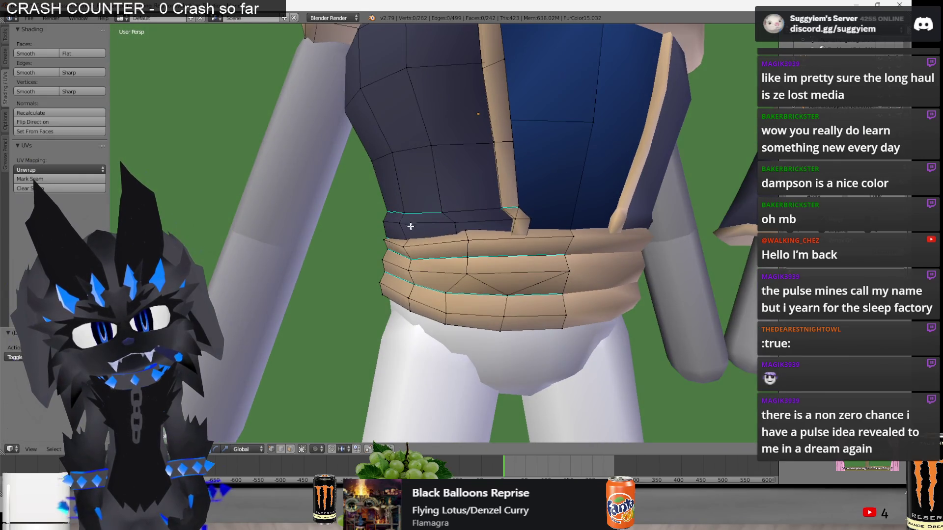
pyautogui.moveTo(421, 306); pyautogui.dragTo(452, 262, button='middle')
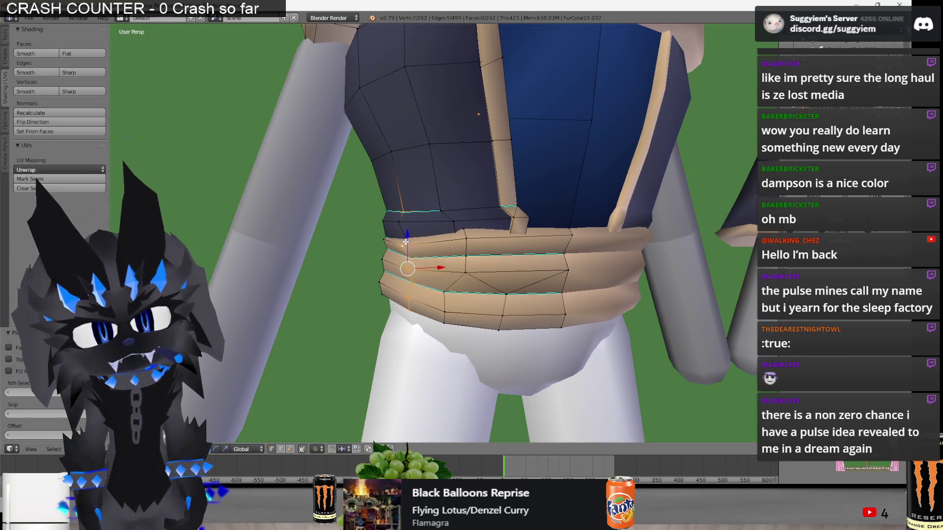
pyautogui.press('z')
pyautogui.press('z')
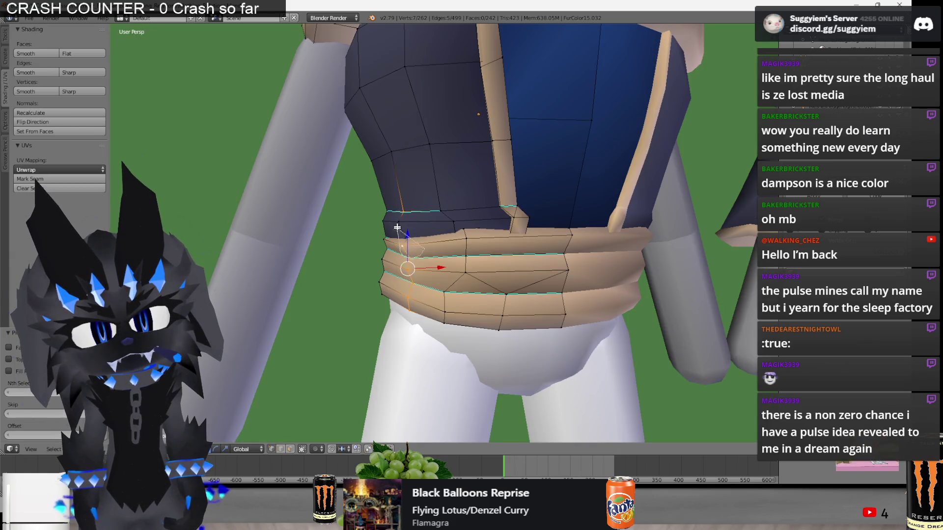
pyautogui.keyDown('shift'); pyautogui.rightClick(398, 234); pyautogui.keyUp('shift')
pyautogui.press('z')
pyautogui.press('z')
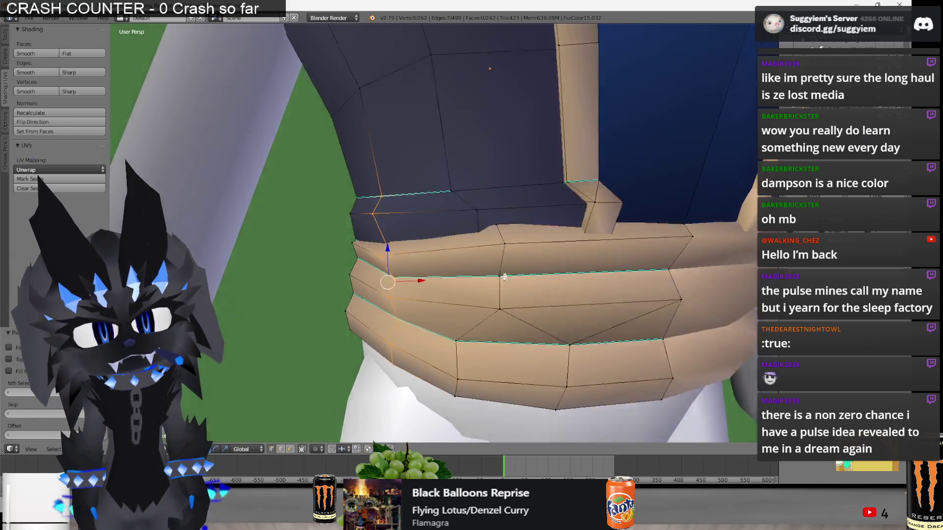
pyautogui.moveTo(504, 285); pyautogui.dragTo(515, 276, button='middle')
pyautogui.press('r')
pyautogui.press('a')
pyautogui.moveTo(571, 283)
pyautogui.mouseDown(button='middle')
pyautogui.moveTo(560, 295)
pyautogui.moveTo(542, 276)
pyautogui.mouseUp(button='middle')
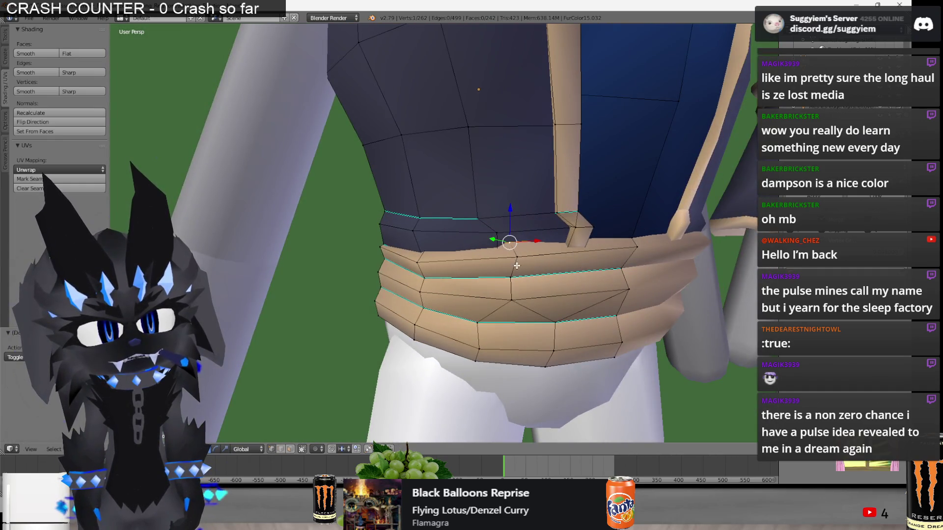
pyautogui.press('z')
pyautogui.press('z')
pyautogui.press('z')
pyautogui.moveTo(506, 245)
pyautogui.mouseDown(button='middle')
pyautogui.moveTo(526, 196)
pyautogui.moveTo(520, 209)
pyautogui.mouseUp(button='middle')
pyautogui.press('z')
# Re-enter Edit Mode on the shirt and select another waist vertex, cancelling a trial move.
pyautogui.press('Tab')
pyautogui.scroll(-8, 519, 208)
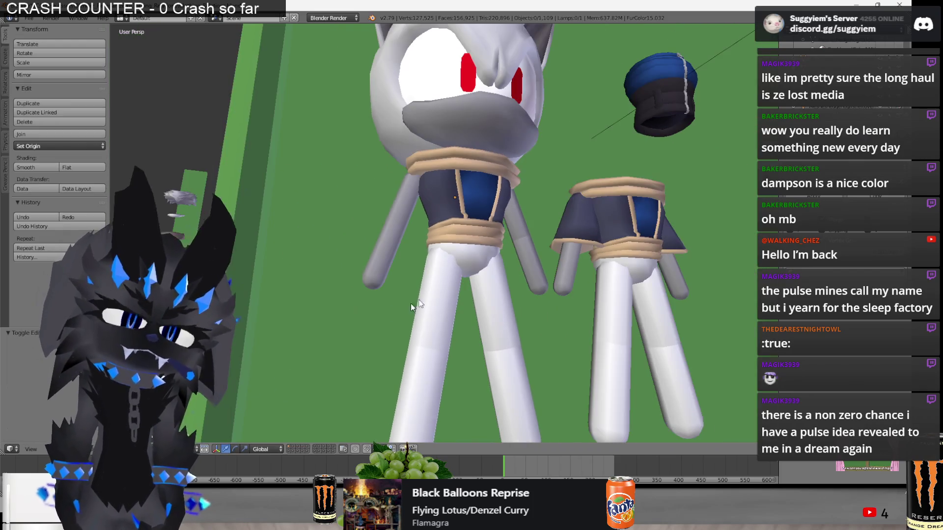
pyautogui.scroll(8, 444, 281)
pyautogui.press('Tab')
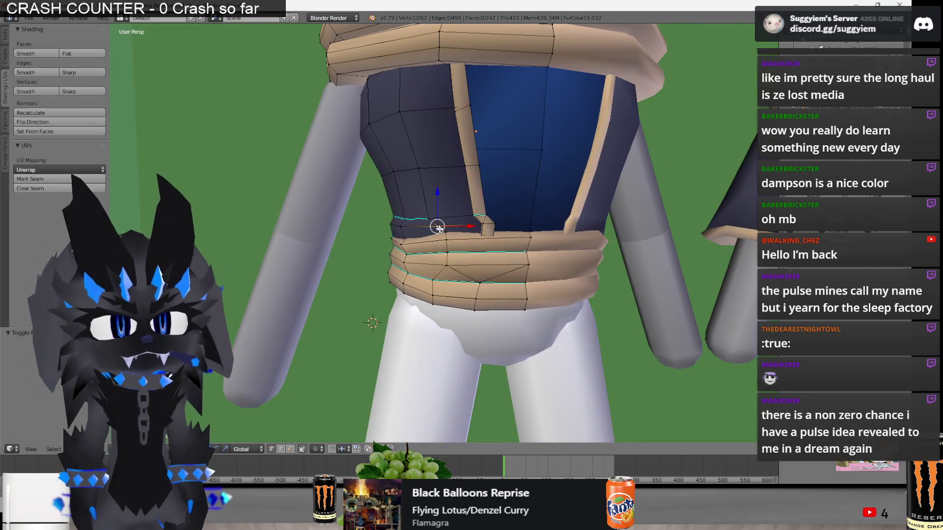
pyautogui.moveTo(448, 248); pyautogui.dragTo(489, 235, button='middle')
pyautogui.keyDown('shift'); pyautogui.rightClick(484, 222); pyautogui.keyUp('shift')
pyautogui.press('g')
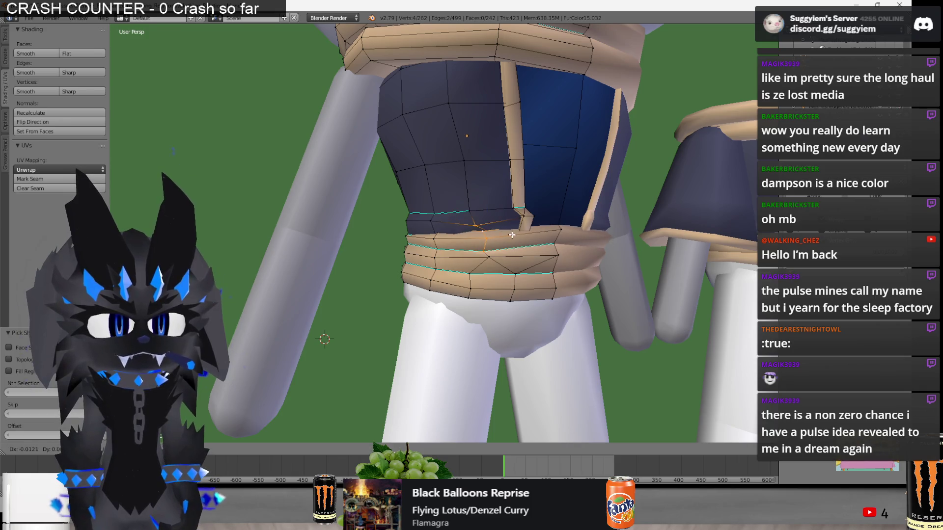
pyautogui.press('Escape')
pyautogui.press('a')
# Shift the waist vertices along Y to meet the tan band, then return to Object Mode.
pyautogui.press('g')
pyautogui.press('y')
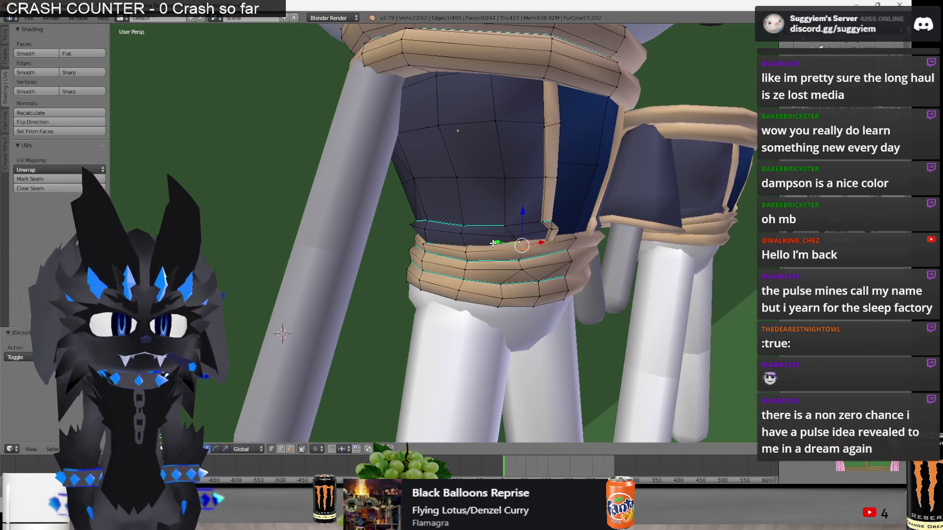
pyautogui.click(491, 242)
pyautogui.press('z')
pyautogui.press('Tab')
pyautogui.press('z')
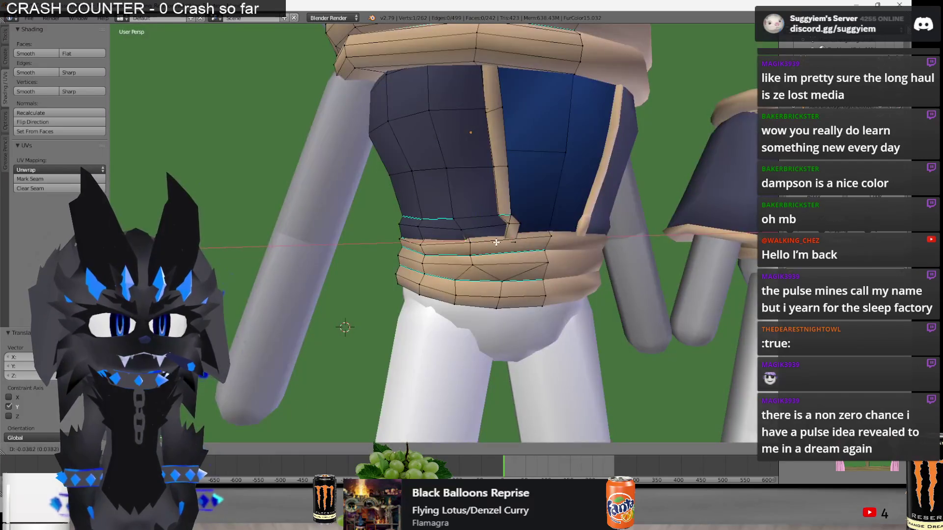
pyautogui.press('a')
pyautogui.scroll(-10, 626, 296)
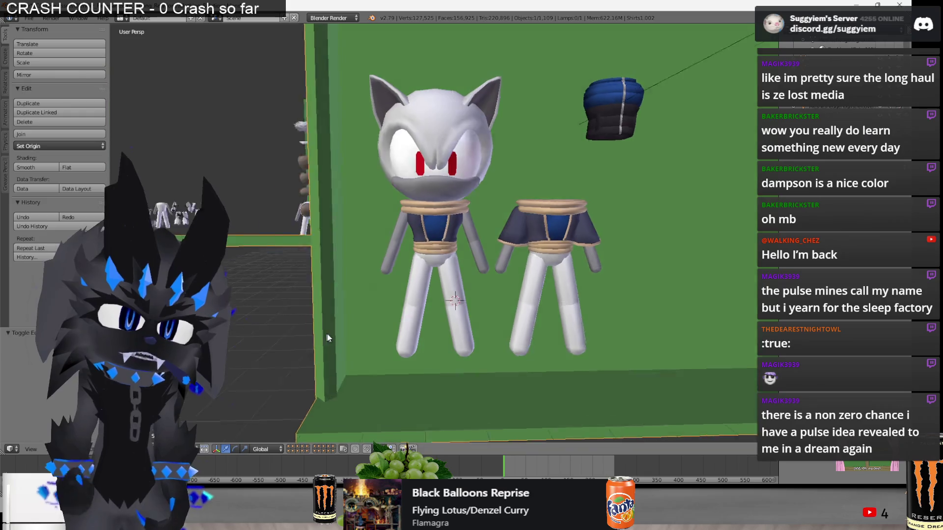
# Duplicate the left figure's shoulder flap piece and offset the copy by 2 on X.
pyautogui.moveTo(327, 334); pyautogui.dragTo(407, 284, button='middle')
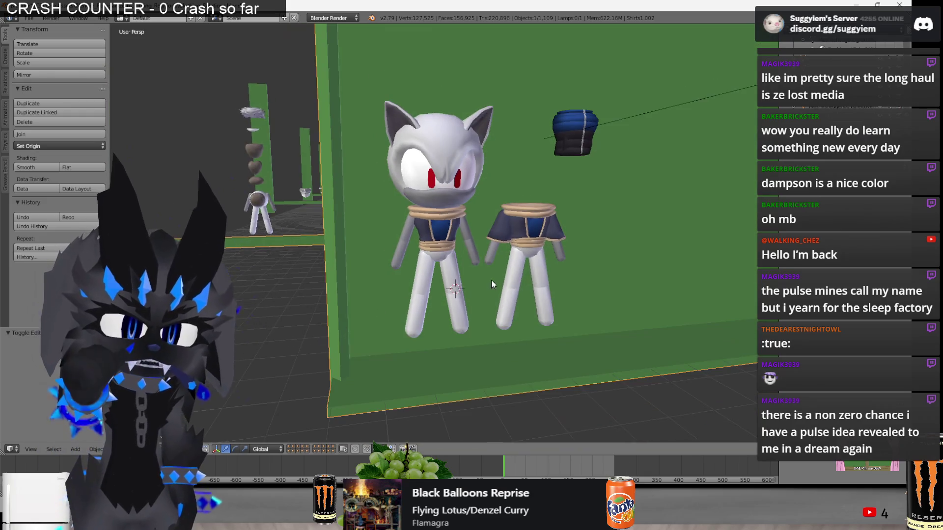
pyautogui.rightClick(553, 222)
pyautogui.press('a')
pyautogui.scroll(5, 582, 314)
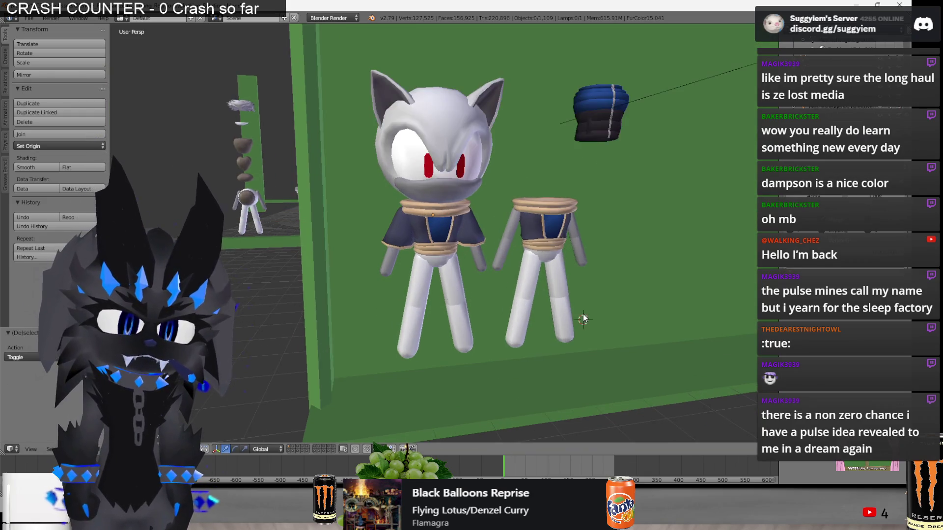
pyautogui.moveTo(549, 298)
pyautogui.mouseDown(button='middle')
pyautogui.moveTo(487, 299)
pyautogui.moveTo(569, 304)
pyautogui.mouseUp(button='middle')
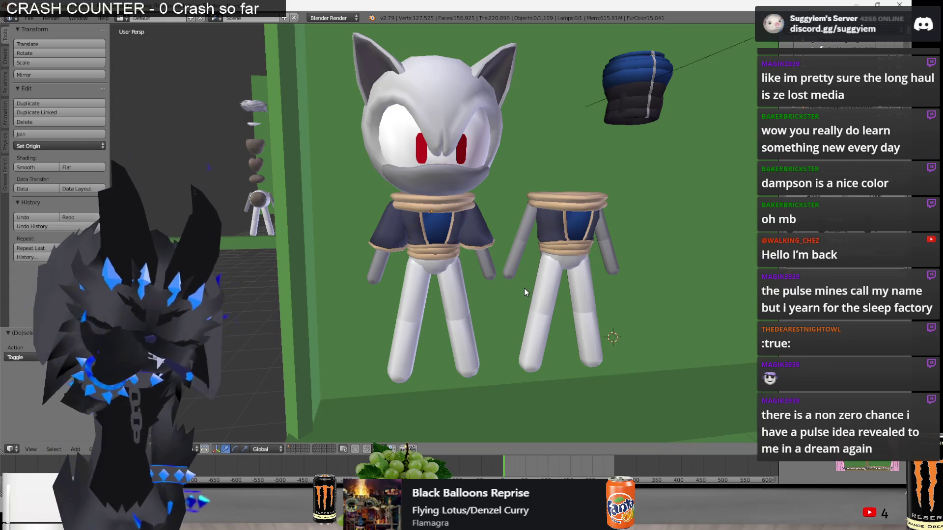
pyautogui.scroll(2, 524, 288)
pyautogui.rightClick(479, 221)
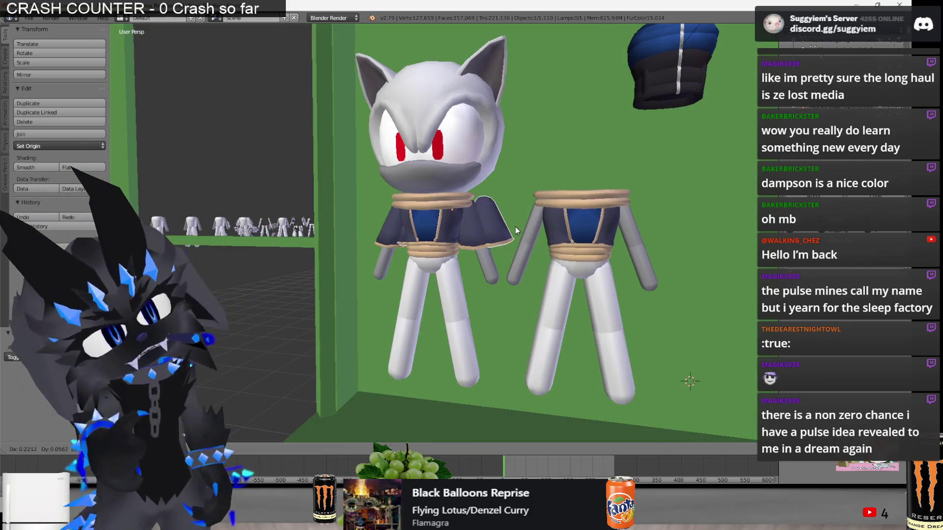
pyautogui.hotkey('shift', 'd')
pyautogui.write('x2')
pyautogui.press('Return')
# Reposition the right figure's parts and the left figure's shirt piece along the Y axis.
pyautogui.moveTo(598, 230); pyautogui.dragTo(720, 238, button='middle')
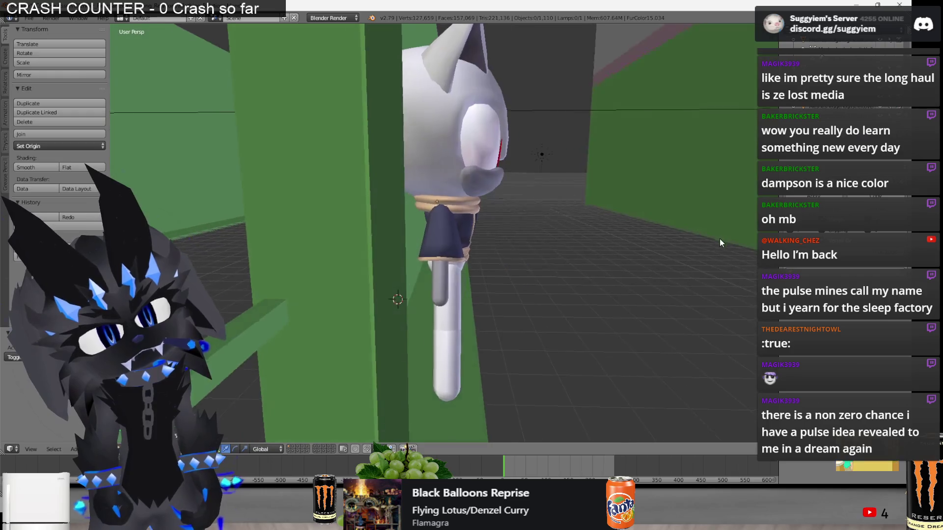
pyautogui.scroll(2, 438, 222)
pyautogui.scroll(-4, 438, 222)
pyautogui.moveTo(438, 222); pyautogui.dragTo(491, 295, button='middle')
pyautogui.moveTo(604, 304)
pyautogui.keyDown('ctrl'); pyautogui.mouseDown()
pyautogui.moveTo(378, 395)
pyautogui.moveTo(461, 242)
pyautogui.mouseUp(); pyautogui.keyUp('ctrl')
pyautogui.moveTo(460, 202); pyautogui.dragTo(594, 211)
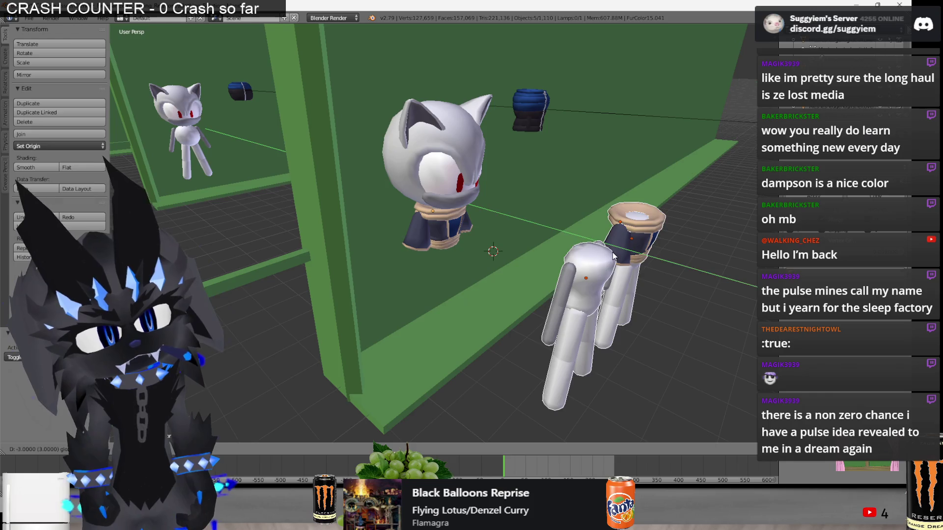
pyautogui.rightClick(426, 237)
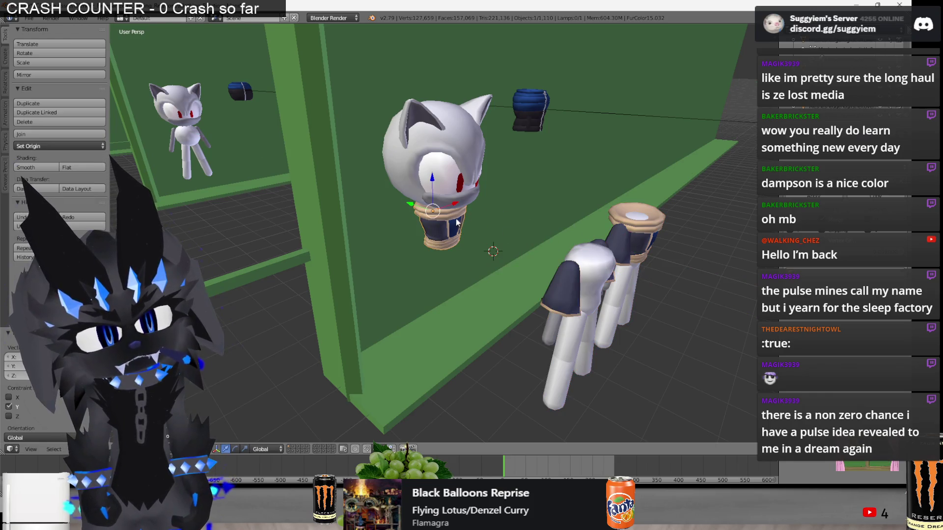
pyautogui.press('g')
pyautogui.press('y')
pyautogui.click(545, 246)
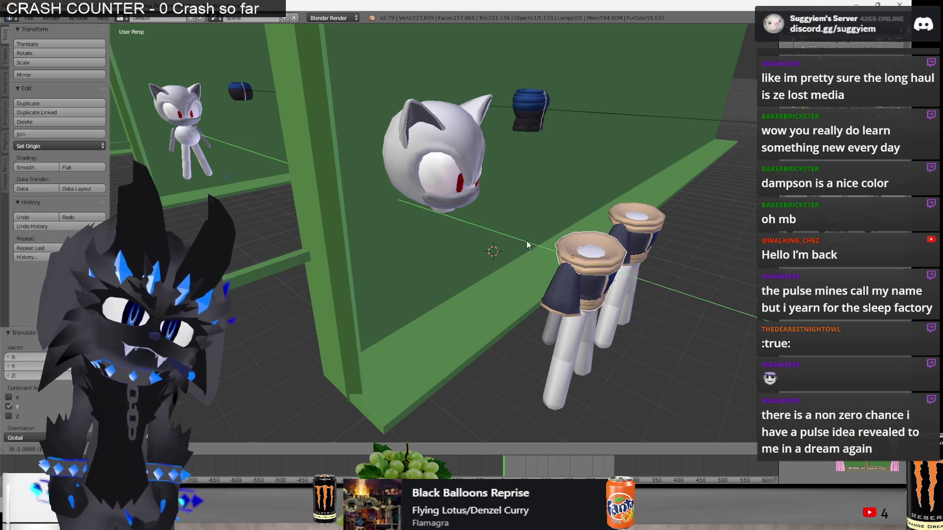
# Lower both shoulder flap pieces along Z so they sit as cuffs at the leg bottoms.
pyautogui.scroll(3, 397, 218)
pyautogui.moveTo(545, 246)
pyautogui.mouseDown(button='middle')
pyautogui.moveTo(396, 218)
pyautogui.moveTo(526, 235)
pyautogui.moveTo(429, 229)
pyautogui.moveTo(464, 225)
pyautogui.moveTo(454, 234)
pyautogui.moveTo(478, 251)
pyautogui.moveTo(447, 251)
pyautogui.mouseUp(button='middle')
pyautogui.press('a')
pyautogui.scroll(3, 429, 229)
pyautogui.moveTo(517, 267)
pyautogui.mouseDown(button='middle')
pyautogui.moveTo(699, 276)
pyautogui.moveTo(647, 275)
pyautogui.mouseUp(button='middle')
pyautogui.rightClick(647, 275)
pyautogui.press('KP_Decimal')
pyautogui.press('g')
pyautogui.press('z')
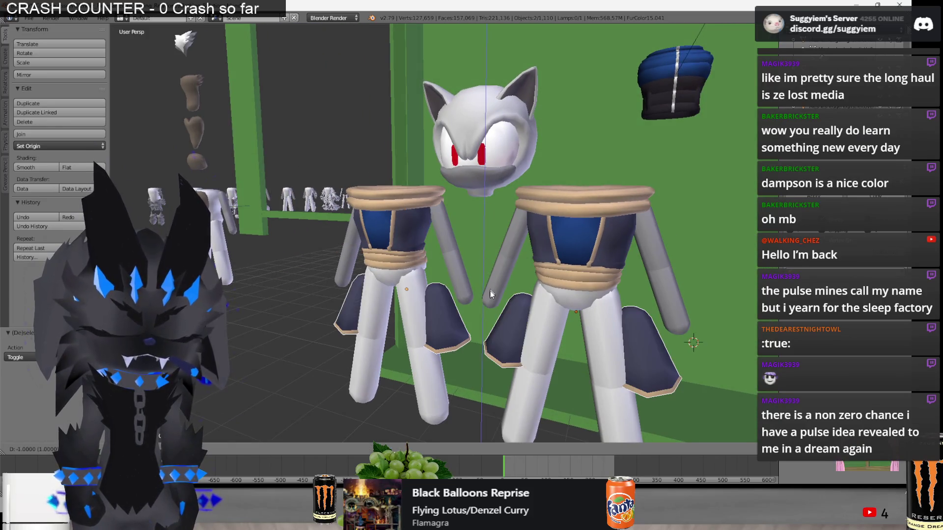
pyautogui.press('Return')
pyautogui.press('a')
pyautogui.scroll(-5, 514, 325)
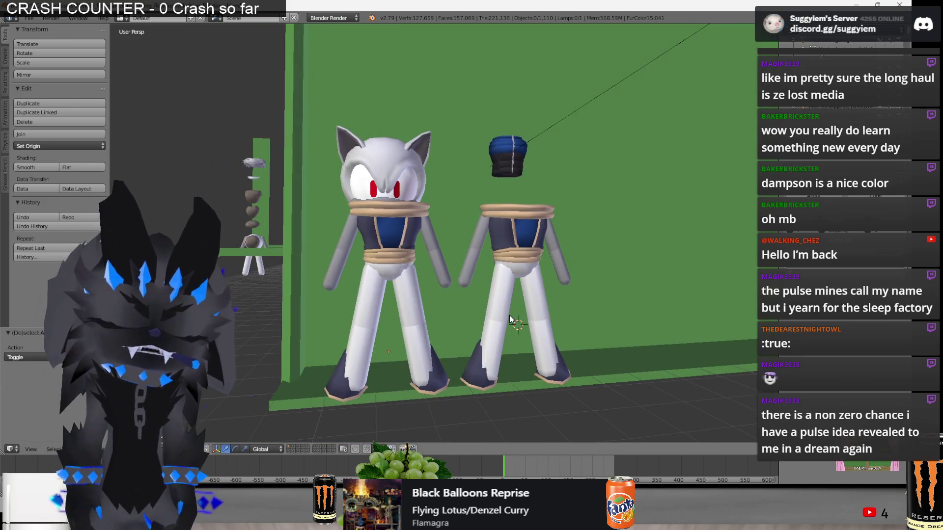
# Check the first figure's torso piece from an eye-level front view in wireframe, leaving it in place.
pyautogui.moveTo(509, 319); pyautogui.dragTo(425, 245, button='middle')
pyautogui.rightClick(425, 246)
pyautogui.press('g')
pyautogui.press('Escape')
pyautogui.press('a')
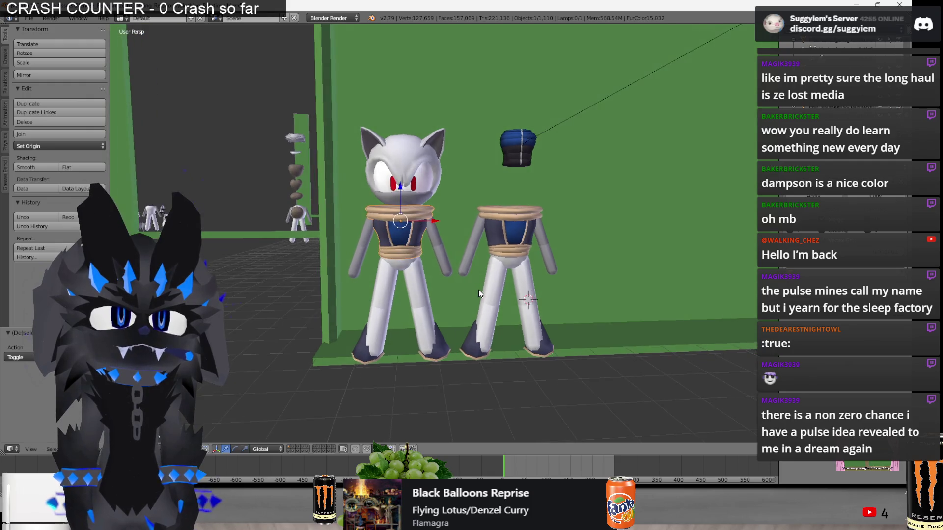
pyautogui.moveTo(478, 290); pyautogui.dragTo(441, 273, button='middle')
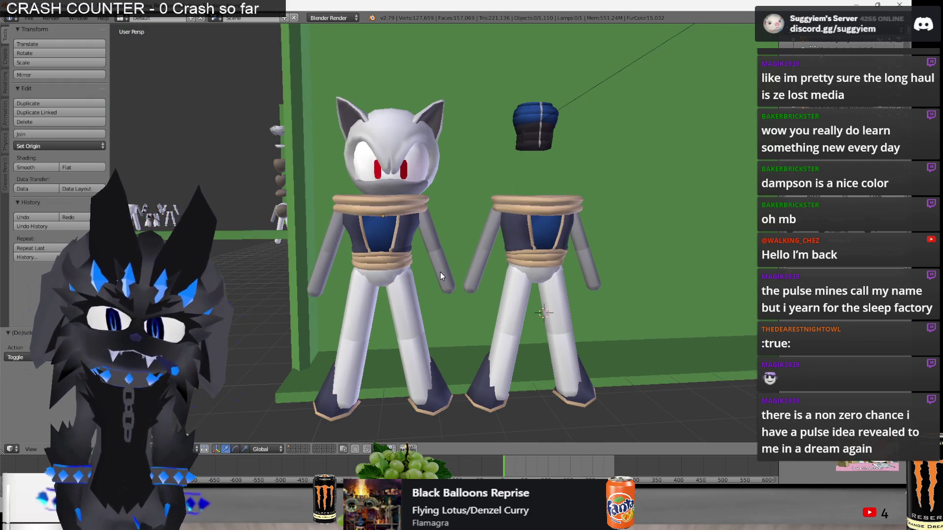
pyautogui.press('z')
pyautogui.scroll(6, 432, 272)
pyautogui.scroll(-3, 468, 244)
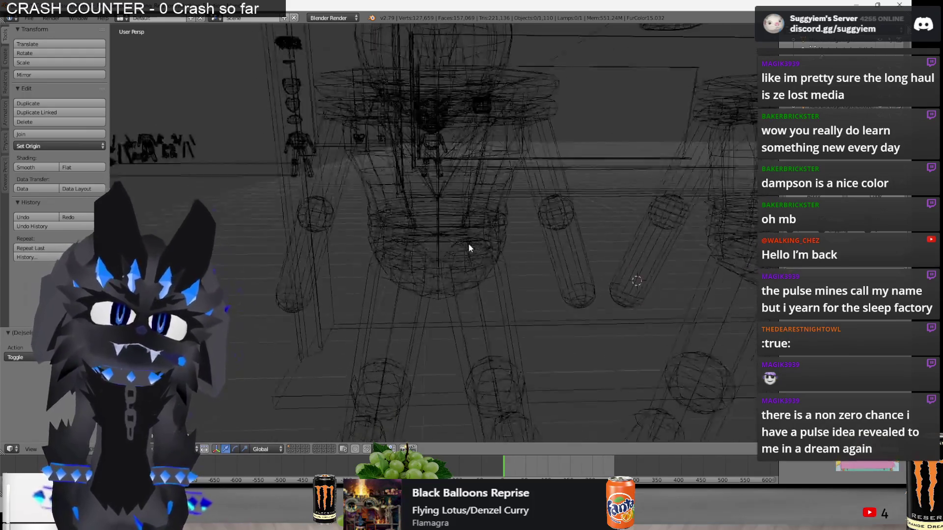
# Select the torso shirt mesh and toggle in and out of Edit Mode.
pyautogui.moveTo(478, 247)
pyautogui.mouseDown(button='middle')
pyautogui.moveTo(404, 211)
pyautogui.moveTo(401, 225)
pyautogui.moveTo(385, 192)
pyautogui.moveTo(390, 234)
pyautogui.mouseUp(button='middle')
pyautogui.rightClick(384, 191)
pyautogui.press('Tab')
pyautogui.press('Tab')
pyautogui.press('z')
pyautogui.press('Tab')
pyautogui.press('a')
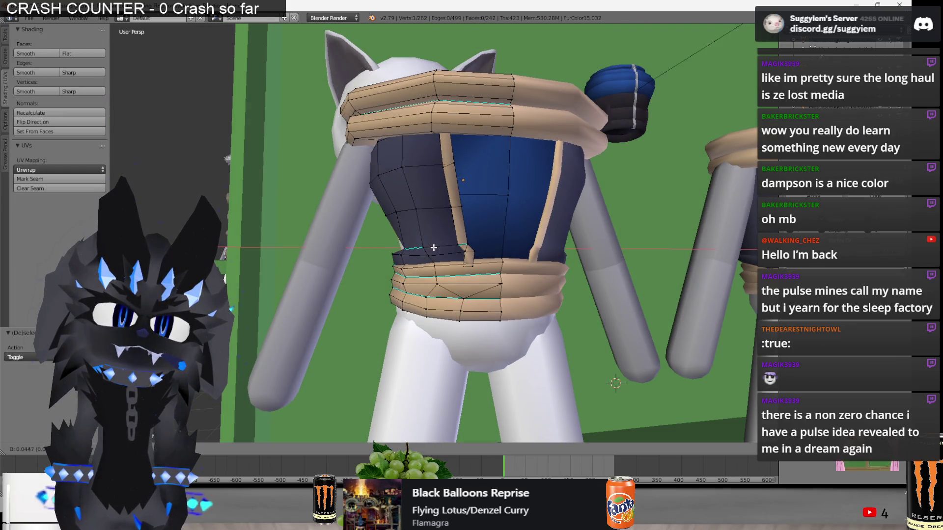
pyautogui.press('Tab')
pyautogui.press('a')
pyautogui.moveTo(426, 249)
pyautogui.mouseDown(button='middle')
pyautogui.moveTo(382, 252)
pyautogui.moveTo(432, 260)
pyautogui.moveTo(335, 266)
pyautogui.moveTo(390, 259)
pyautogui.mouseUp(button='middle')
pyautogui.scroll(-3, 393, 253)
# Move a vertex on the left figure's shirt lower edge to a new position.
pyautogui.rightClick(432, 264)
pyautogui.press('Tab')
pyautogui.scroll(4, 432, 264)
pyautogui.rightClick(395, 261)
pyautogui.press('g')
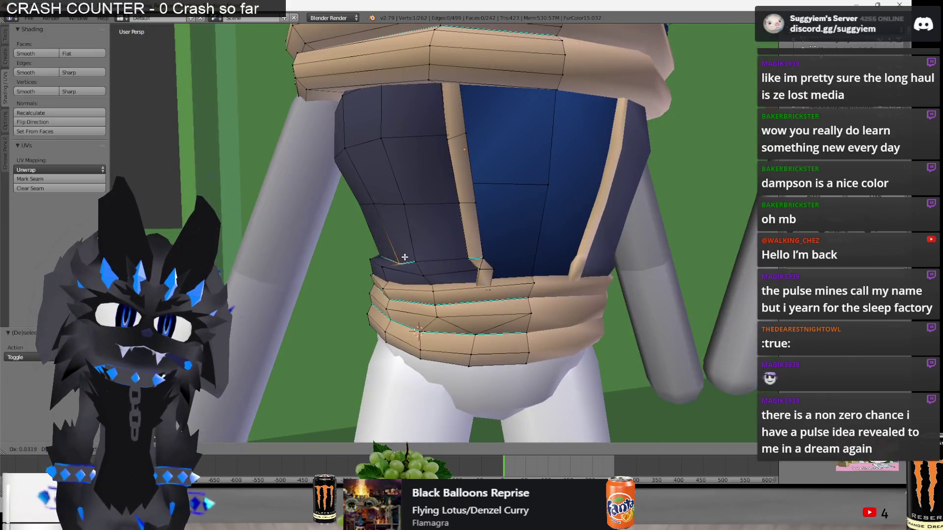
pyautogui.click(435, 261)
pyautogui.moveTo(434, 261)
pyautogui.mouseDown(button='middle')
pyautogui.moveTo(501, 270)
pyautogui.moveTo(423, 279)
pyautogui.mouseUp(button='middle')
pyautogui.press('g')
pyautogui.rightClick(492, 272)
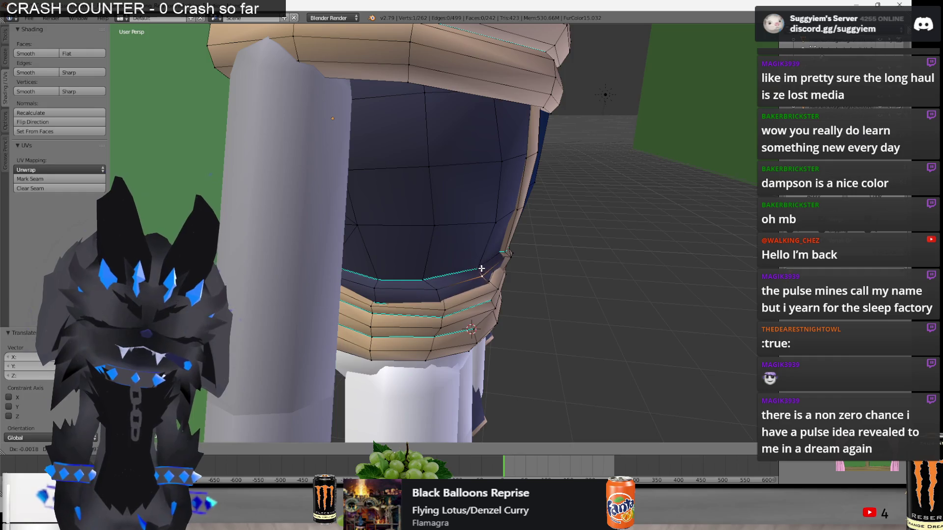
pyautogui.press('a')
pyautogui.moveTo(486, 272)
pyautogui.mouseDown(button='middle')
pyautogui.moveTo(343, 269)
pyautogui.moveTo(423, 272)
pyautogui.mouseUp(button='middle')
# Enable proportional editing and move the selected waist vertices with smooth falloff.
pyautogui.press('Tab')
pyautogui.scroll(-5, 343, 269)
pyautogui.press('Tab')
pyautogui.scroll(6, 423, 271)
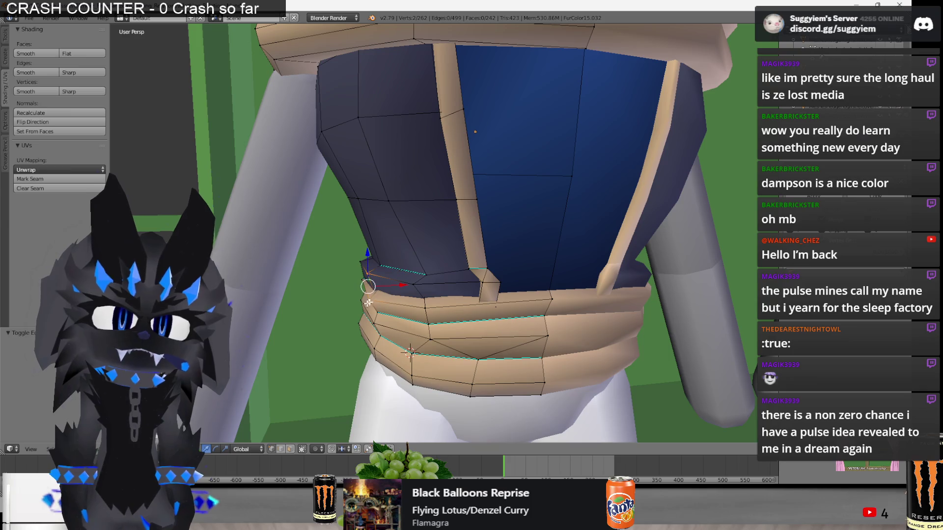
pyautogui.click(314, 450)
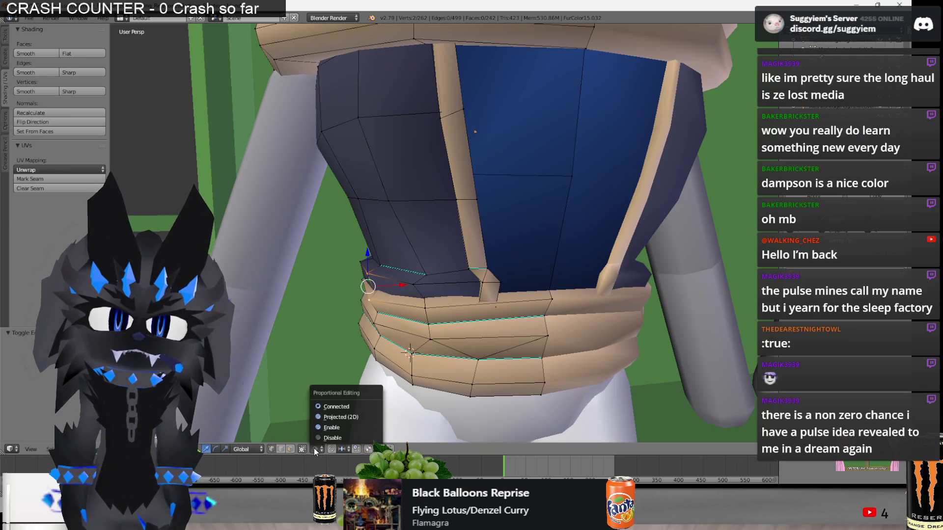
pyautogui.click(328, 428)
pyautogui.keyDown('shift'); pyautogui.rightClick(376, 324); pyautogui.keyUp('shift')
pyautogui.moveTo(375, 363); pyautogui.dragTo(363, 367, button='middle')
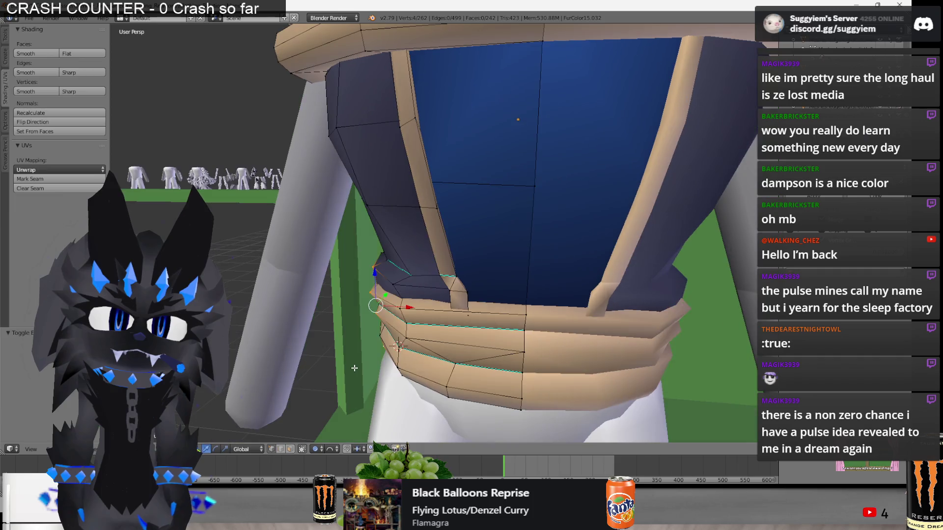
pyautogui.press('g')
pyautogui.click(363, 368)
# Select a single waist vertex and try moving it, cancelling the proportional move.
pyautogui.moveTo(362, 368)
pyautogui.mouseDown(button='middle')
pyautogui.moveTo(427, 319)
pyautogui.moveTo(486, 329)
pyautogui.moveTo(479, 266)
pyautogui.moveTo(427, 235)
pyautogui.moveTo(438, 358)
pyautogui.mouseUp(button='middle')
pyautogui.press('a')
pyautogui.rightClick(427, 235)
pyautogui.press('g')
pyautogui.rightClick(427, 236)
pyautogui.scroll(3, 363, 295)
pyautogui.moveTo(363, 294)
pyautogui.mouseDown(button='middle')
pyautogui.moveTo(369, 273)
pyautogui.moveTo(467, 314)
pyautogui.moveTo(482, 301)
pyautogui.moveTo(515, 310)
pyautogui.moveTo(532, 267)
pyautogui.moveTo(421, 269)
pyautogui.moveTo(498, 221)
pyautogui.moveTo(329, 241)
pyautogui.mouseUp(button='middle')
# Nudge individual waist and band-side vertices one by one to fit the tan band.
pyautogui.keyDown('shift'); pyautogui.rightClick(403, 294); pyautogui.keyUp('shift')
pyautogui.press('g')
pyautogui.click(407, 299)
pyautogui.press('g')
pyautogui.rightClick(532, 267)
pyautogui.press('g')
pyautogui.rightClick(338, 241)
pyautogui.press('g')
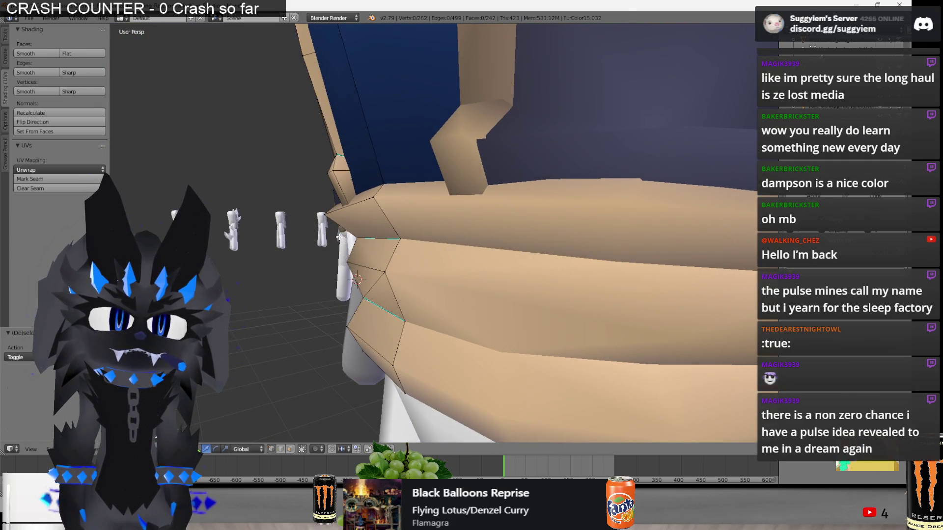
# Nudge the waist band's front vertices so the shirt's lower edge meets the band.
pyautogui.moveTo(338, 258)
pyautogui.mouseDown(button='middle')
pyautogui.moveTo(429, 254)
pyautogui.moveTo(446, 182)
pyautogui.mouseUp(button='middle')
pyautogui.press('g')
pyautogui.moveTo(500, 124)
pyautogui.mouseDown(button='middle')
pyautogui.moveTo(481, 211)
pyautogui.moveTo(489, 209)
pyautogui.moveTo(496, 238)
pyautogui.moveTo(503, 229)
pyautogui.moveTo(531, 255)
pyautogui.moveTo(582, 222)
pyautogui.mouseUp(button='middle')
pyautogui.press('g')
pyautogui.click(493, 235)
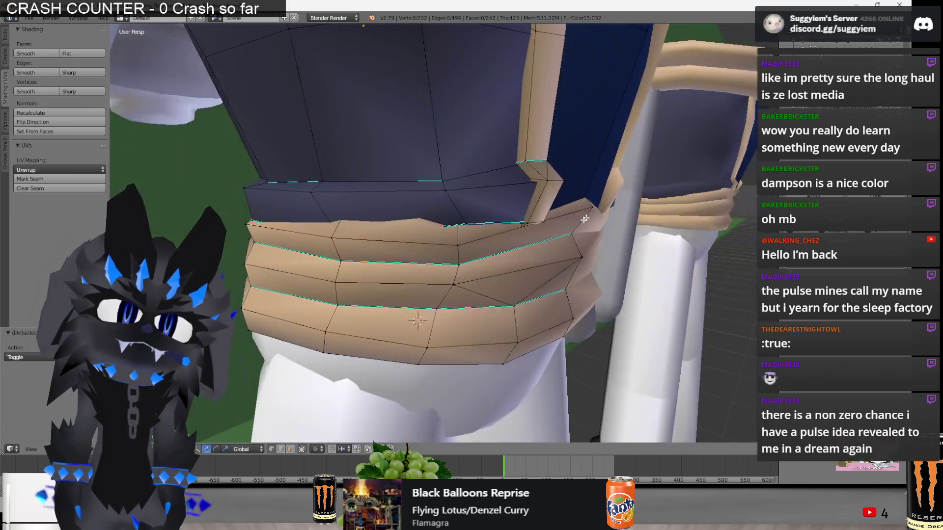
pyautogui.click(565, 219)
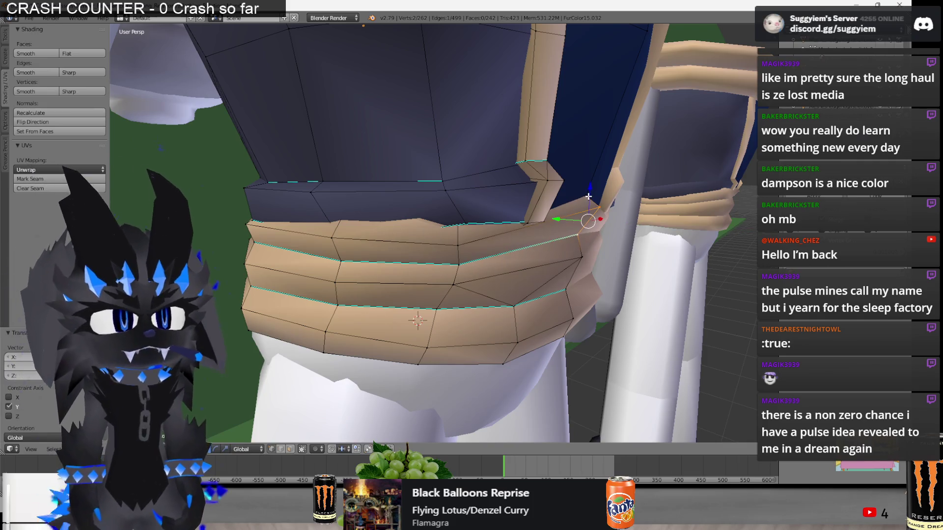
pyautogui.click(580, 205)
pyautogui.moveTo(581, 204)
pyautogui.mouseDown(button='middle')
pyautogui.moveTo(598, 209)
pyautogui.moveTo(584, 223)
pyautogui.moveTo(600, 217)
pyautogui.mouseUp(button='middle')
# Check the band in wireframe, then reposition another waist band vertex.
pyautogui.press('z')
pyautogui.scroll(-3, 597, 206)
pyautogui.press('a')
pyautogui.press('z')
pyautogui.scroll(3, 584, 161)
pyautogui.moveTo(586, 169)
pyautogui.mouseDown(button='middle')
pyautogui.moveTo(600, 206)
pyautogui.moveTo(577, 234)
pyautogui.moveTo(581, 248)
pyautogui.moveTo(505, 313)
pyautogui.moveTo(545, 331)
pyautogui.moveTo(504, 326)
pyautogui.mouseUp(button='middle')
pyautogui.rightClick(599, 207)
pyautogui.click(570, 216)
# Move the two corner vertices of the waist band into place.
pyautogui.rightClick(504, 313)
pyautogui.keyDown('shift'); pyautogui.rightClick(499, 328); pyautogui.keyUp('shift')
pyautogui.click(386, 292)
pyautogui.moveTo(385, 292)
pyautogui.mouseDown(button='middle')
pyautogui.moveTo(368, 268)
pyautogui.moveTo(326, 297)
pyautogui.moveTo(446, 291)
pyautogui.mouseUp(button='middle')
pyautogui.press('a')
pyautogui.press('a')
# Select the band's right-edge vertices in wireframe and shift them flush with the shirt.
pyautogui.rightClick(479, 258)
pyautogui.moveTo(439, 246)
pyautogui.mouseDown(button='middle')
pyautogui.moveTo(479, 258)
pyautogui.moveTo(474, 201)
pyautogui.mouseUp(button='middle')
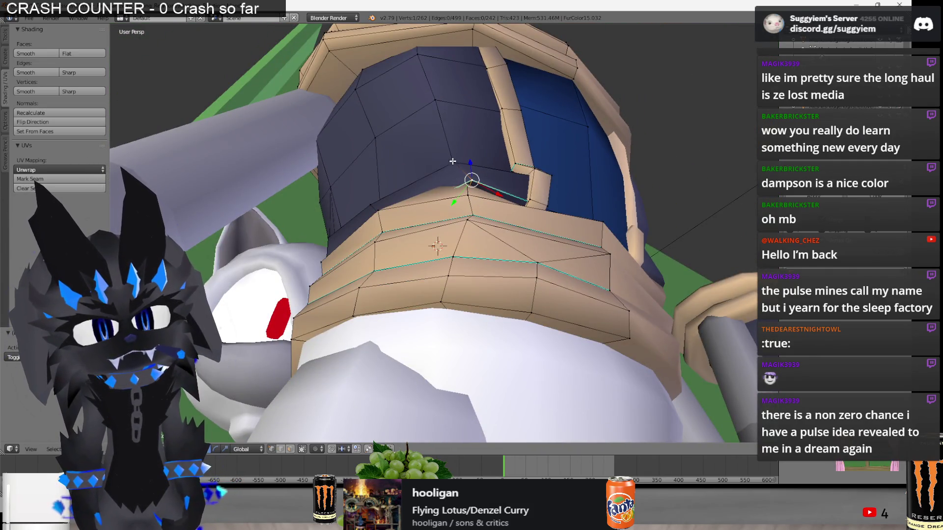
pyautogui.moveTo(466, 183); pyautogui.dragTo(510, 241, button='middle')
pyautogui.press('a')
pyautogui.press('z')
pyautogui.moveTo(537, 273); pyautogui.dragTo(593, 279, button='middle')
pyautogui.press('z')
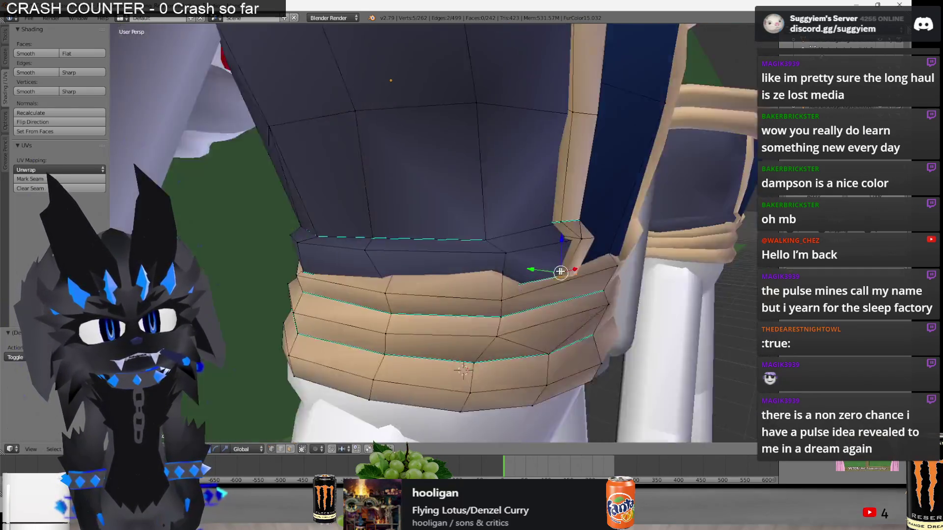
pyautogui.rightClick(540, 271)
pyautogui.press('g')
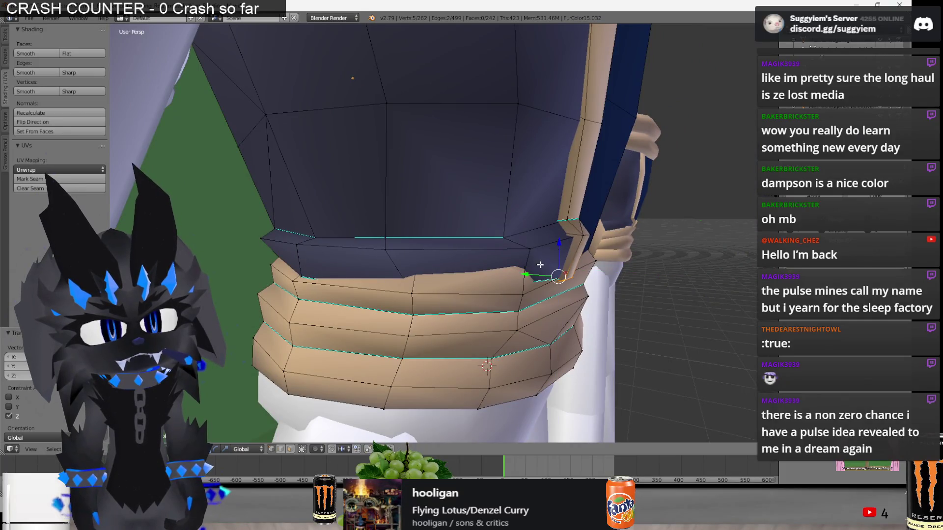
pyautogui.click(523, 277)
# Return to Object Mode and zoom out to both shirted figures.
pyautogui.press('Tab')
pyautogui.moveTo(522, 276)
pyautogui.mouseDown(button='middle')
pyautogui.moveTo(411, 272)
pyautogui.moveTo(470, 275)
pyautogui.mouseUp(button='middle')
pyautogui.scroll(-8, 449, 264)
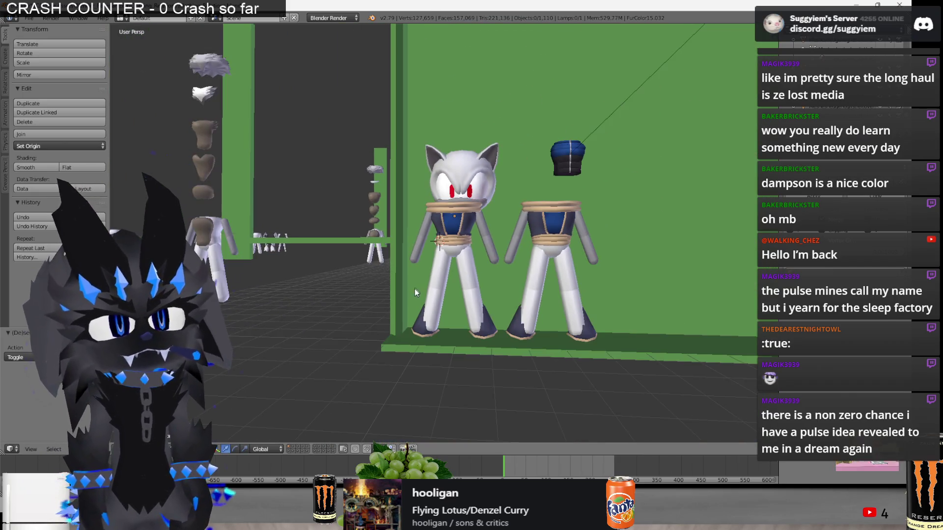
# Enter Edit Mode on the left shirt and tuck in a vertex on its waist edge.
pyautogui.scroll(2, 373, 299)
pyautogui.scroll(2, 421, 237)
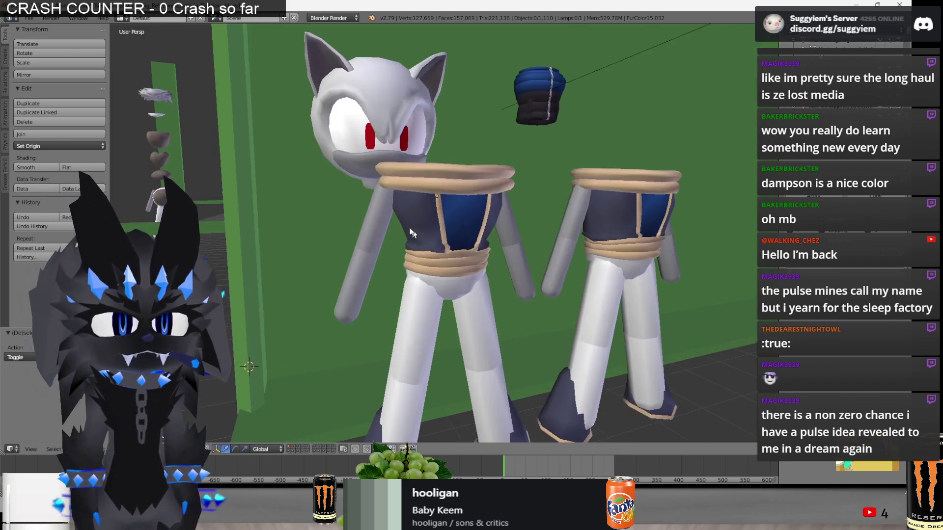
pyautogui.press('Tab')
pyautogui.scroll(3, 407, 259)
pyautogui.scroll(1, 407, 260)
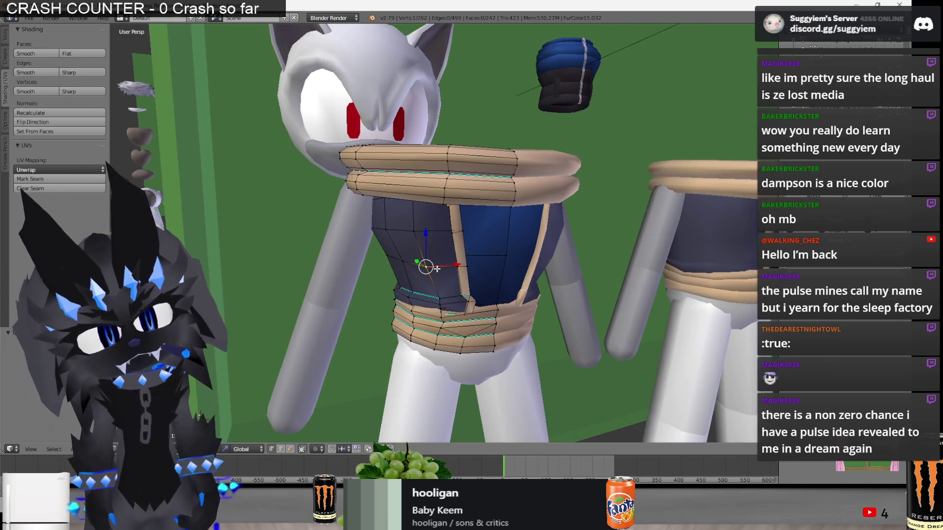
pyautogui.rightClick(425, 230)
pyautogui.press('g')
pyautogui.click(433, 235)
pyautogui.scroll(1, 389, 230)
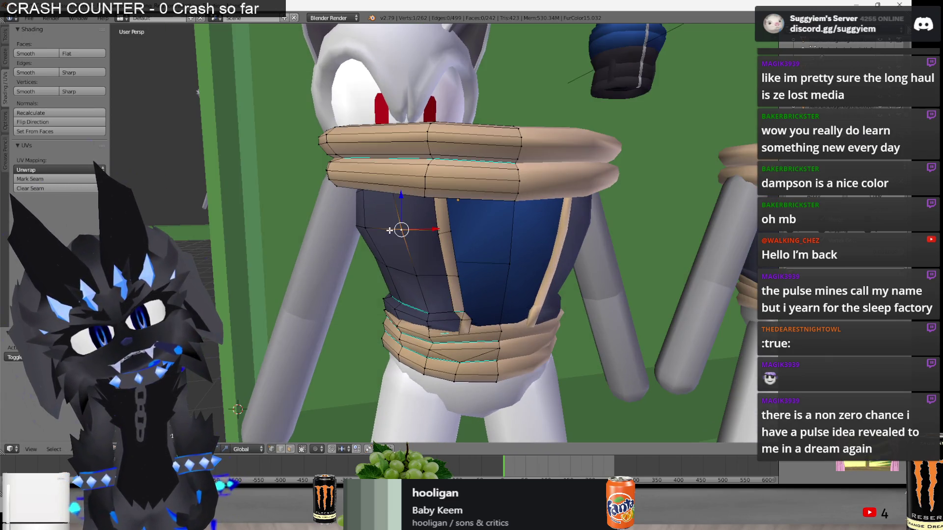
# Slide that waist vertex along the Y axis closer to the body.
pyautogui.moveTo(397, 227)
pyautogui.mouseDown(button='middle')
pyautogui.moveTo(443, 240)
pyautogui.moveTo(456, 270)
pyautogui.moveTo(501, 222)
pyautogui.moveTo(389, 211)
pyautogui.moveTo(421, 222)
pyautogui.moveTo(373, 223)
pyautogui.mouseUp(button='middle')
pyautogui.press('g')
pyautogui.press('y')
pyautogui.click(456, 271)
pyautogui.press('a')
pyautogui.rightClick(363, 224)
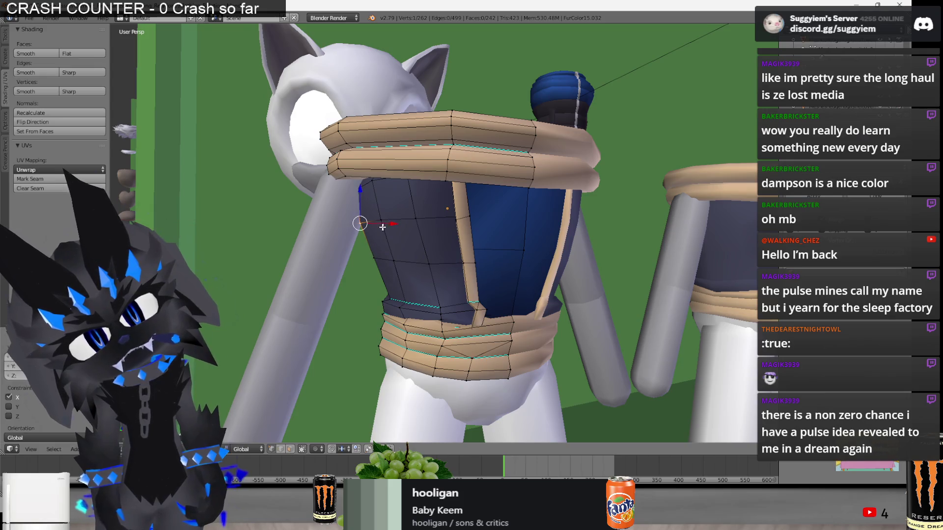
pyautogui.press('a')
# Reshape the torso's side edge by moving a side vertex, then constraining it along Y.
pyautogui.moveTo(398, 258)
pyautogui.mouseDown(button='middle')
pyautogui.moveTo(479, 250)
pyautogui.moveTo(414, 170)
pyautogui.moveTo(515, 222)
pyautogui.moveTo(442, 211)
pyautogui.moveTo(520, 220)
pyautogui.moveTo(344, 214)
pyautogui.mouseUp(button='middle')
pyautogui.rightClick(462, 212)
pyautogui.press('g')
pyautogui.click(534, 223)
pyautogui.press('g')
pyautogui.press('y')
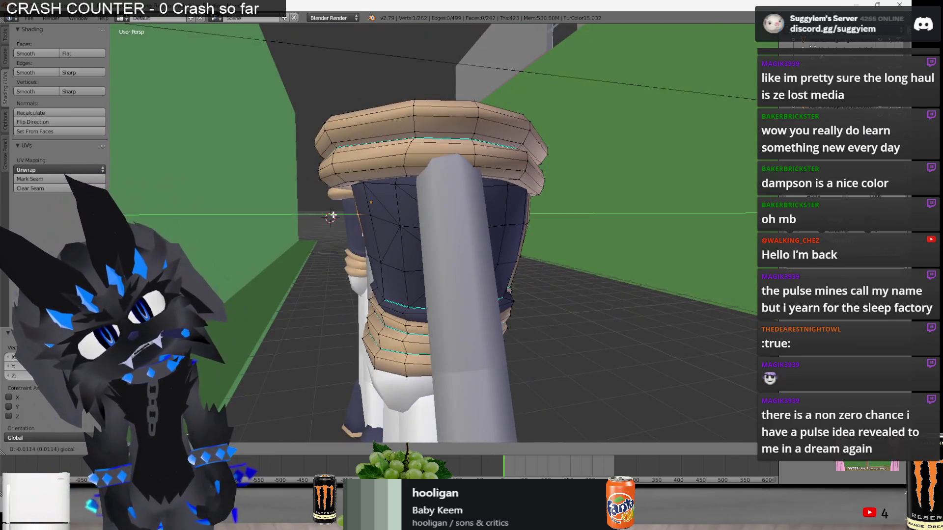
pyautogui.click(332, 215)
# Return to Object Mode, zoom out, and select both shirt torsos.
pyautogui.press('Tab')
pyautogui.moveTo(332, 215)
pyautogui.mouseDown(button='middle')
pyautogui.moveTo(659, 255)
pyautogui.moveTo(548, 292)
pyautogui.moveTo(397, 287)
pyautogui.moveTo(420, 275)
pyautogui.moveTo(400, 307)
pyautogui.mouseUp(button='middle')
pyautogui.scroll(-5, 397, 287)
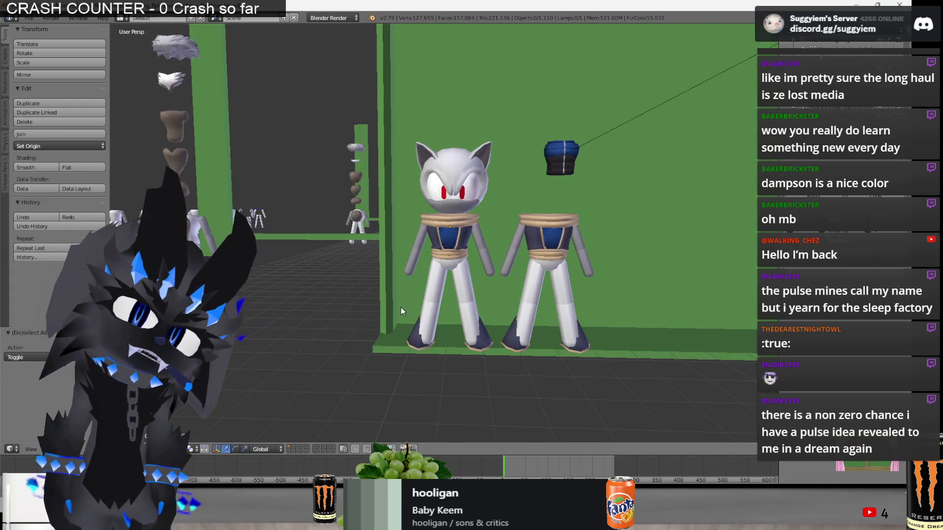
pyautogui.rightClick(549, 236)
pyautogui.keyDown('shift'); pyautogui.rightClick(433, 223); pyautogui.keyUp('shift')
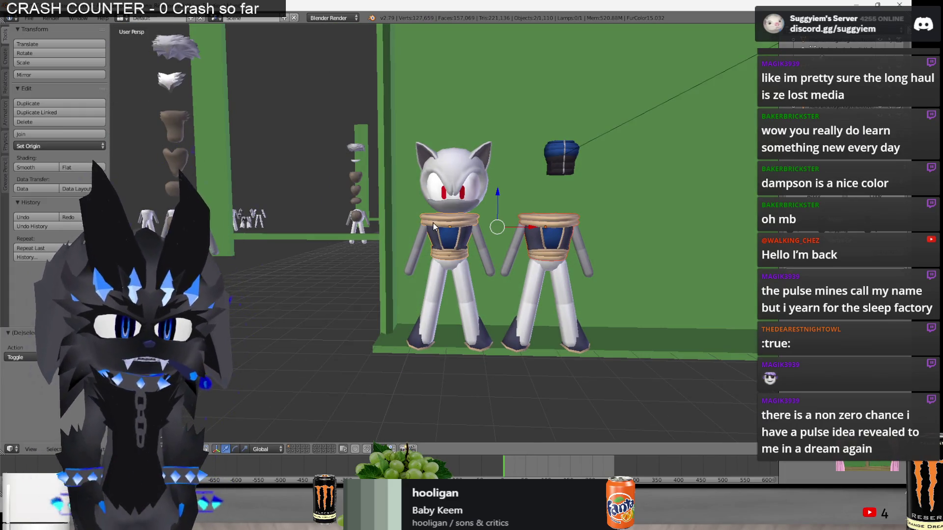
# Try sliding both torsos along the X axis, then undo the move.
pyautogui.press('g')
pyautogui.press('x')
pyautogui.click(432, 236)
pyautogui.scroll(3, 640, 354)
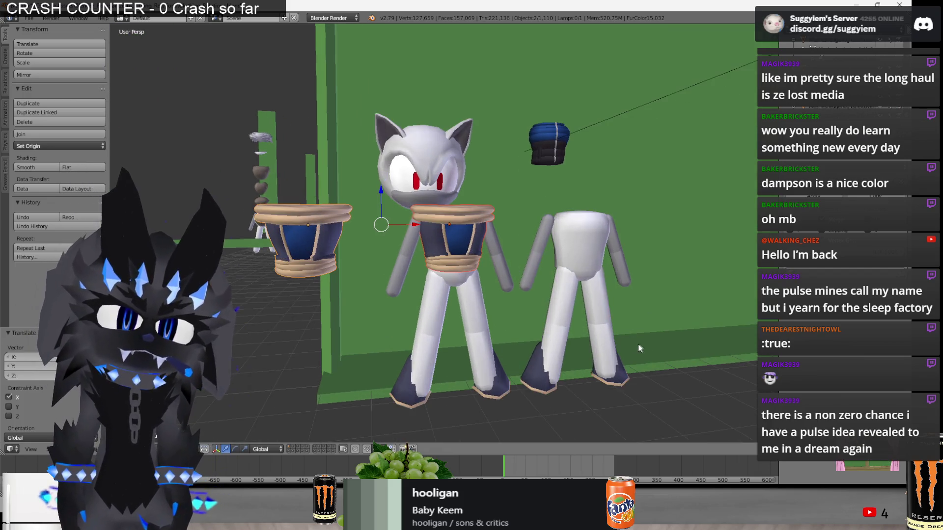
pyautogui.hotkey('ctrl', 'z')
pyautogui.scroll(2, 579, 334)
# Select the first shirt's collar and waist ring loops and lift them up off the torso.
pyautogui.press('Tab')
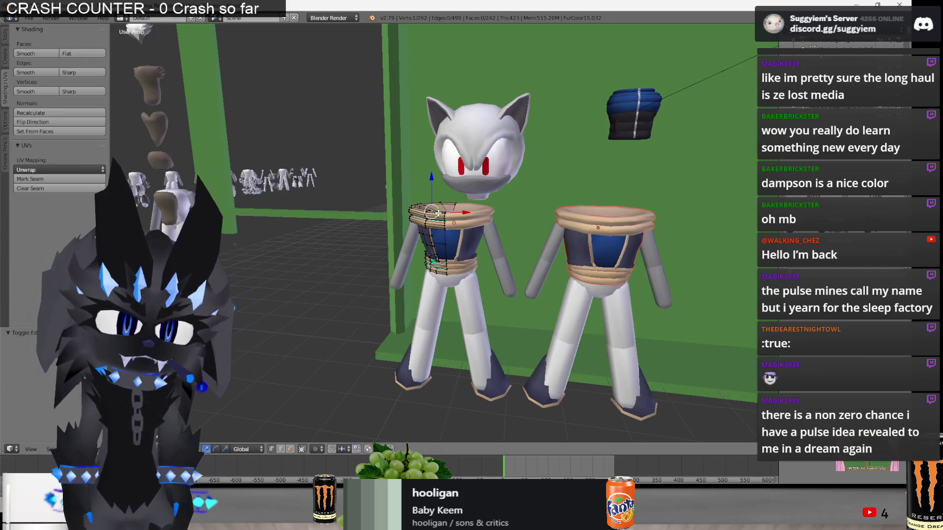
pyautogui.press('l')
pyautogui.press('l')
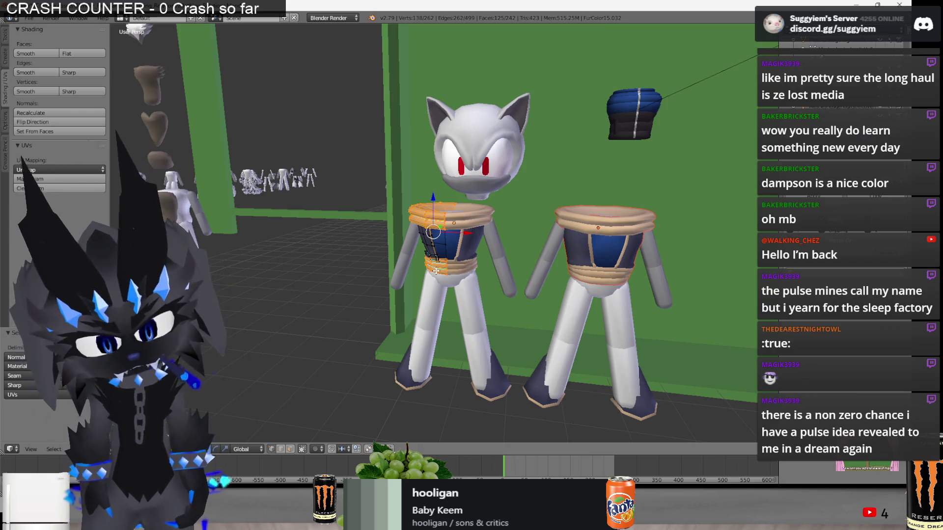
pyautogui.press('g')
pyautogui.click(471, 118)
pyautogui.press('Tab')
pyautogui.moveTo(470, 119)
pyautogui.mouseDown(button='middle')
pyautogui.moveTo(589, 238)
pyautogui.moveTo(575, 258)
pyautogui.moveTo(584, 273)
pyautogui.moveTo(482, 263)
pyautogui.moveTo(465, 249)
pyautogui.moveTo(413, 265)
pyautogui.mouseUp(button='middle')
# Raise a waist hem vertex on the first shirt to start levelling the hem.
pyautogui.press('Tab')
pyautogui.press('a')
pyautogui.press('z')
pyautogui.scroll(5, 414, 265)
pyautogui.rightClick(494, 248)
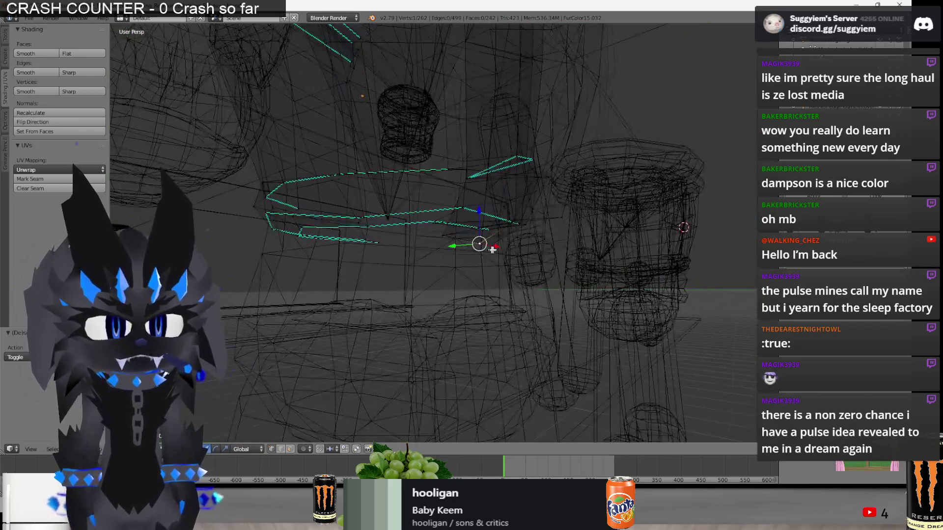
pyautogui.press('z')
pyautogui.moveTo(480, 224); pyautogui.dragTo(486, 206)
pyautogui.click(486, 205)
pyautogui.moveTo(486, 206)
pyautogui.mouseDown(button='middle')
pyautogui.moveTo(452, 223)
pyautogui.moveTo(445, 243)
pyautogui.moveTo(458, 204)
pyautogui.moveTo(412, 209)
pyautogui.mouseUp(button='middle')
# Pick another hem vertex in wireframe and raise it along Z to level the hem.
pyautogui.press('a')
pyautogui.press('z')
pyautogui.rightClick(446, 243)
pyautogui.rightClick(437, 203)
pyautogui.press('z')
pyautogui.scroll(5, 427, 204)
pyautogui.press('g')
pyautogui.press('x')
pyautogui.press('Return')
pyautogui.press('g')
pyautogui.press('z')
pyautogui.click(416, 182)
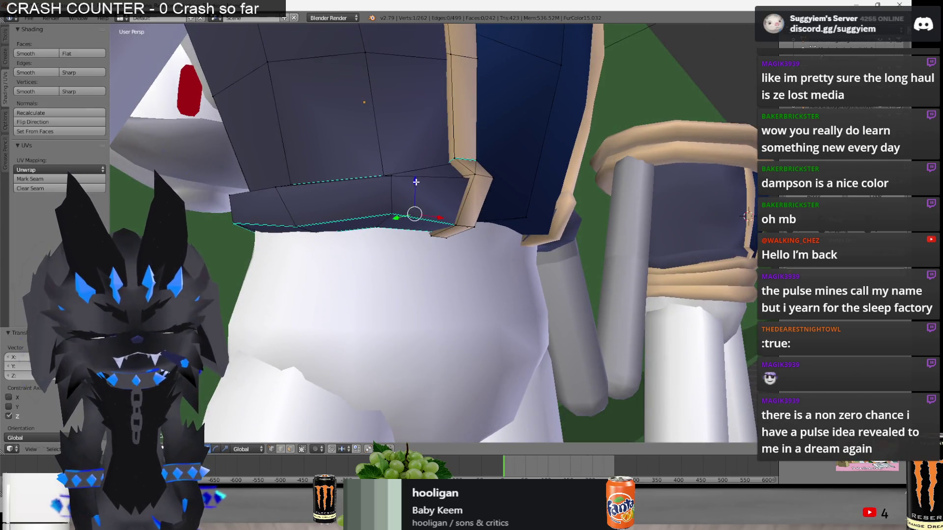
# Raise two more hem vertices together along Z, then return to Object Mode and zoom out.
pyautogui.keyDown('shift'); pyautogui.rightClick(451, 228); pyautogui.keyUp('shift')
pyautogui.press('g')
pyautogui.press('z')
pyautogui.click(439, 211)
pyautogui.scroll(-3, 431, 202)
pyautogui.moveTo(431, 202); pyautogui.dragTo(386, 243, button='middle')
pyautogui.press('Tab')
pyautogui.scroll(-2, 383, 283)
pyautogui.scroll(-4, 382, 283)
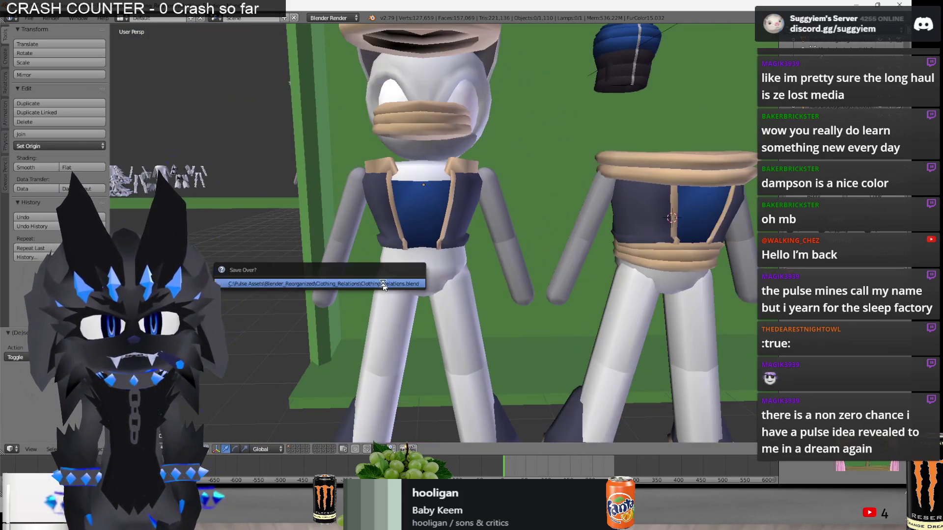
# Select the right shirt's collar and waist ring vertices, split them off the torso, then deselect everything.
pyautogui.scroll(5, 387, 281)
pyautogui.scroll(-3, 411, 308)
pyautogui.rightClick(564, 191)
pyautogui.press('Tab')
pyautogui.scroll(3, 564, 192)
pyautogui.rightClick(557, 170)
pyautogui.keyDown('shift'); pyautogui.rightClick(575, 248); pyautogui.keyUp('shift')
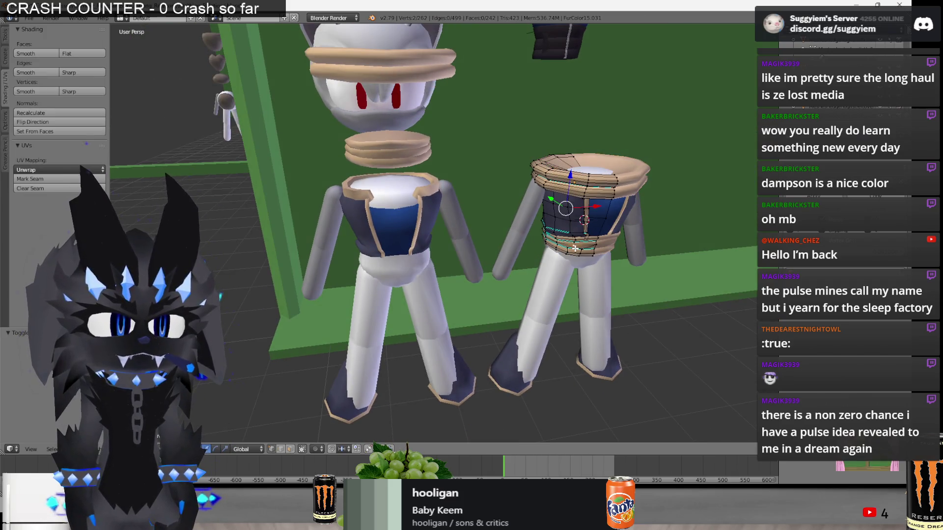
pyautogui.press('Tab')
pyautogui.hotkey('alt', 'h')
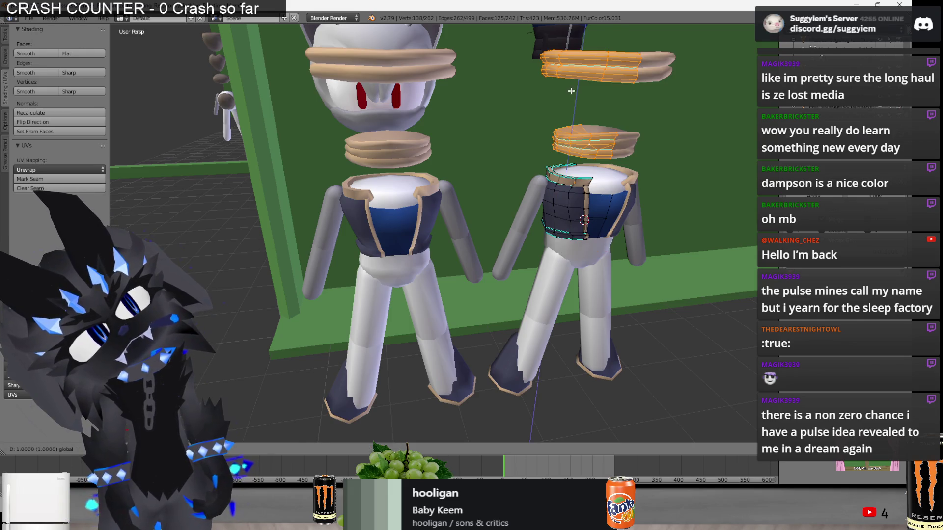
pyautogui.press('a')
pyautogui.scroll(-3, 595, 259)
pyautogui.moveTo(595, 259); pyautogui.dragTo(489, 383, button='middle')
pyautogui.scroll(3, 489, 383)
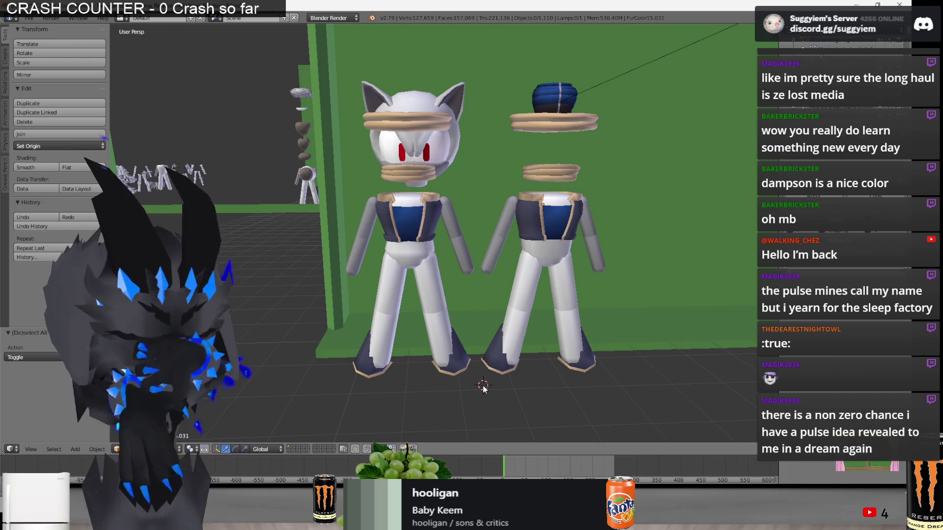
# Select both shirts and shift them 2 units along X.
pyautogui.rightClick(528, 234)
pyautogui.keyDown('shift'); pyautogui.rightClick(434, 223); pyautogui.keyUp('shift')
pyautogui.write('gx-2')
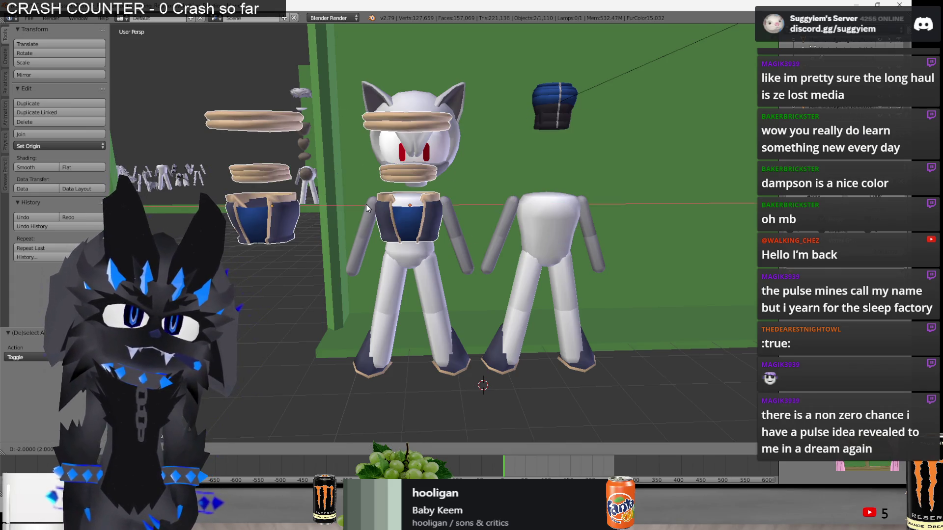
pyautogui.click(367, 209)
# Undo a stray floor placement to get both shirts and rings selected again.
pyautogui.press('a')
pyautogui.moveTo(367, 208)
pyautogui.mouseDown(button='middle')
pyautogui.moveTo(442, 245)
pyautogui.moveTo(621, 290)
pyautogui.moveTo(575, 286)
pyautogui.moveTo(635, 285)
pyautogui.moveTo(618, 288)
pyautogui.mouseUp(button='middle')
pyautogui.click(635, 285)
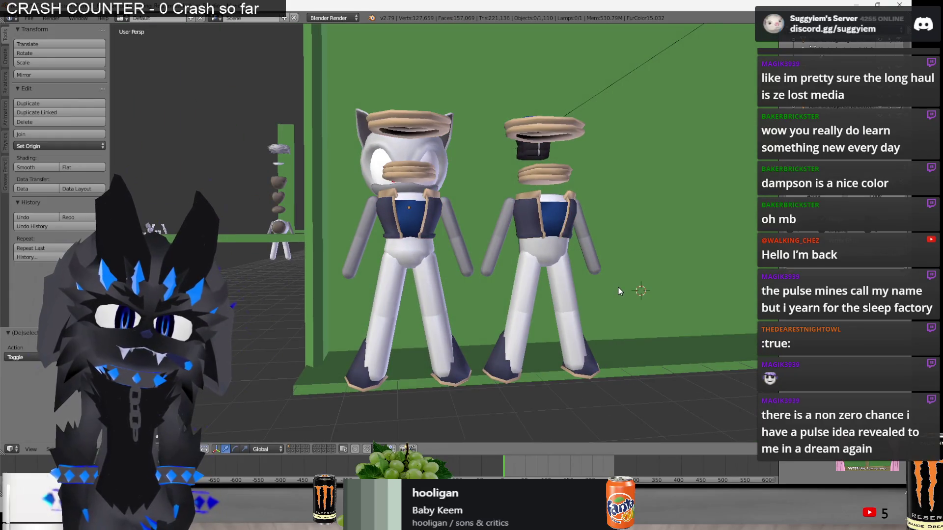
pyautogui.hotkey('ctrl', 'z')
pyautogui.hotkey('ctrl', 'shift', 'z')
pyautogui.hotkey('ctrl', 'z')
# Slide the shirts and rings off to the left and view the characters from the side.
pyautogui.moveTo(503, 206); pyautogui.dragTo(358, 216)
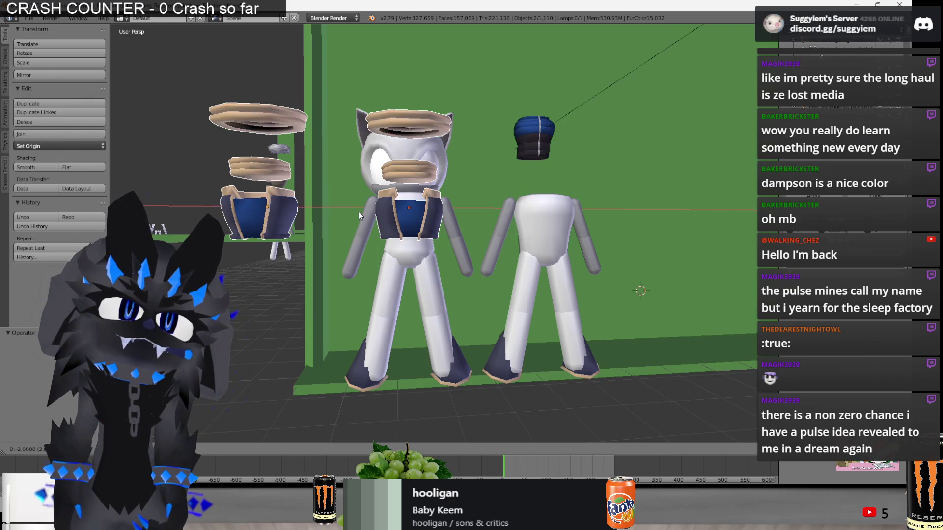
pyautogui.scroll(10, 472, 235)
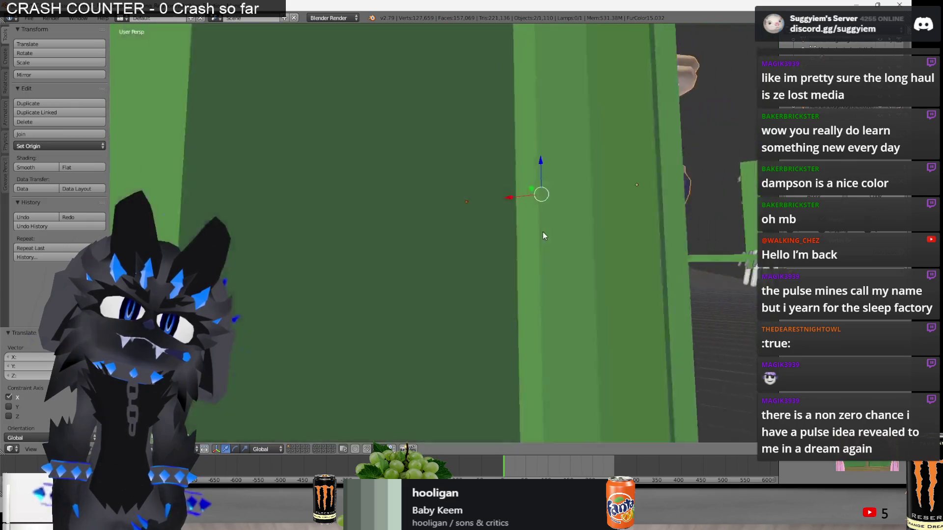
pyautogui.scroll(-8, 393, 272)
pyautogui.moveTo(393, 272)
pyautogui.mouseDown(button='middle')
pyautogui.moveTo(361, 286)
pyautogui.moveTo(320, 286)
pyautogui.mouseUp(button='middle')
pyautogui.scroll(-3, 329, 292)
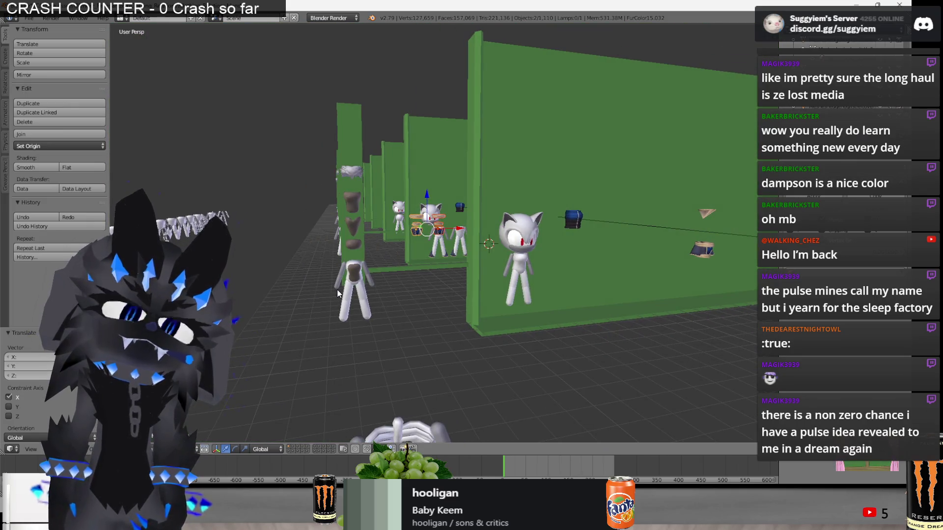
pyautogui.scroll(8, 340, 289)
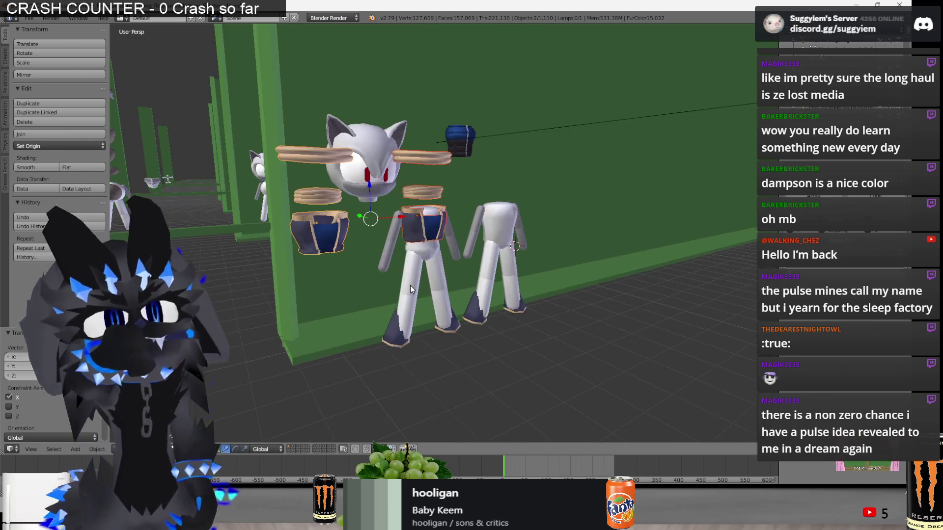
pyautogui.scroll(2, 410, 288)
pyautogui.moveTo(410, 289)
pyautogui.mouseDown(button='middle')
pyautogui.moveTo(319, 280)
pyautogui.moveTo(352, 278)
pyautogui.mouseUp(button='middle')
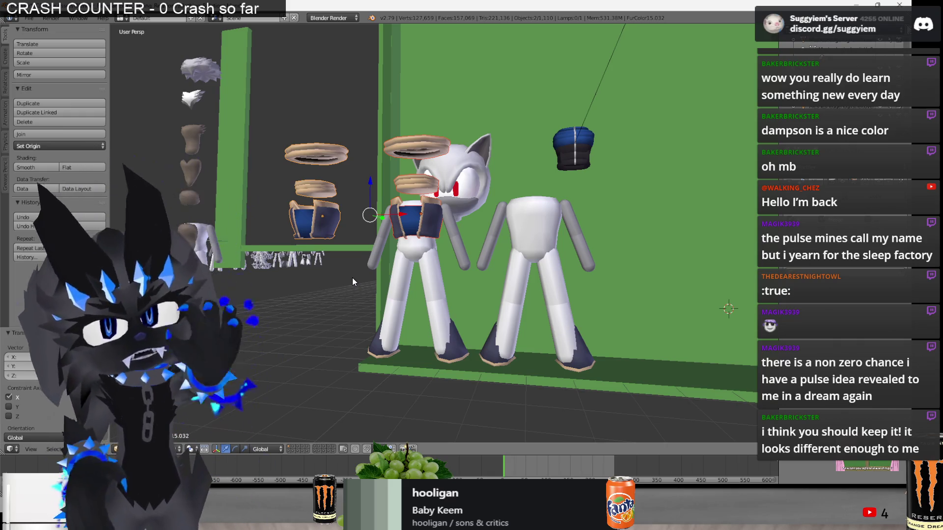
# Slide the vest sets right onto the two character bodies.
pyautogui.moveTo(408, 209); pyautogui.dragTo(526, 252)
pyautogui.moveTo(526, 253); pyautogui.dragTo(485, 379, button='middle')
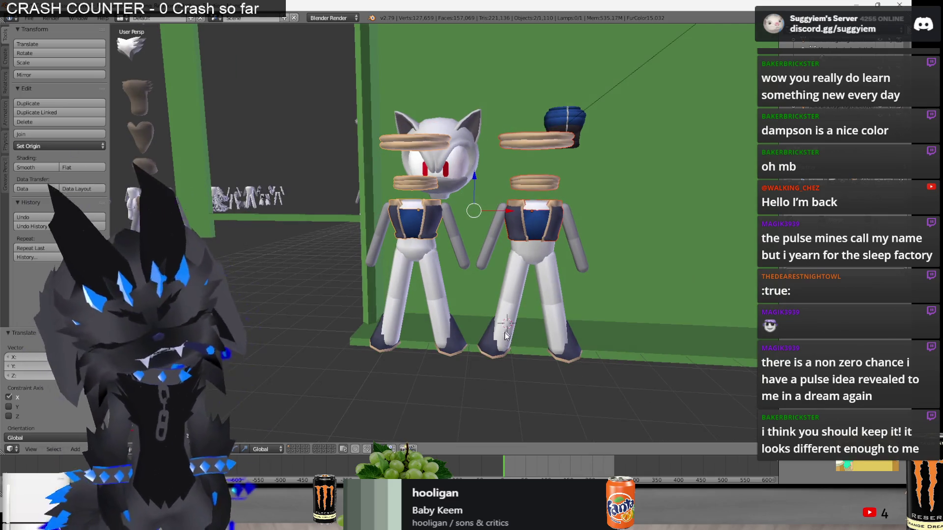
pyautogui.scroll(1, 485, 379)
pyautogui.scroll(2, 487, 396)
# Hide the shoes and switch over to Paint.NET.
pyautogui.press('a')
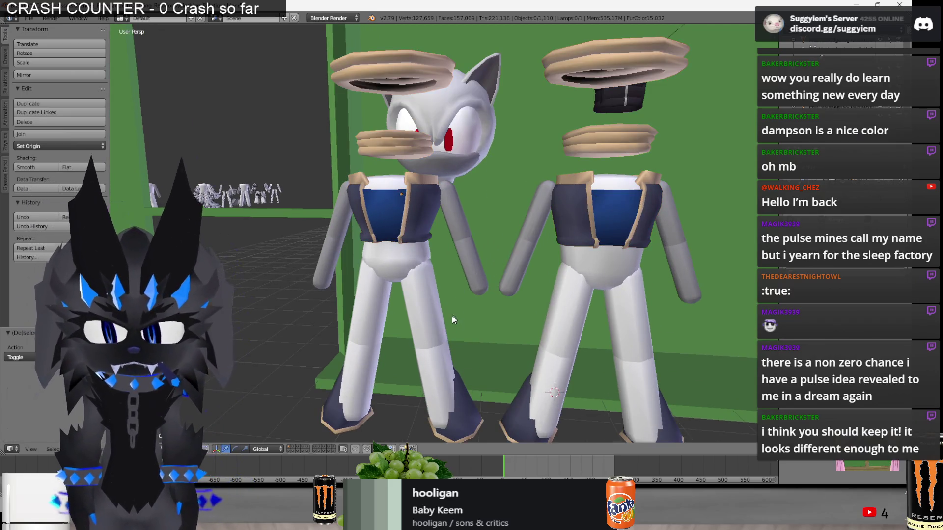
pyautogui.rightClick(453, 396)
pyautogui.press('a')
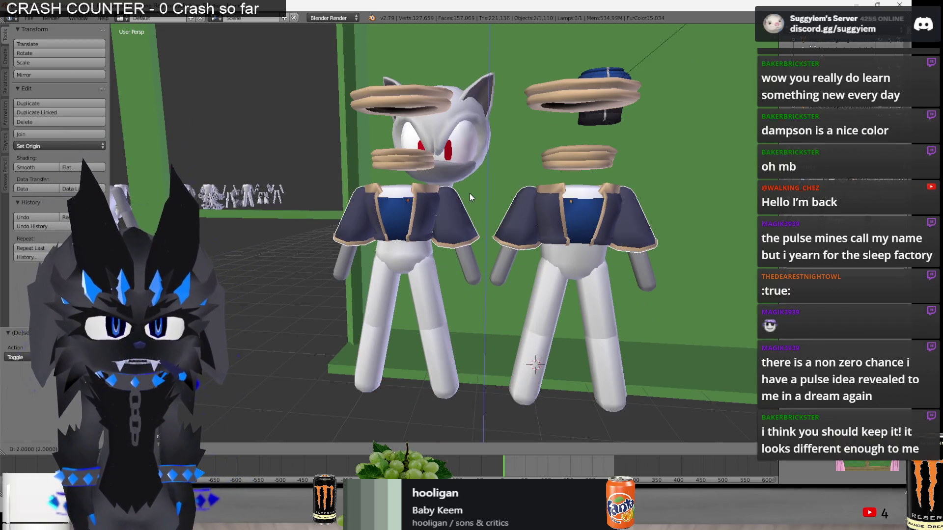
pyautogui.hotkey('alt', 'Tab')
pyautogui.hotkey('alt', 'Tab')
pyautogui.hotkey('alt', 'Tab')
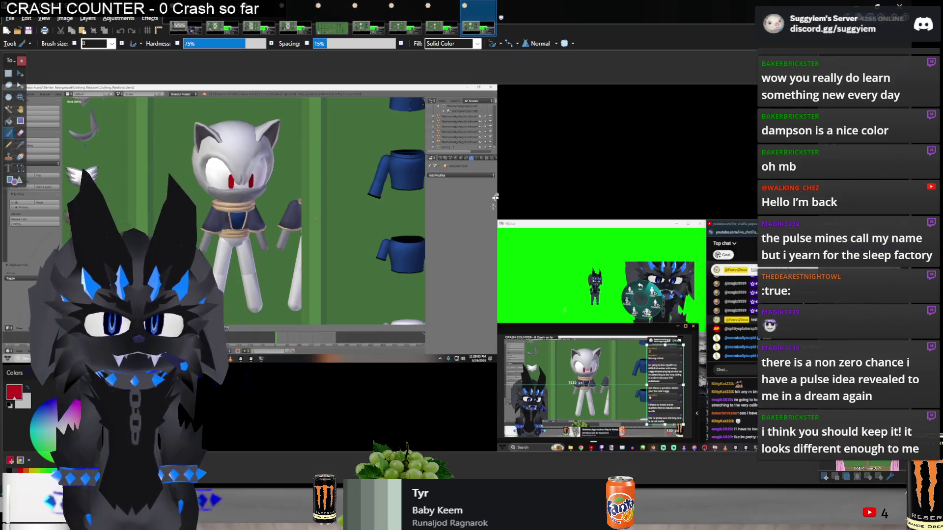
# Flip back and forth between the saved outfit reference screenshots.
pyautogui.click(407, 28)
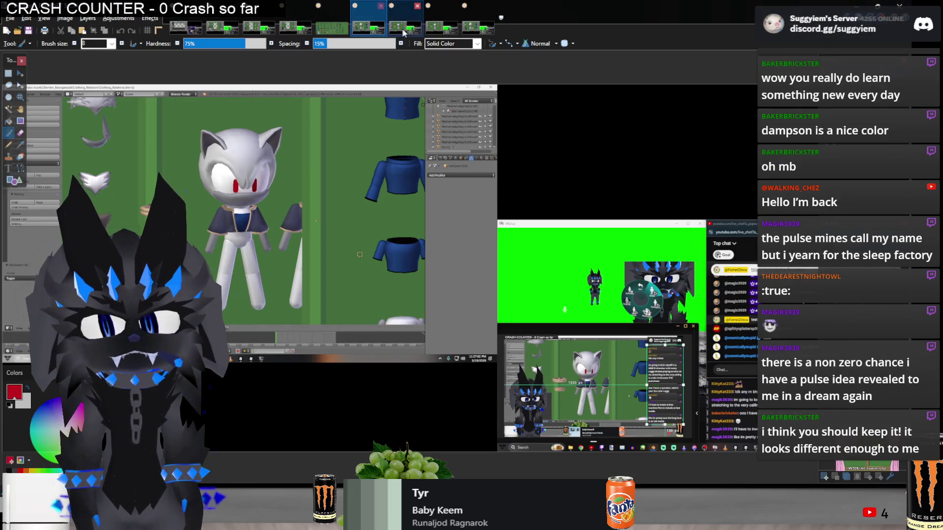
pyautogui.click(364, 30)
pyautogui.click(400, 28)
pyautogui.click(464, 27)
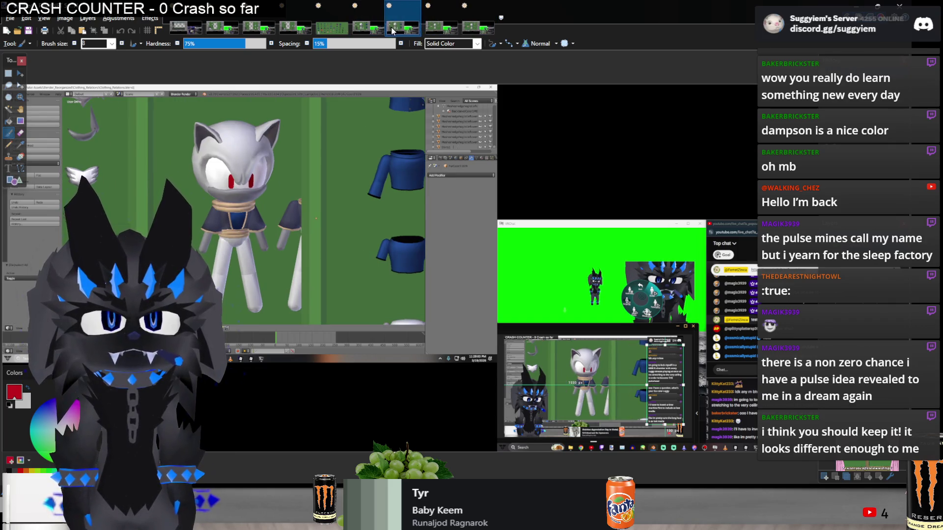
pyautogui.click(399, 28)
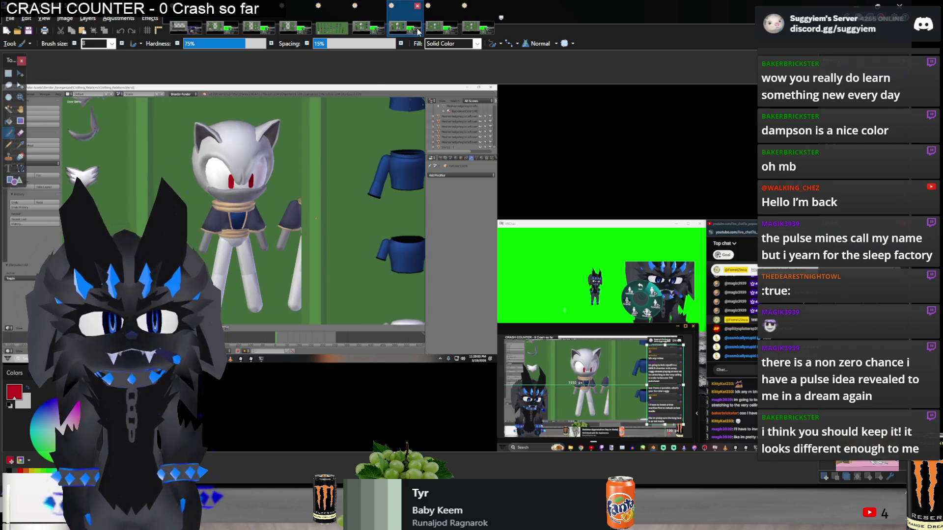
pyautogui.click(475, 30)
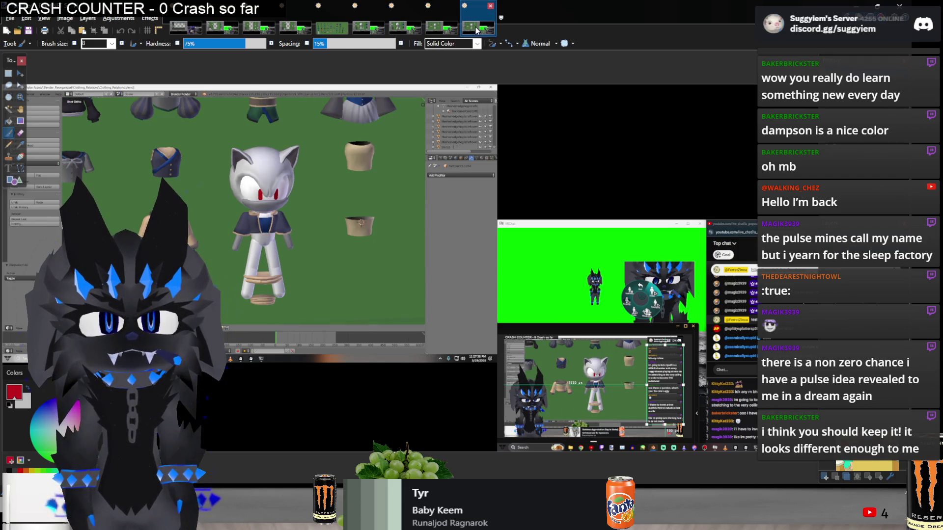
pyautogui.click(400, 27)
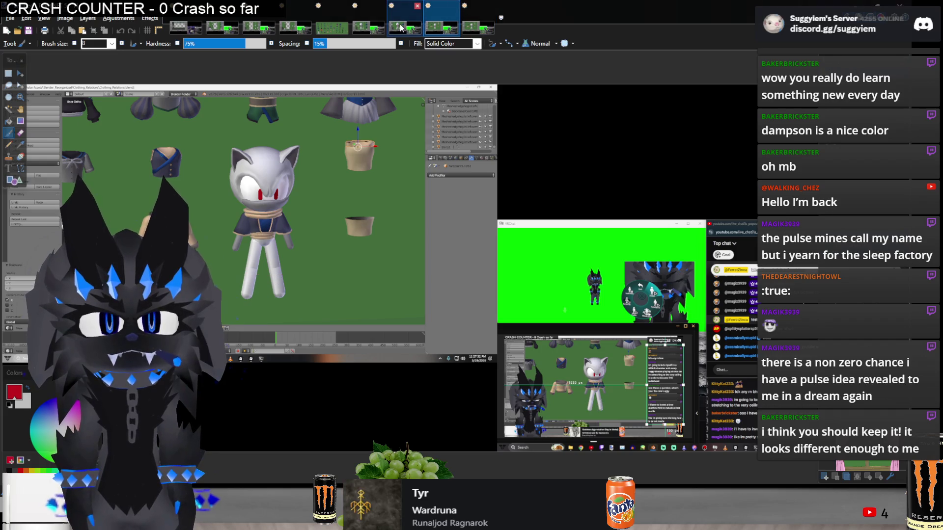
# Back in Blender, select the left figure's rings, vest and body plus the right vest, then undo recent moves.
pyautogui.hotkey('alt', 'Tab')
pyautogui.moveTo(469, 139)
pyautogui.mouseDown(button='middle')
pyautogui.moveTo(498, 158)
pyautogui.moveTo(446, 187)
pyautogui.mouseUp(button='middle')
pyautogui.rightClick(421, 194)
pyautogui.keyDown('shift'); pyautogui.rightClick(417, 148); pyautogui.keyUp('shift')
pyautogui.keyDown('shift'); pyautogui.rightClick(417, 295); pyautogui.keyUp('shift')
pyautogui.keyDown('shift'); pyautogui.rightClick(427, 226); pyautogui.keyUp('shift')
pyautogui.keyDown('shift'); pyautogui.rightClick(496, 190); pyautogui.keyUp('shift')
pyautogui.hotkey('ctrl', 'z')
pyautogui.hotkey('ctrl', 'z')
pyautogui.hotkey('ctrl', 'z')
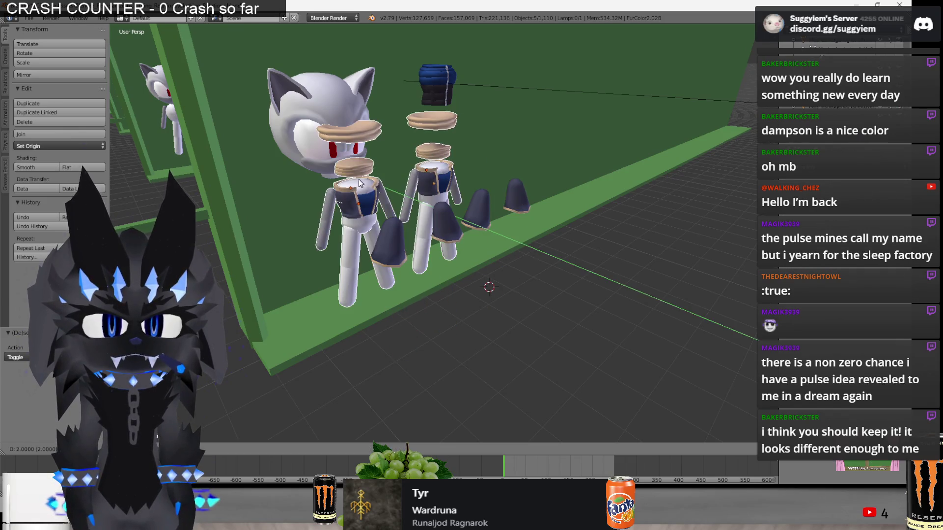
# Move the left figure's jacket along the X axis.
pyautogui.hotkey('ctrl', 'z')
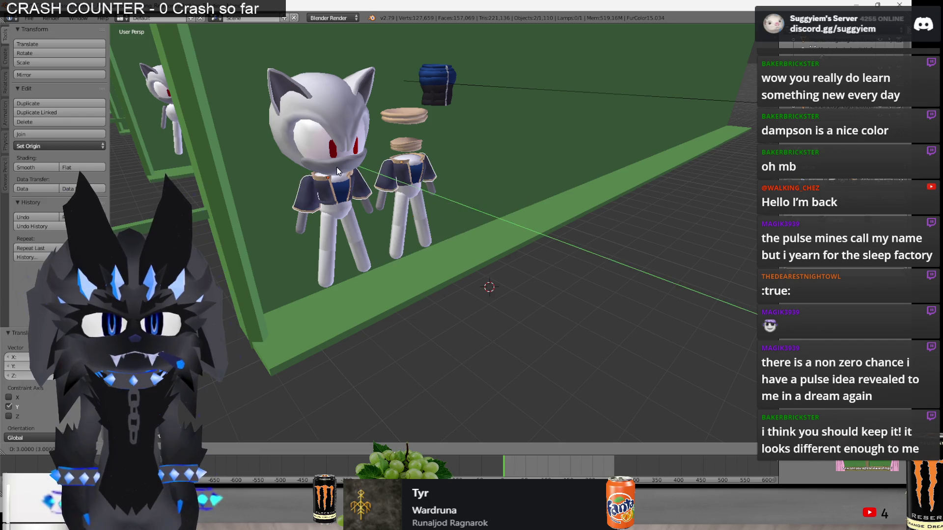
pyautogui.press('a')
pyautogui.moveTo(337, 166); pyautogui.dragTo(571, 250, button='middle')
pyautogui.moveTo(595, 152)
pyautogui.mouseDown(button='middle')
pyautogui.moveTo(582, 146)
pyautogui.moveTo(444, 213)
pyautogui.moveTo(530, 264)
pyautogui.mouseUp(button='middle')
pyautogui.rightClick(530, 263)
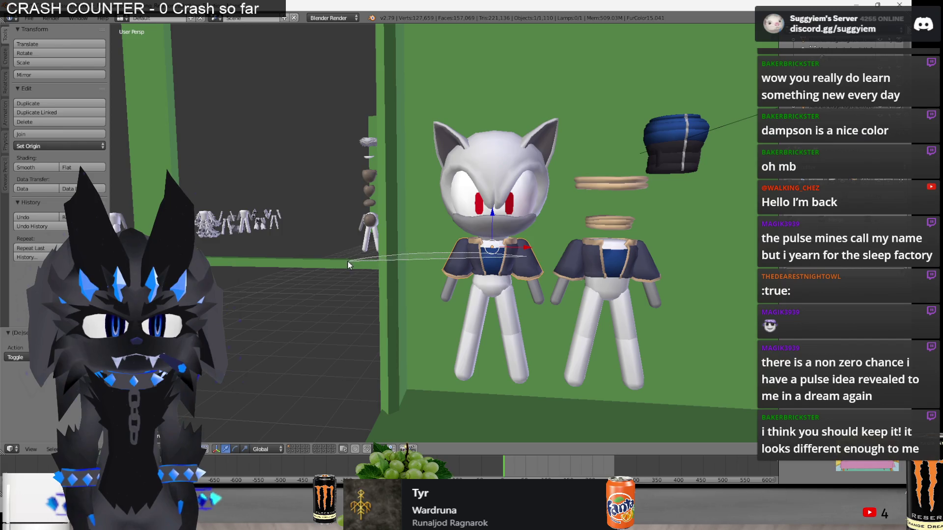
pyautogui.scroll(-2, 469, 249)
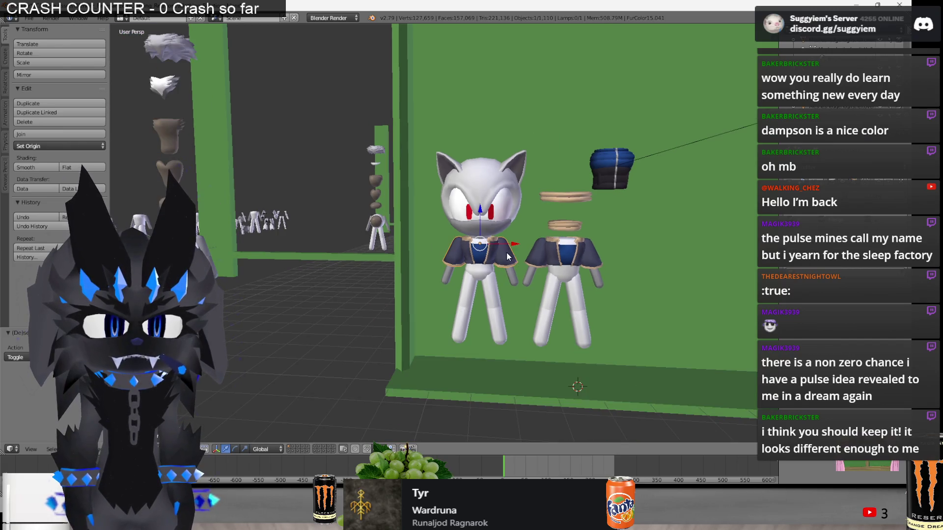
pyautogui.press('g')
pyautogui.press('x')
pyautogui.click(234, 264)
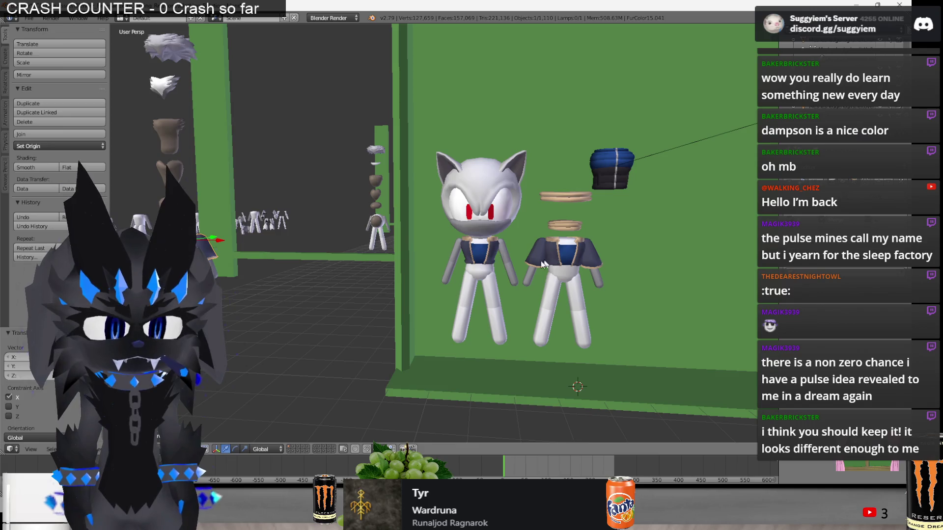
# Switch to an orthographic view of the figures and check the Paint.NET reference.
pyautogui.moveTo(534, 261); pyautogui.dragTo(301, 233, button='middle')
pyautogui.press('a')
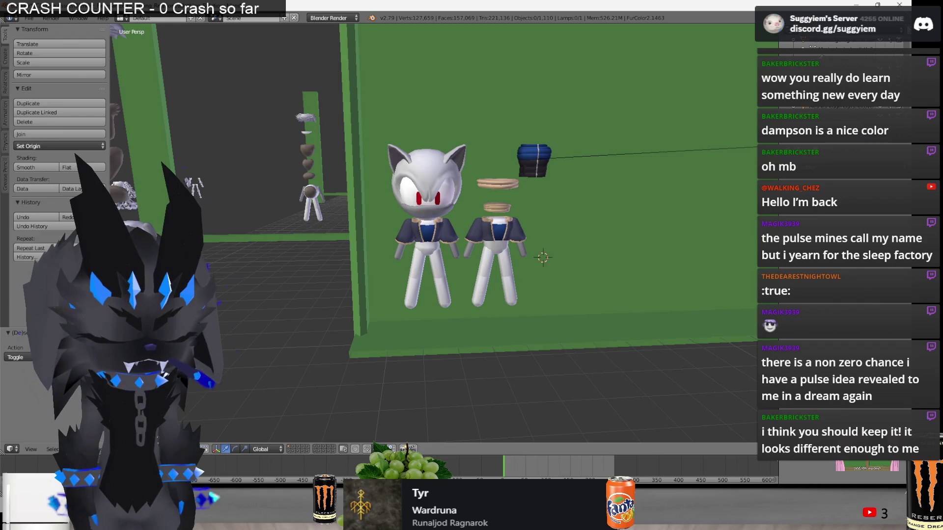
pyautogui.press('KP_5')
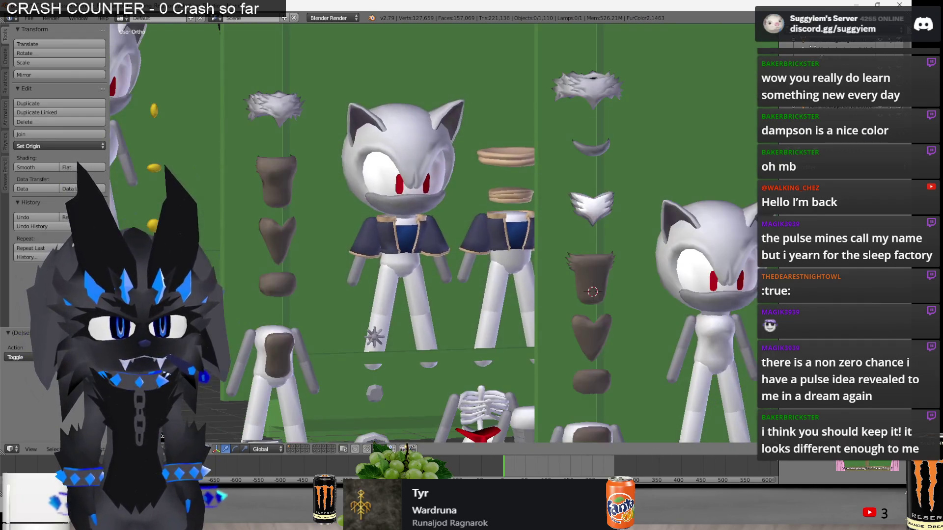
pyautogui.moveTo(423, 246); pyautogui.dragTo(471, 236, button='middle')
pyautogui.hotkey('alt', 'Tab')
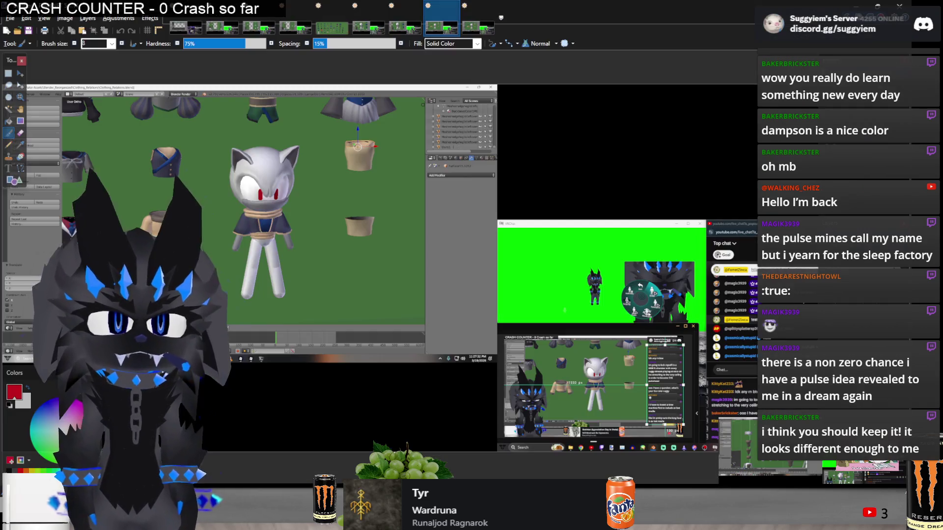
pyautogui.hotkey('alt', 'Tab')
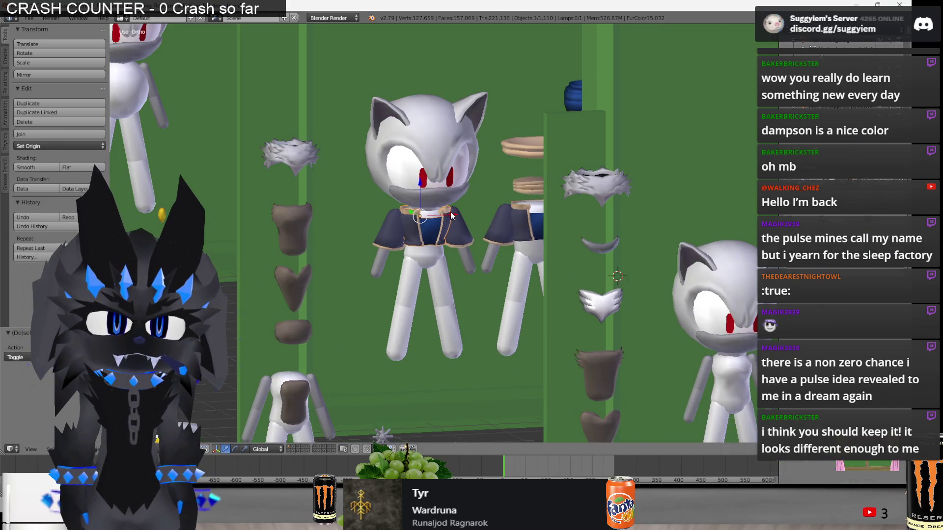
# In wireframe Edit Mode, select the two linked band pieces and move them along Z.
pyautogui.press('Tab')
pyautogui.press('z')
pyautogui.press('a')
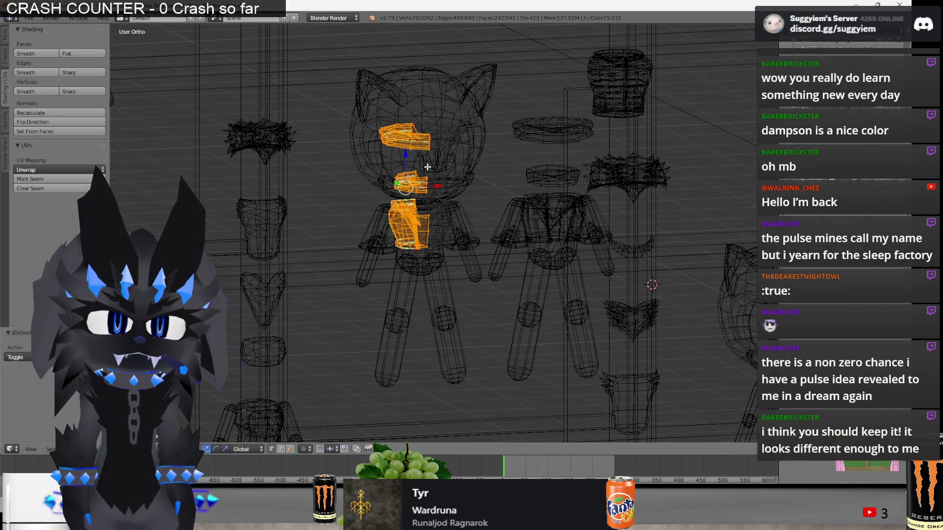
pyautogui.press('a')
pyautogui.press('l')
pyautogui.press('l')
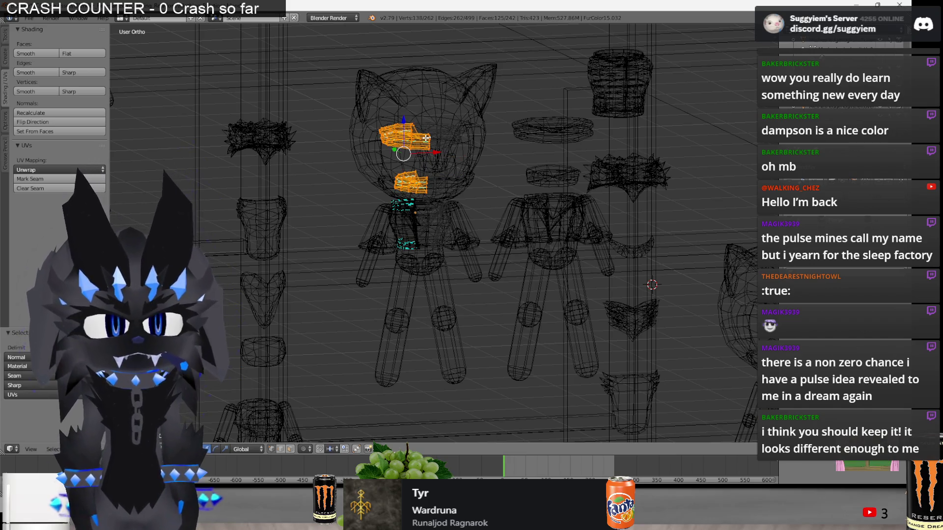
pyautogui.press('g')
pyautogui.press('z')
pyautogui.click(411, 178)
pyautogui.press('super+Tab')
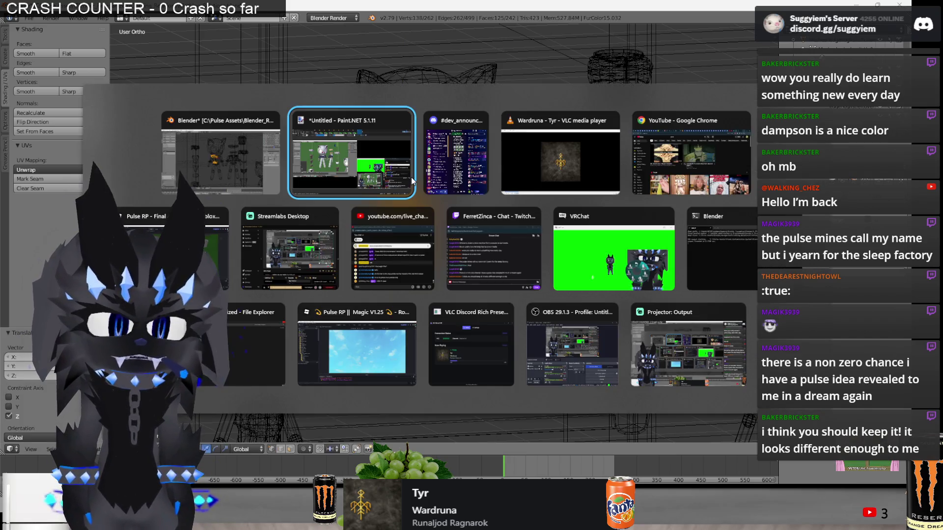
# Skip three tracks in VLC to 'Catch Me If You Can', then return to Blender.
pyautogui.click(559, 158)
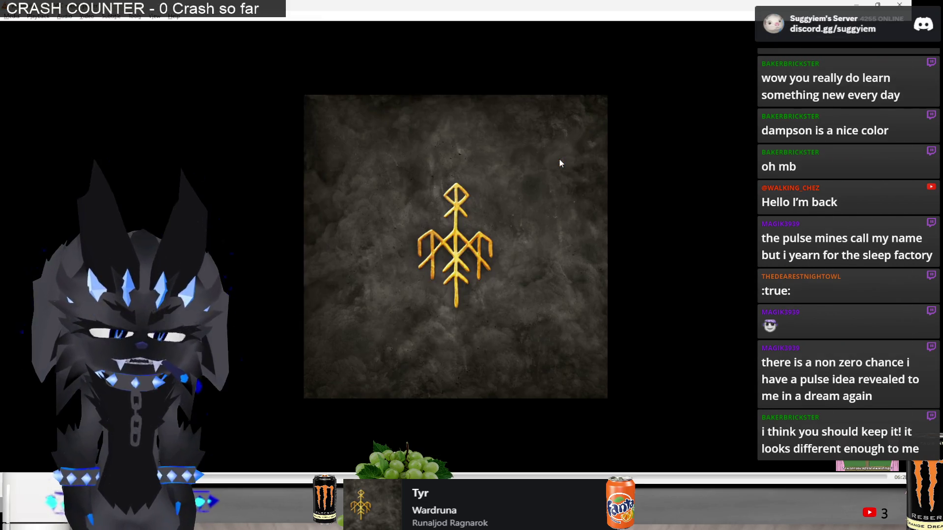
pyautogui.press('n')
pyautogui.press('n')
pyautogui.press('n')
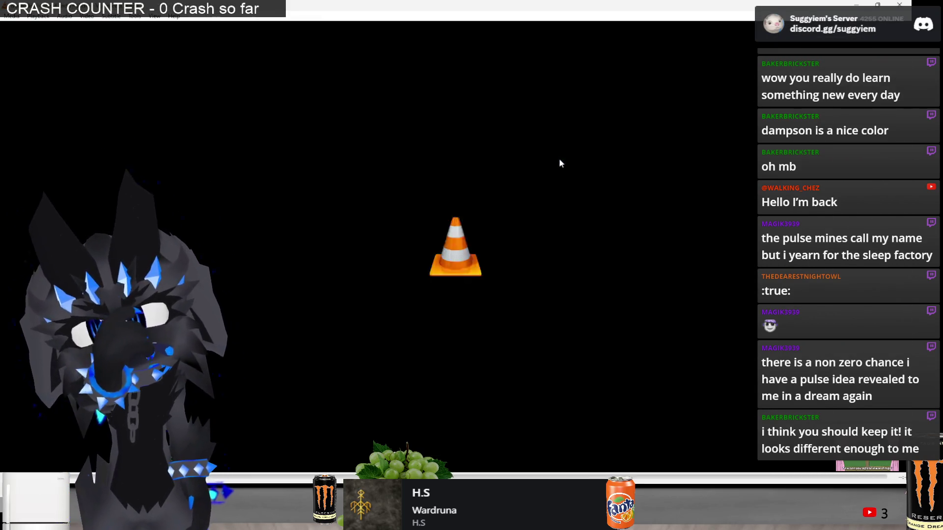
pyautogui.press('n')
pyautogui.press('n')
pyautogui.press('n')
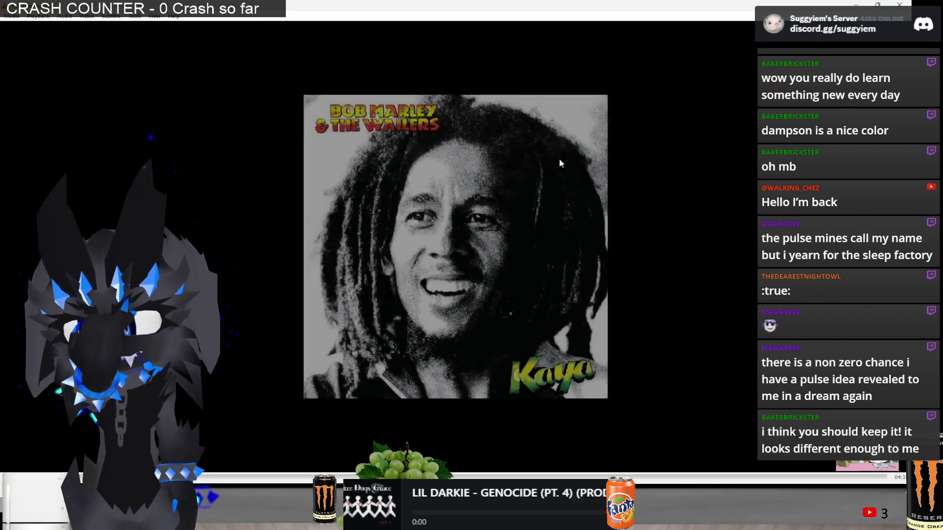
pyautogui.press('n')
pyautogui.press('n')
pyautogui.press('n')
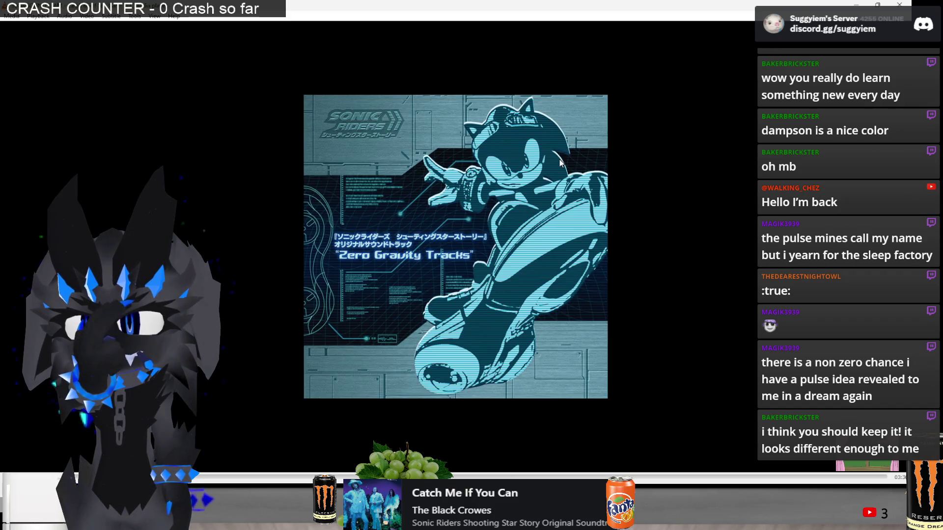
pyautogui.hotkey('alt', 'Tab')
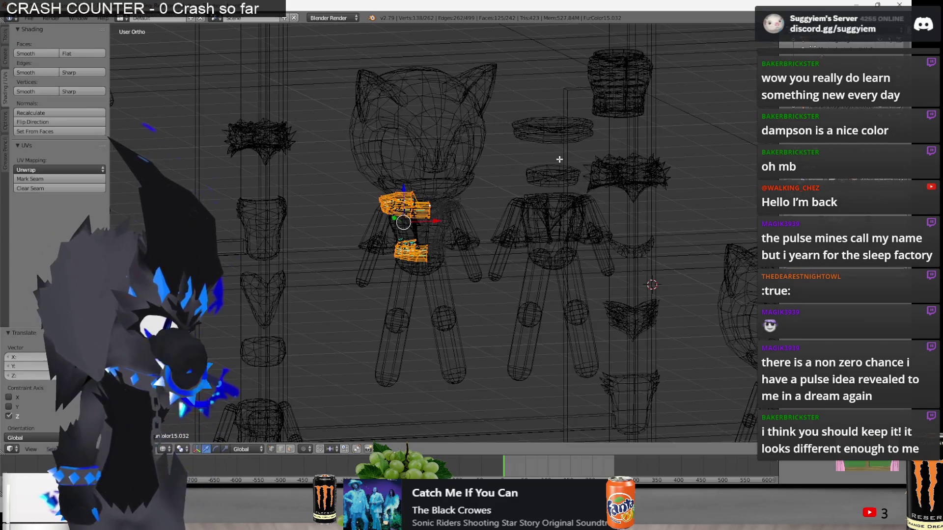
# Return to Object Mode with solid shading and check the Paint.NET reference.
pyautogui.press('z')
pyautogui.press('Tab')
pyautogui.press('a')
pyautogui.click(627, 233)
pyautogui.hotkey('alt', 'Tab')
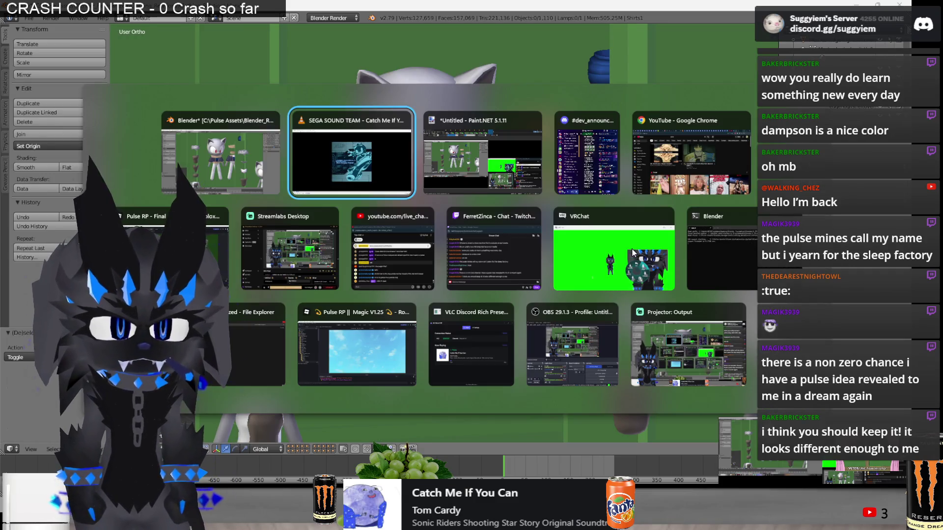
pyautogui.hotkey('alt', 'Tab')
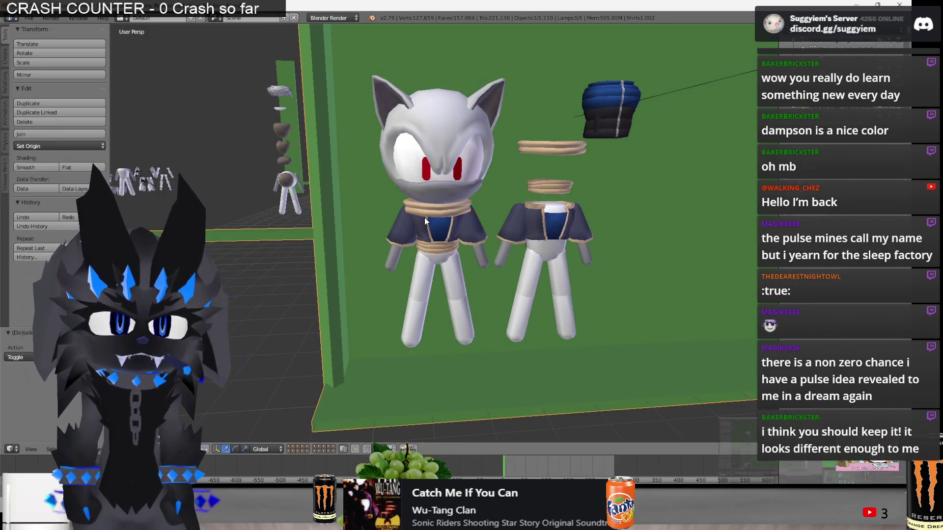
# Move the left figure's torso along X to sit beside the middle figure.
pyautogui.rightClick(424, 219)
pyautogui.scroll(-2, 427, 241)
pyautogui.moveTo(455, 234); pyautogui.dragTo(455, 229, button='middle')
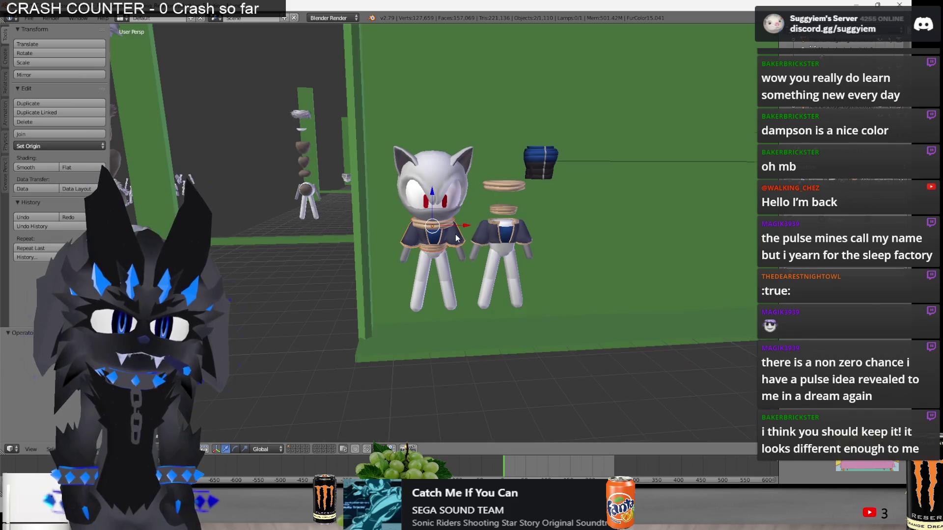
pyautogui.press('g')
pyautogui.press('x')
pyautogui.click(659, 248)
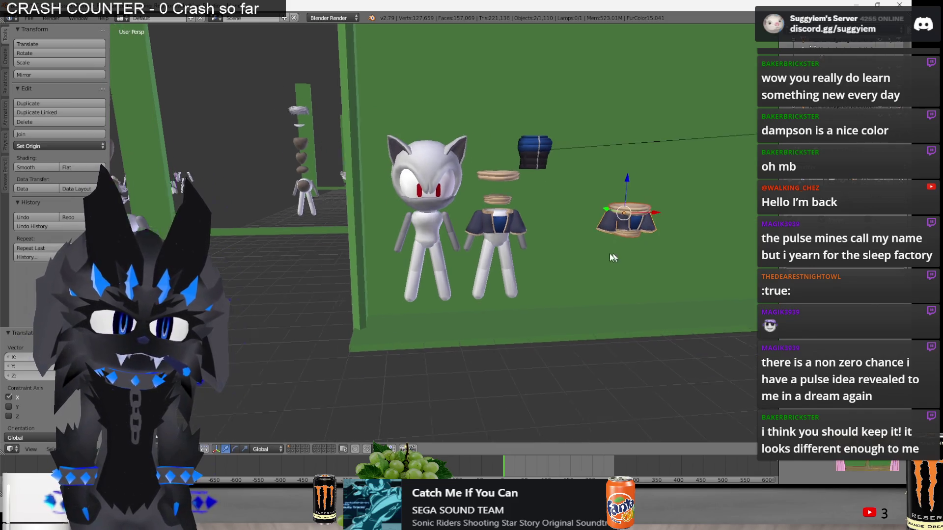
pyautogui.scroll(-4, 491, 275)
pyautogui.moveTo(491, 275)
pyautogui.mouseDown(button='middle')
pyautogui.moveTo(488, 310)
pyautogui.moveTo(455, 317)
pyautogui.moveTo(447, 243)
pyautogui.mouseUp(button='middle')
pyautogui.scroll(-3, 489, 310)
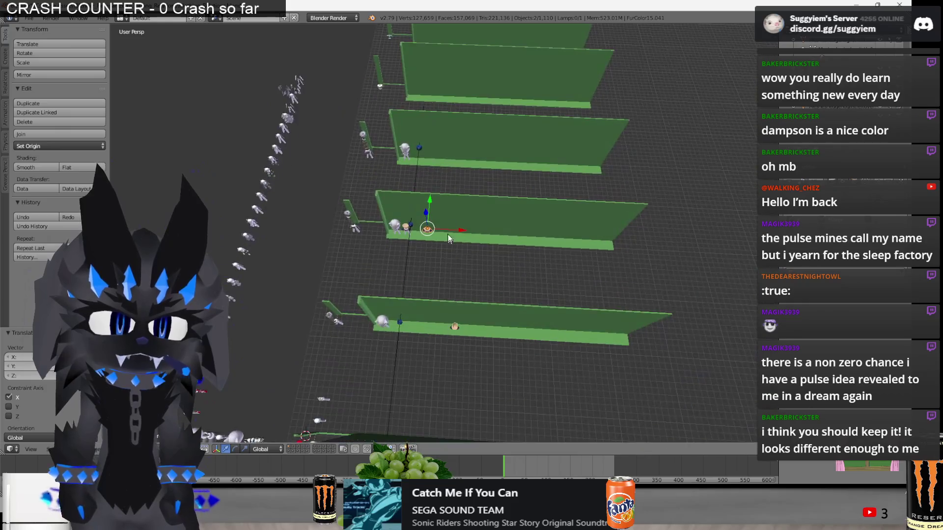
pyautogui.press('g')
pyautogui.press('x')
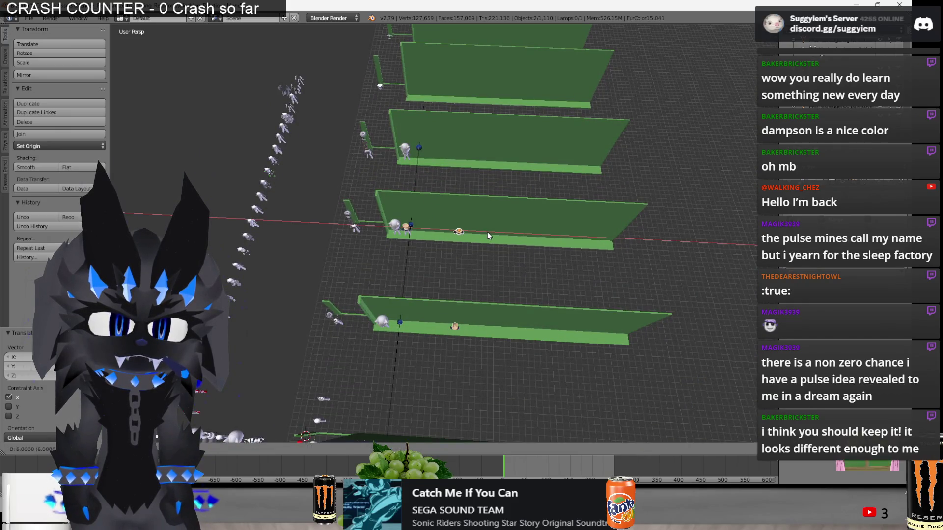
pyautogui.click(487, 232)
# Select the FurColor15.031 piece and nudge its mesh along Z in Edit Mode.
pyautogui.moveTo(487, 232); pyautogui.dragTo(456, 270, button='middle')
pyautogui.press('a')
pyautogui.moveTo(442, 307); pyautogui.dragTo(438, 256, button='middle')
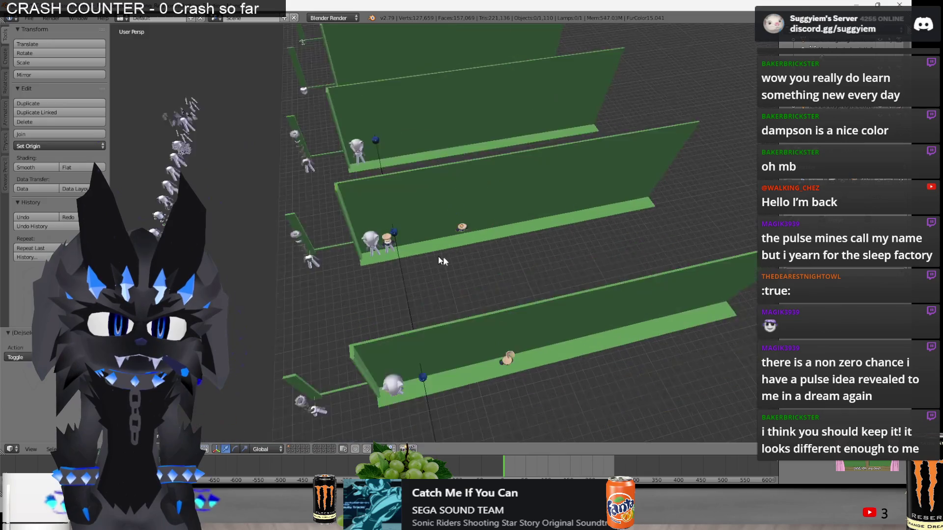
pyautogui.scroll(5, 438, 256)
pyautogui.scroll(-5, 527, 253)
pyautogui.moveTo(528, 273)
pyautogui.mouseDown(button='middle')
pyautogui.moveTo(520, 266)
pyautogui.moveTo(543, 297)
pyautogui.moveTo(508, 272)
pyautogui.moveTo(534, 317)
pyautogui.mouseUp(button='middle')
pyautogui.scroll(5, 543, 296)
pyautogui.rightClick(535, 319)
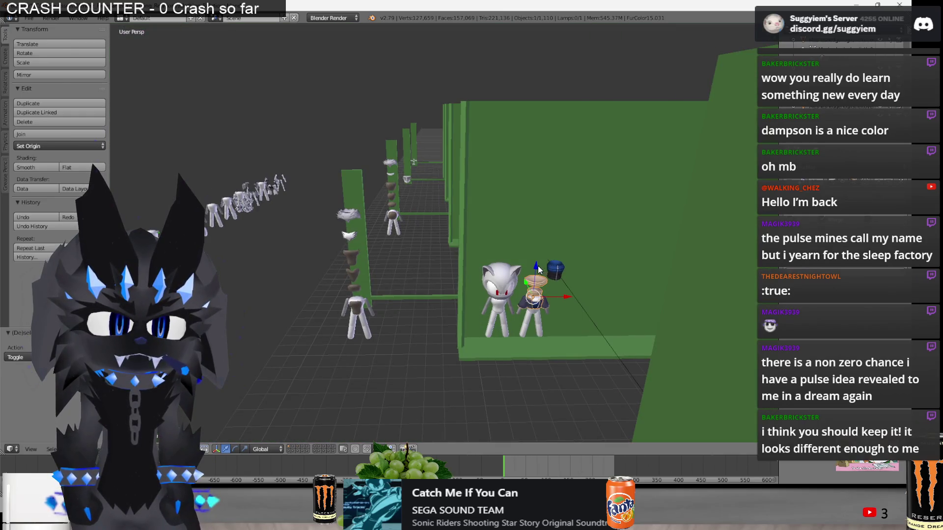
pyautogui.press('Tab')
pyautogui.moveTo(535, 268); pyautogui.dragTo(532, 273)
pyautogui.press('Tab')
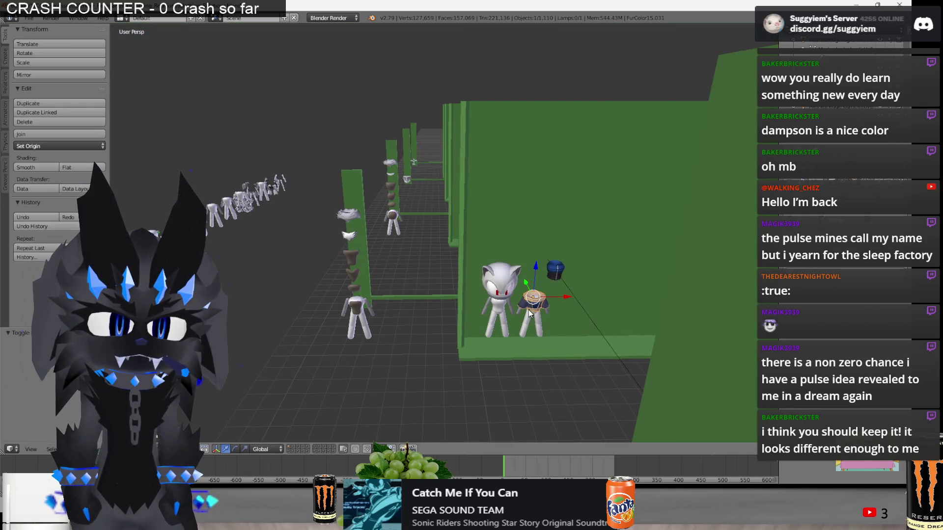
# Move FurColor15.031 and FurColor2.028 together 18 units along Y.
pyautogui.keyDown('shift'); pyautogui.rightClick(521, 306); pyautogui.keyUp('shift')
pyautogui.keyDown('shift'); pyautogui.rightClick(521, 314); pyautogui.keyUp('shift')
pyautogui.scroll(-4, 520, 311)
pyautogui.moveTo(521, 311); pyautogui.dragTo(467, 234, button='middle')
pyautogui.press('g')
pyautogui.press('y')
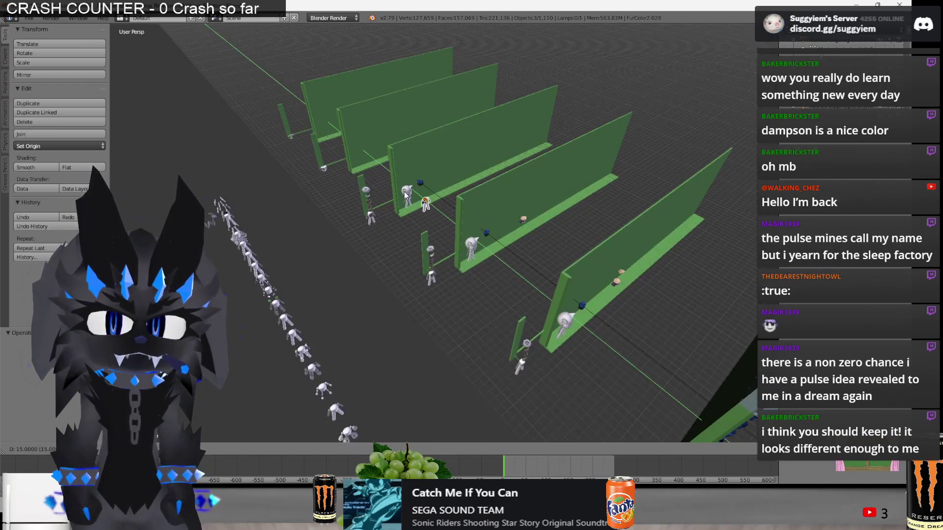
pyautogui.click(393, 188)
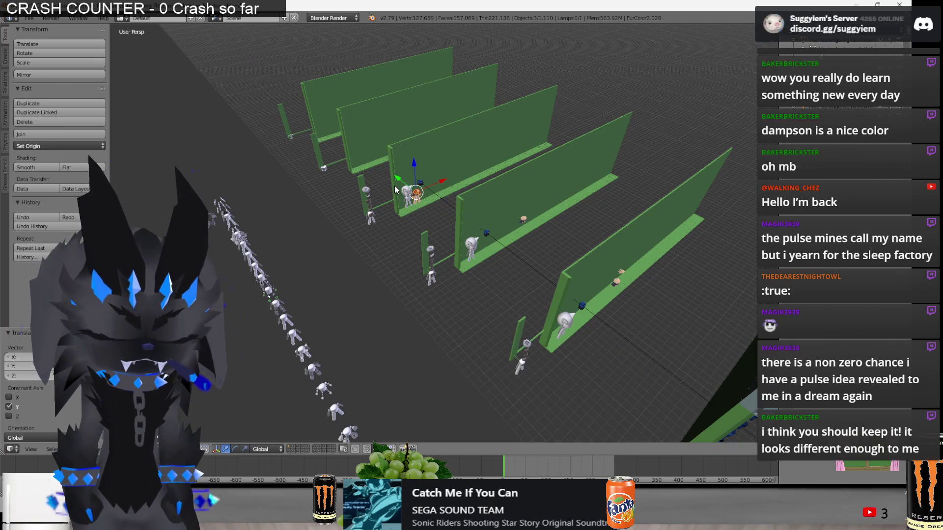
# Duplicate the tan collar along X onto the left figure's neck, then switch to VLC.
pyautogui.press('KP_Decimal')
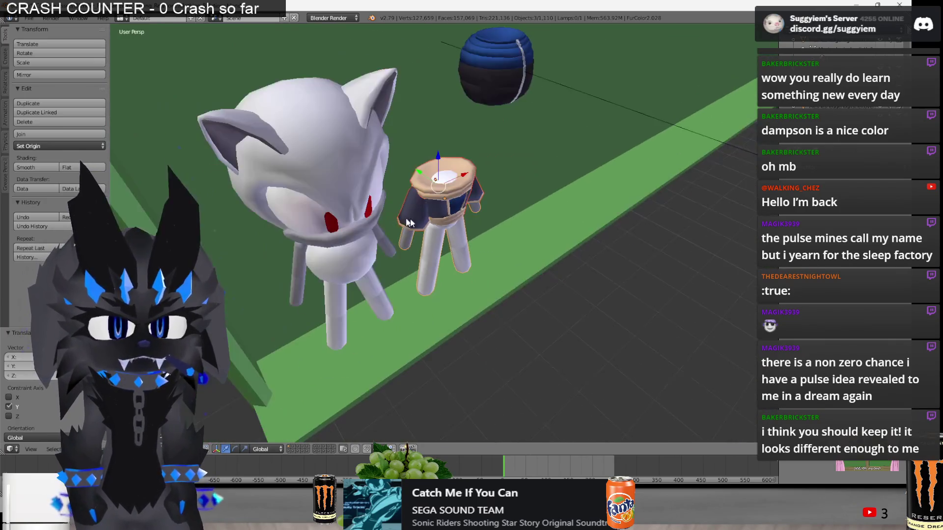
pyautogui.moveTo(409, 222)
pyautogui.mouseDown(button='middle')
pyautogui.moveTo(475, 176)
pyautogui.moveTo(479, 216)
pyautogui.mouseUp(button='middle')
pyautogui.scroll(3, 483, 221)
pyautogui.keyDown('shift'); pyautogui.rightClick(482, 222); pyautogui.keyUp('shift')
pyautogui.rightClick(494, 215)
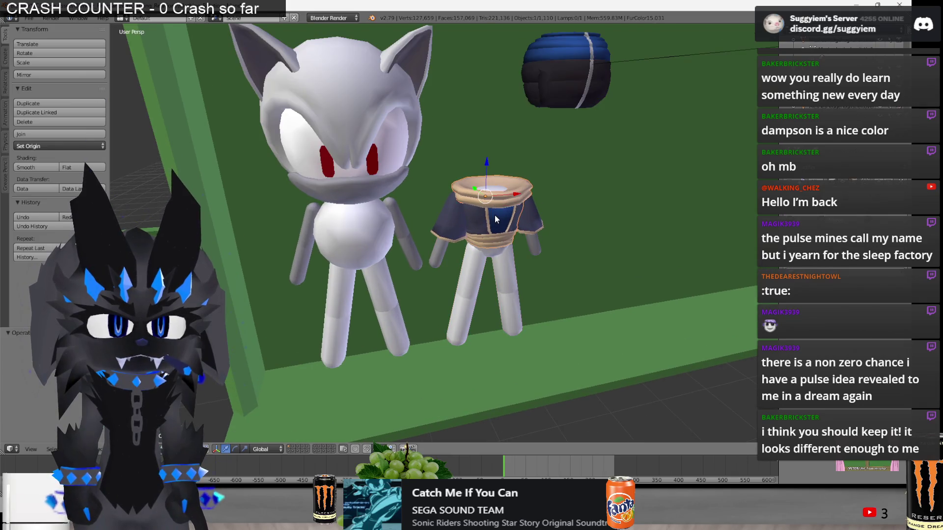
pyautogui.hotkey('shift', 'd')
pyautogui.press('x')
pyautogui.click(386, 213)
pyautogui.press('KP_Decimal')
pyautogui.moveTo(388, 213); pyautogui.dragTo(501, 208, button='middle')
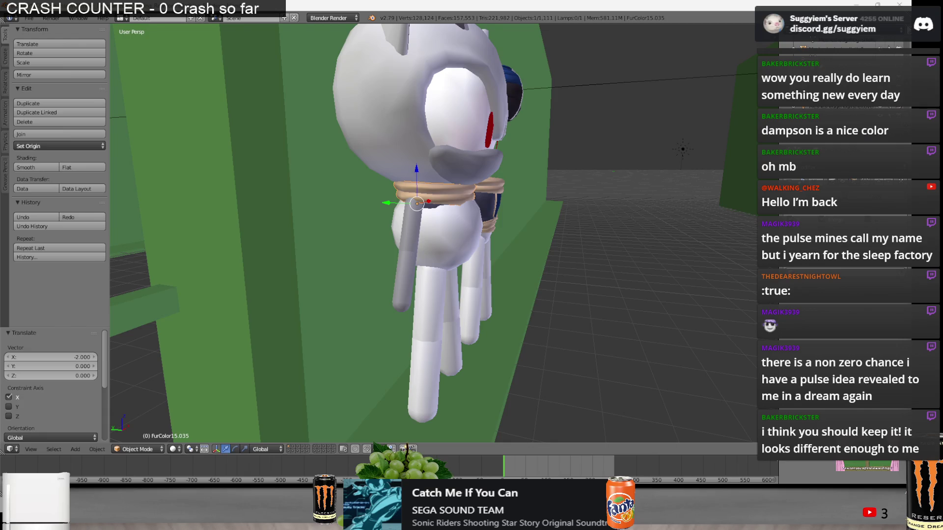
pyautogui.hotkey('alt', 'Tab')
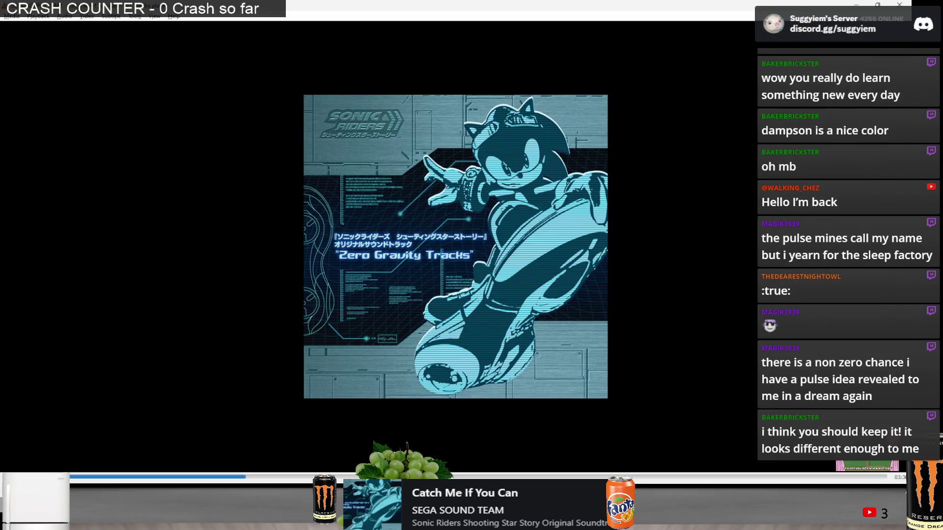
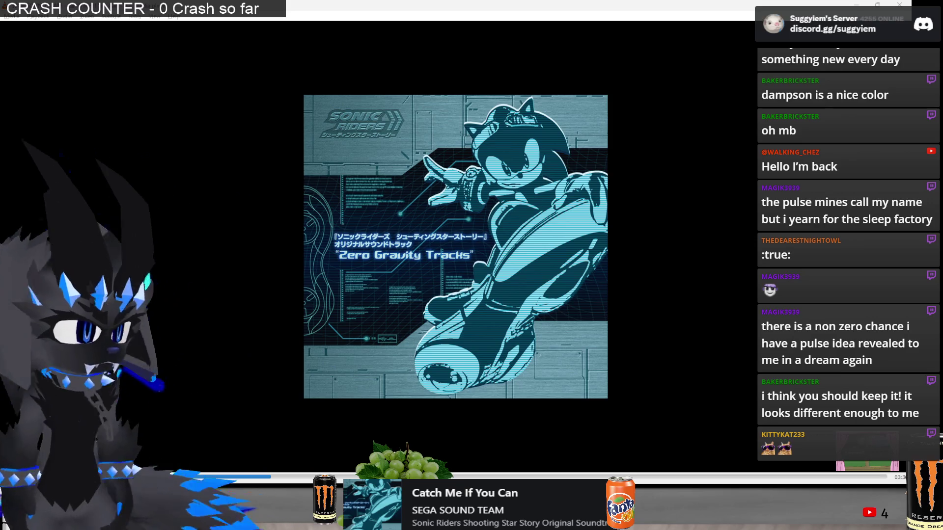
# Switch from VLC back to the Blender window showing the character model.
pyautogui.hotkey('alt', 'Tab')
pyautogui.press('Tab')
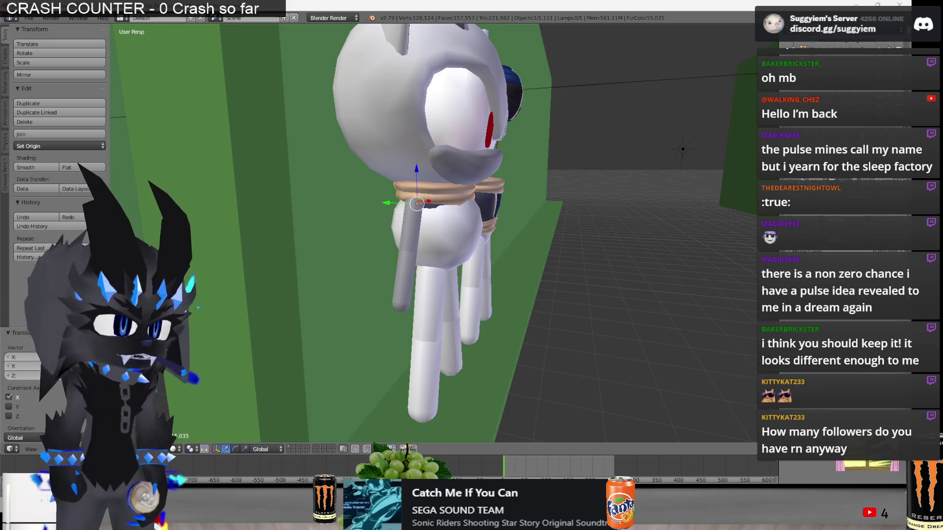
pyautogui.press('super')
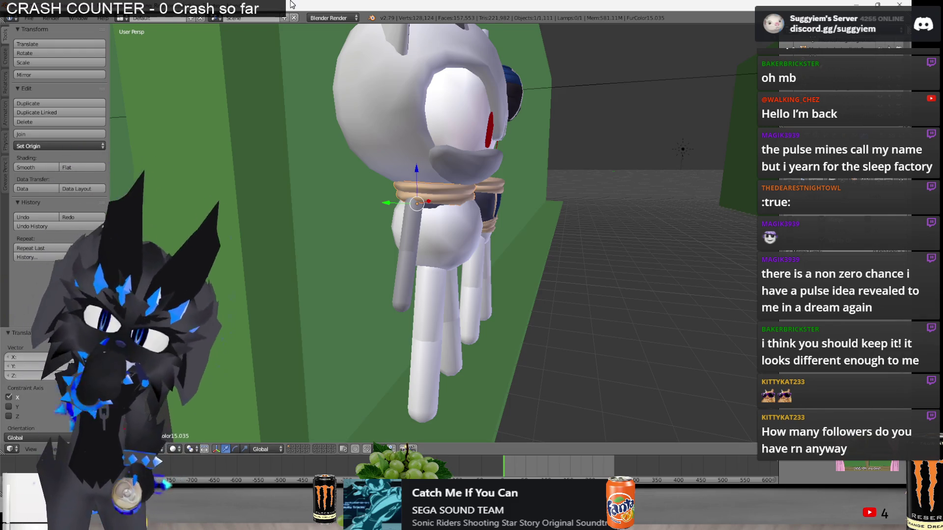
# In Edit Mode, select all the ring vertices and scale them along the Z axis.
pyautogui.moveTo(373, 206)
pyautogui.mouseDown(button='middle')
pyautogui.moveTo(408, 181)
pyautogui.moveTo(485, 214)
pyautogui.mouseUp(button='middle')
pyautogui.scroll(2, 408, 180)
pyautogui.press('Tab')
pyautogui.press('z')
pyautogui.scroll(3, 442, 196)
pyautogui.press('a')
pyautogui.press('a')
pyautogui.press('z')
pyautogui.press('s')
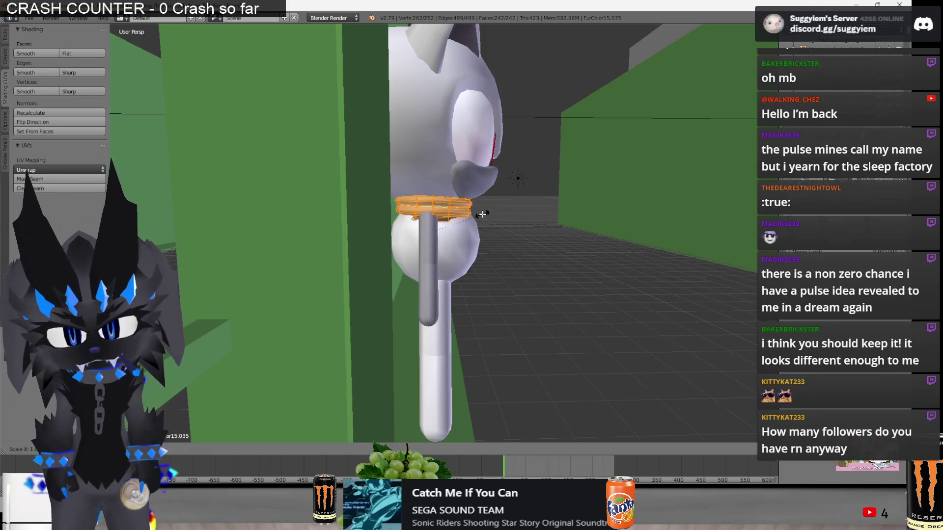
pyautogui.press('z')
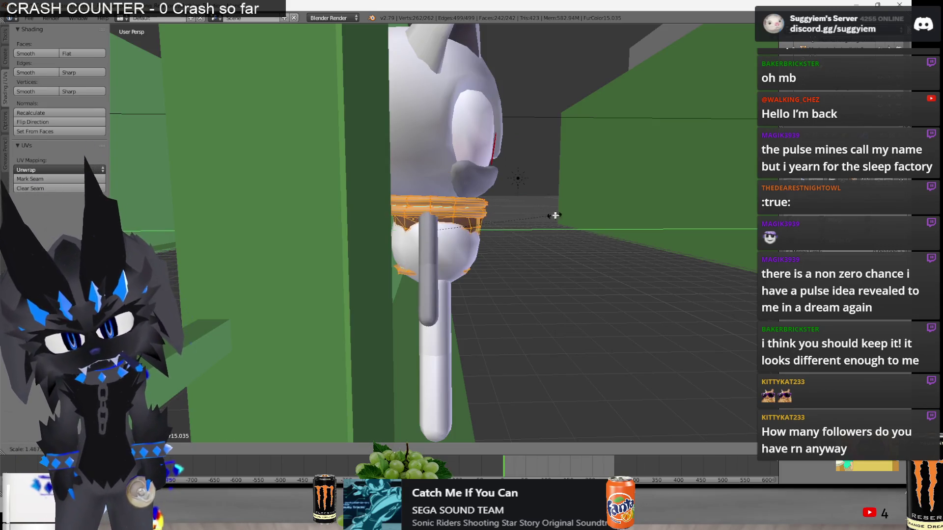
pyautogui.click(551, 211)
# Scale the rings down twice so they fit snugly around the neck.
pyautogui.scroll(-5, 491, 221)
pyautogui.moveTo(445, 231); pyautogui.dragTo(474, 246, button='middle')
pyautogui.scroll(6, 474, 245)
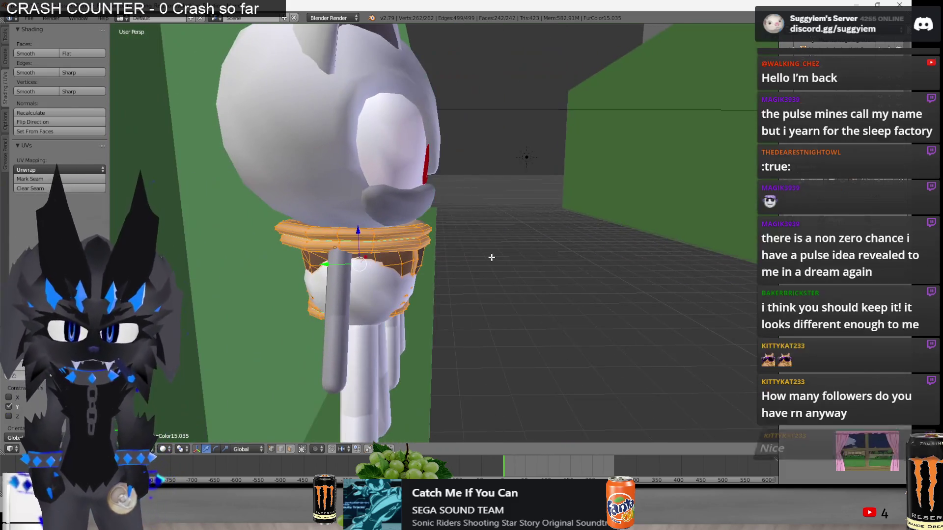
pyautogui.press('s')
pyautogui.click(462, 255)
pyautogui.press('s')
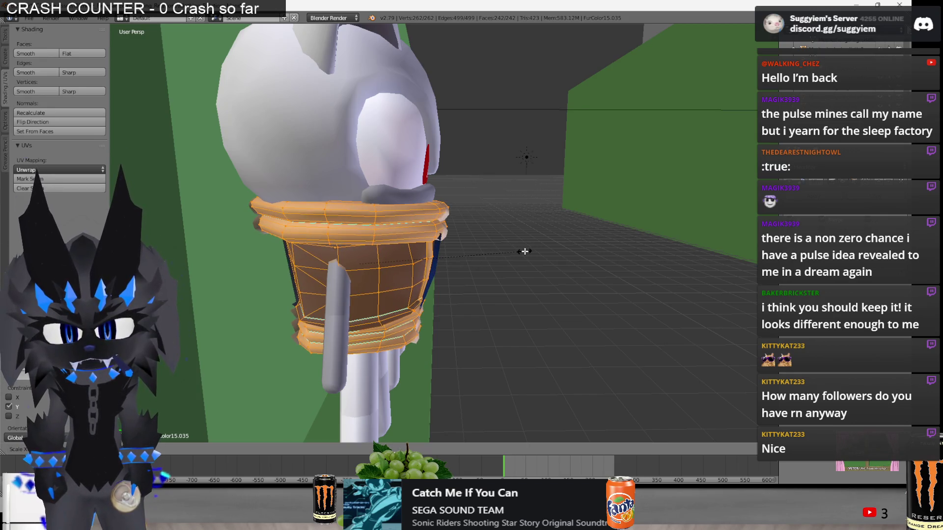
pyautogui.click(534, 252)
pyautogui.moveTo(534, 252); pyautogui.dragTo(429, 240, button='middle')
pyautogui.scroll(-4, 430, 241)
# In Object Mode, rescale the neck ring object, then adjust its height along Z.
pyautogui.press('Tab')
pyautogui.scroll(5, 429, 240)
pyautogui.press('s')
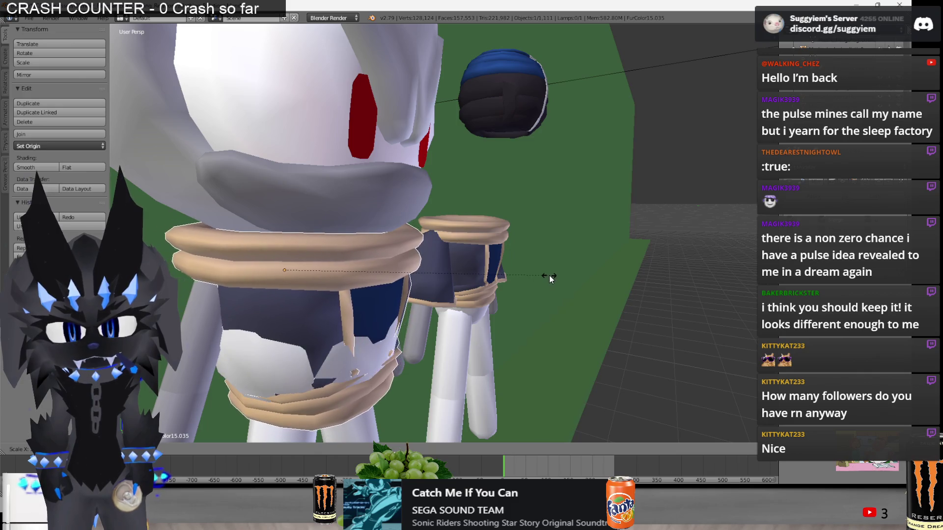
pyautogui.click(555, 275)
pyautogui.moveTo(554, 275); pyautogui.dragTo(478, 264, button='middle')
pyautogui.scroll(2, 478, 264)
pyautogui.press('s')
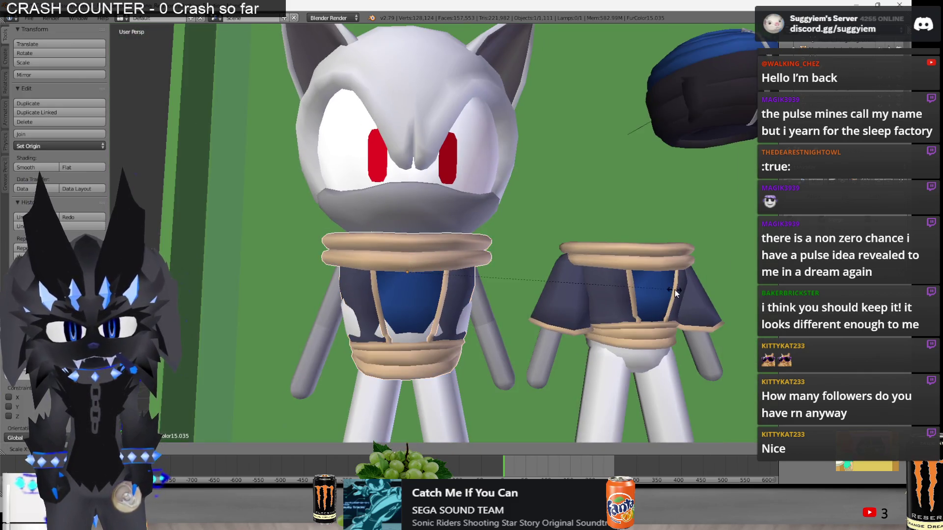
pyautogui.press('z')
pyautogui.click(631, 293)
pyautogui.scroll(-2, 630, 294)
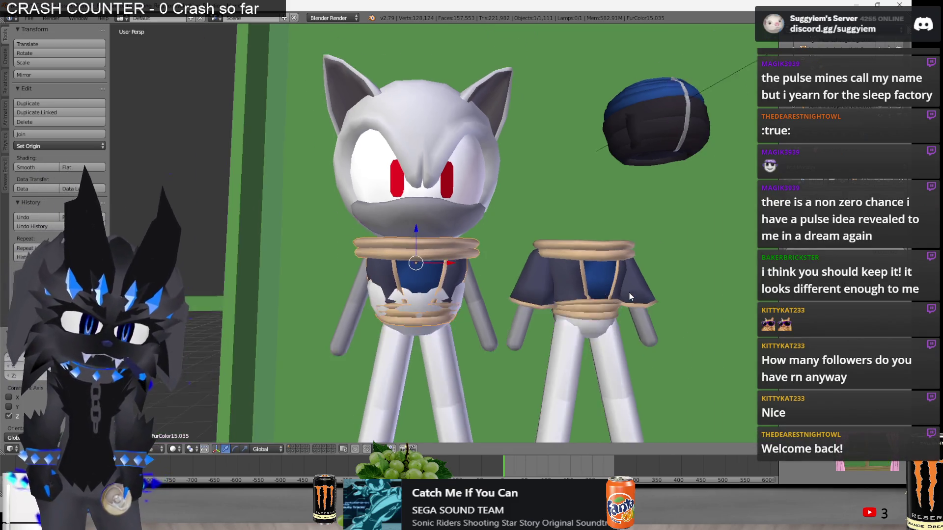
pyautogui.moveTo(629, 292)
pyautogui.mouseDown(button='middle')
pyautogui.moveTo(479, 303)
pyautogui.moveTo(511, 293)
pyautogui.moveTo(637, 306)
pyautogui.mouseUp(button='middle')
pyautogui.scroll(4, 638, 306)
pyautogui.press('Tab')
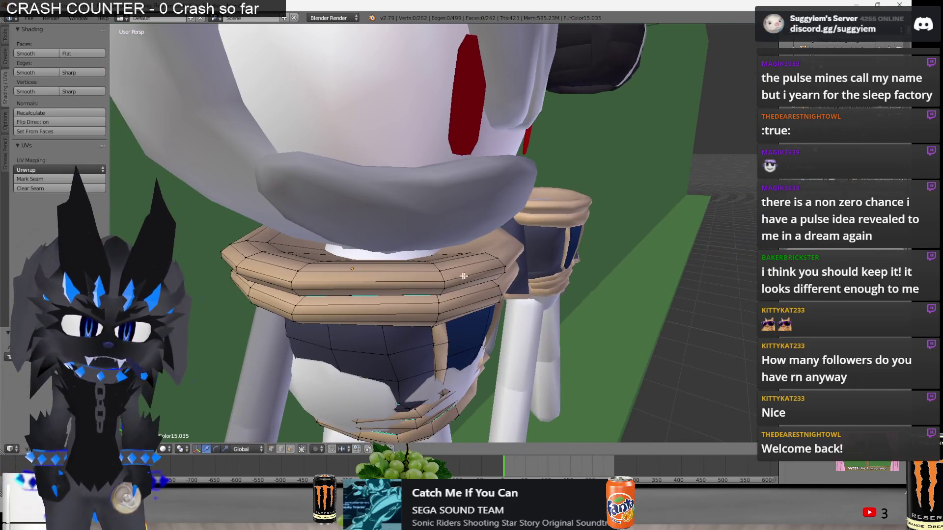
# Turn on Proportional Editing and scale the neck ring's top edge loop inward.
pyautogui.scroll(-2, 445, 278)
pyautogui.press('Tab')
pyautogui.press('Tab')
pyautogui.moveTo(442, 240); pyautogui.dragTo(462, 232, button='middle')
pyautogui.scroll(-3, 449, 224)
pyautogui.scroll(3, 468, 226)
pyautogui.keyDown('alt'); pyautogui.rightClick(434, 251); pyautogui.keyUp('alt')
pyautogui.click(315, 448)
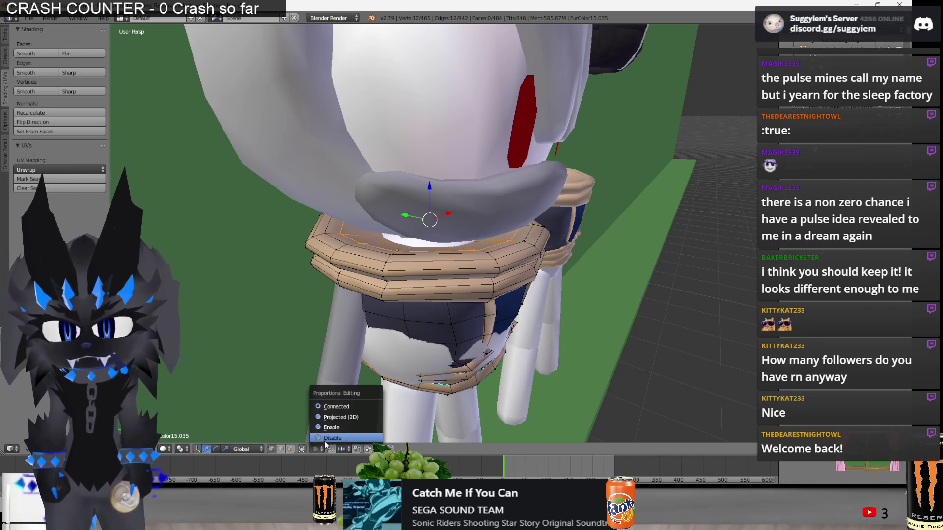
pyautogui.click(335, 429)
pyautogui.press('s')
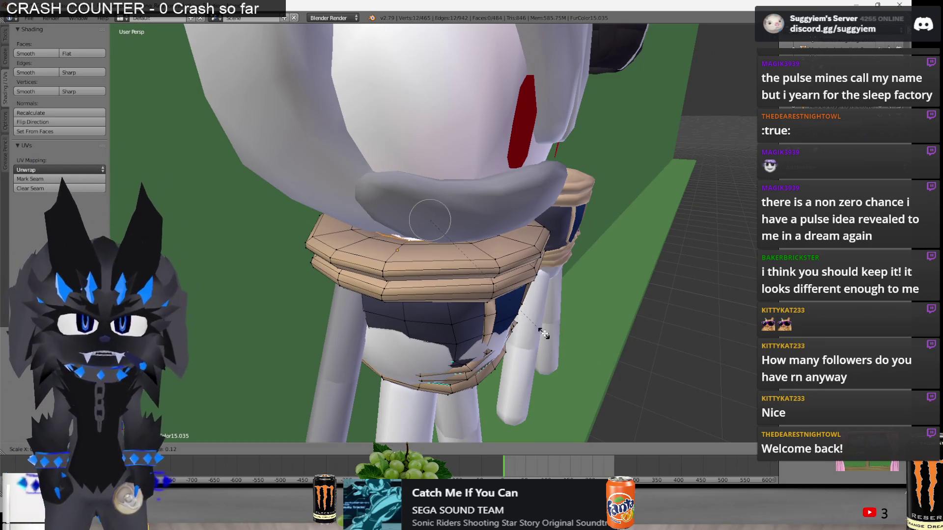
pyautogui.click(540, 331)
# Reselect the top edge loop and scale it again with soft falloff.
pyautogui.press('a')
pyautogui.keyDown('alt'); pyautogui.rightClick(434, 253); pyautogui.keyUp('alt')
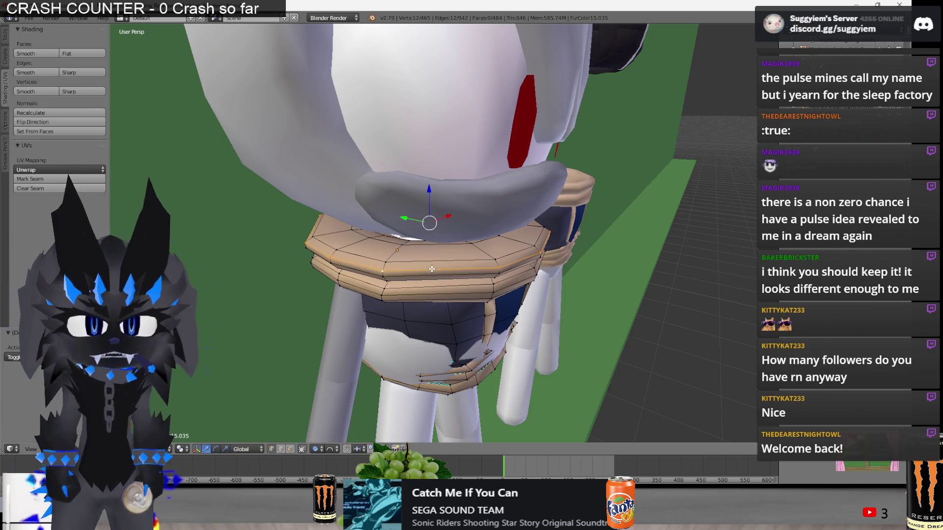
pyautogui.press('s')
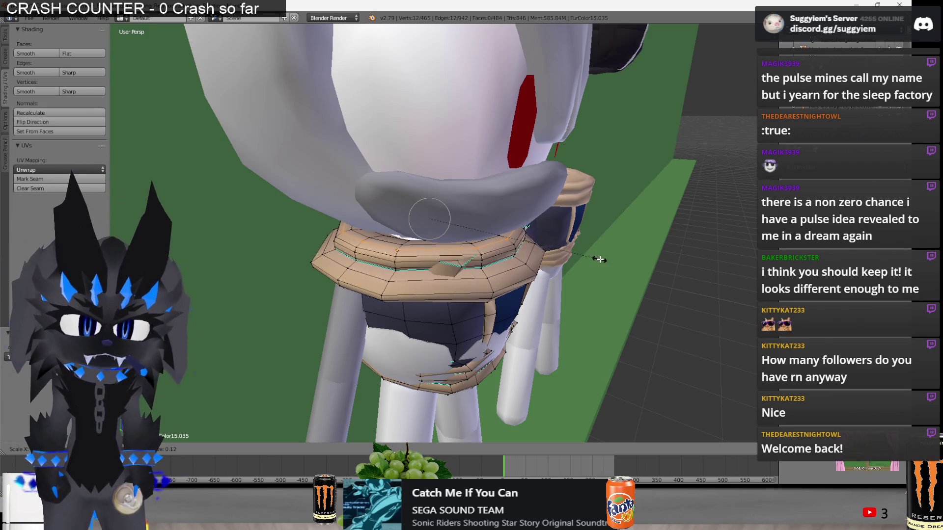
pyautogui.click(609, 259)
pyautogui.moveTo(609, 259); pyautogui.dragTo(423, 252, button='middle')
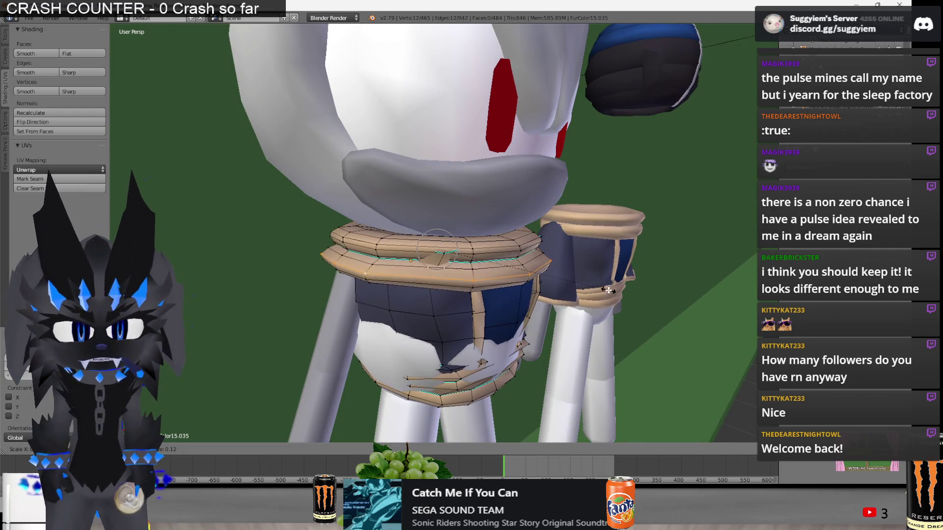
pyautogui.moveTo(603, 289); pyautogui.dragTo(479, 232, button='middle')
pyautogui.press('a')
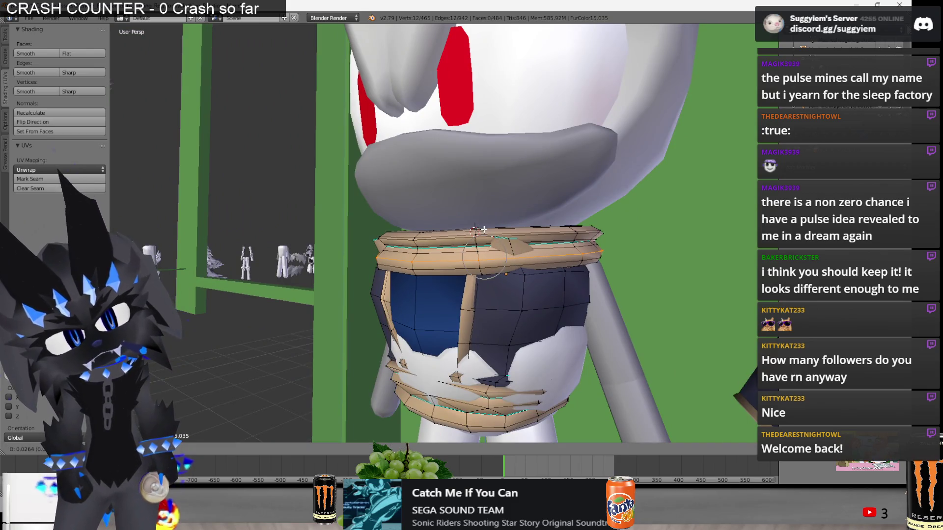
pyautogui.scroll(6, 413, 232)
pyautogui.scroll(-8, 413, 231)
# Soft-move a single collar vertex to refine the collar shape.
pyautogui.press('Tab')
pyautogui.moveTo(412, 231)
pyautogui.mouseDown(button='middle')
pyautogui.moveTo(445, 267)
pyautogui.moveTo(508, 268)
pyautogui.moveTo(423, 237)
pyautogui.moveTo(451, 237)
pyautogui.moveTo(389, 273)
pyautogui.mouseUp(button='middle')
pyautogui.press('Tab')
pyautogui.rightClick(389, 272)
pyautogui.press('g')
pyautogui.click(389, 272)
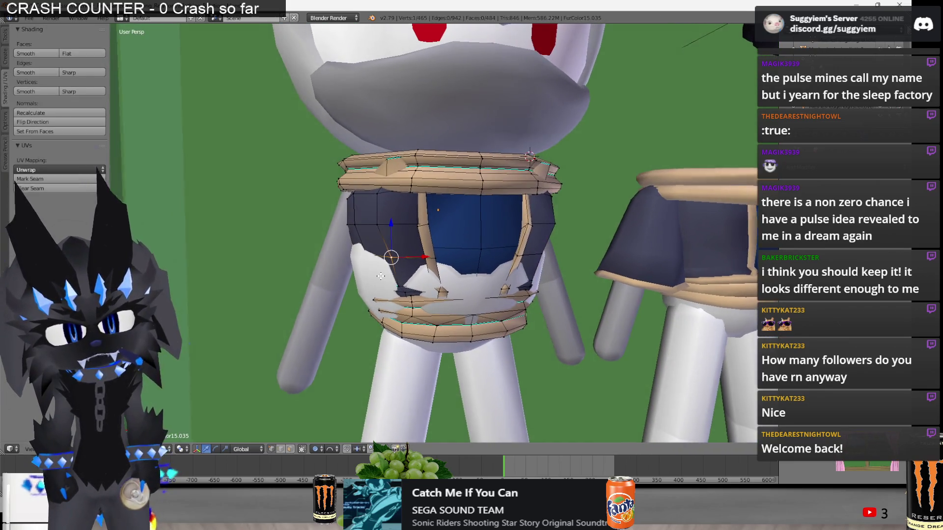
# In front orthographic wireframe view, delete the right half of the vest mesh.
pyautogui.press('KP_7')
pyautogui.press('Tab')
pyautogui.press('KP_1')
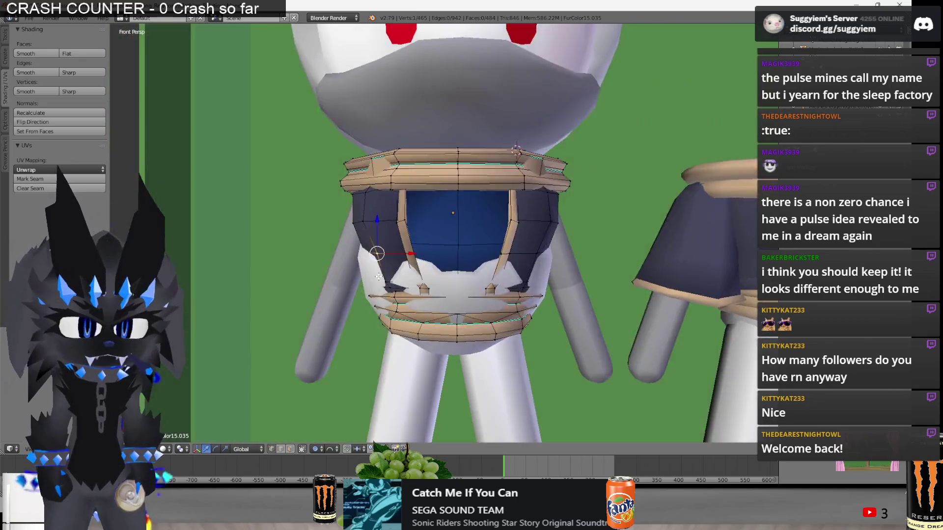
pyautogui.press('z')
pyautogui.press('Tab')
pyautogui.moveTo(498, 152)
pyautogui.keyDown('ctrl'); pyautogui.mouseDown()
pyautogui.moveTo(551, 343)
pyautogui.moveTo(469, 152)
pyautogui.mouseUp(); pyautogui.keyUp('ctrl')
pyautogui.press('x')
pyautogui.click(579, 228)
# Add a Mirror modifier to the vest and check the result in perspective.
pyautogui.press('a')
pyautogui.press('Tab')
pyautogui.press('z')
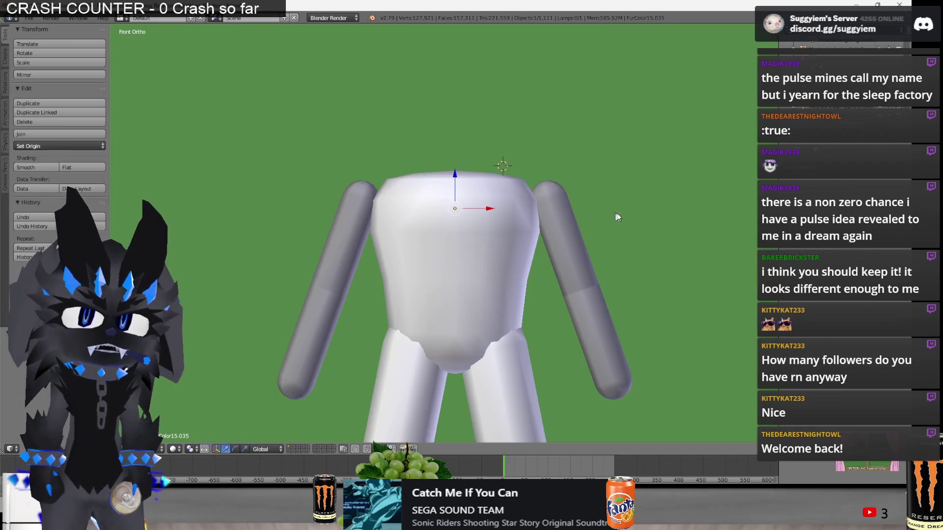
pyautogui.click(770, 166)
pyautogui.click(712, 261)
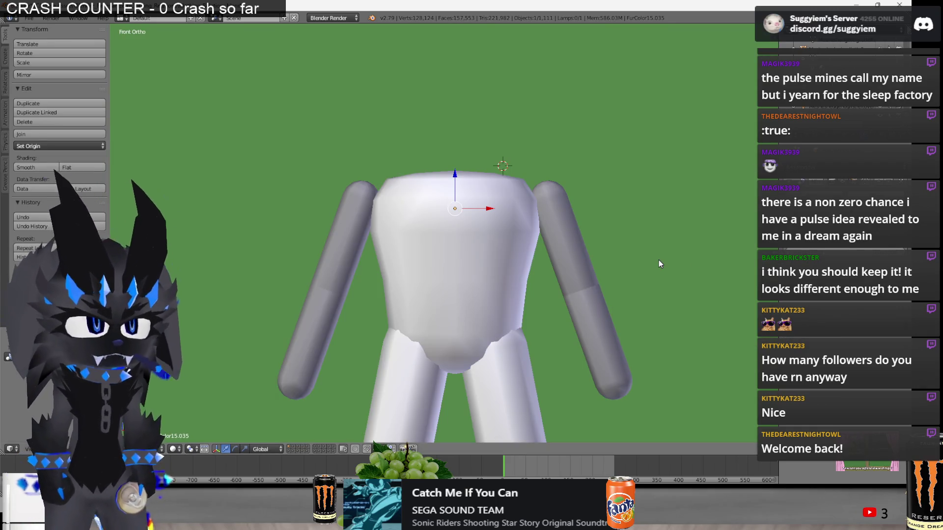
pyautogui.press('KP_Divide')
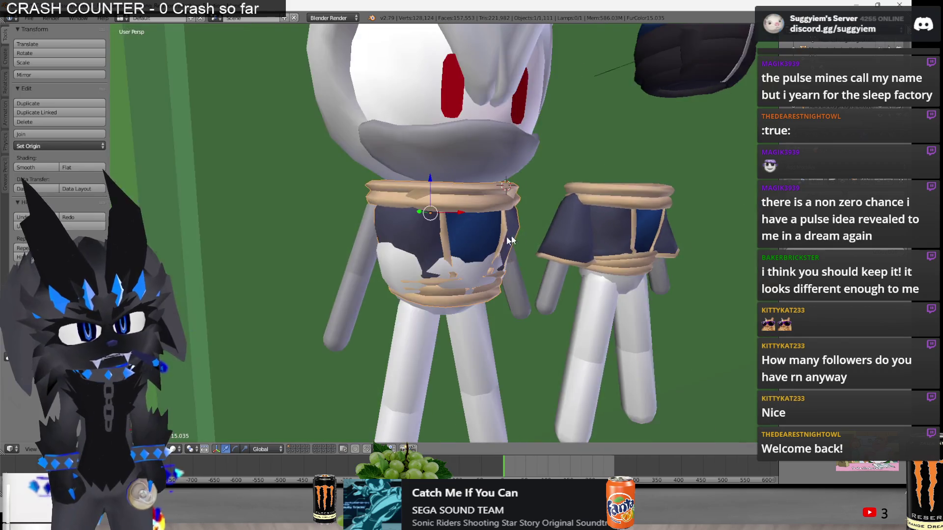
pyautogui.moveTo(510, 240)
pyautogui.mouseDown(button='middle')
pyautogui.moveTo(581, 258)
pyautogui.moveTo(465, 242)
pyautogui.moveTo(373, 255)
pyautogui.mouseUp(button='middle')
pyautogui.press('Tab')
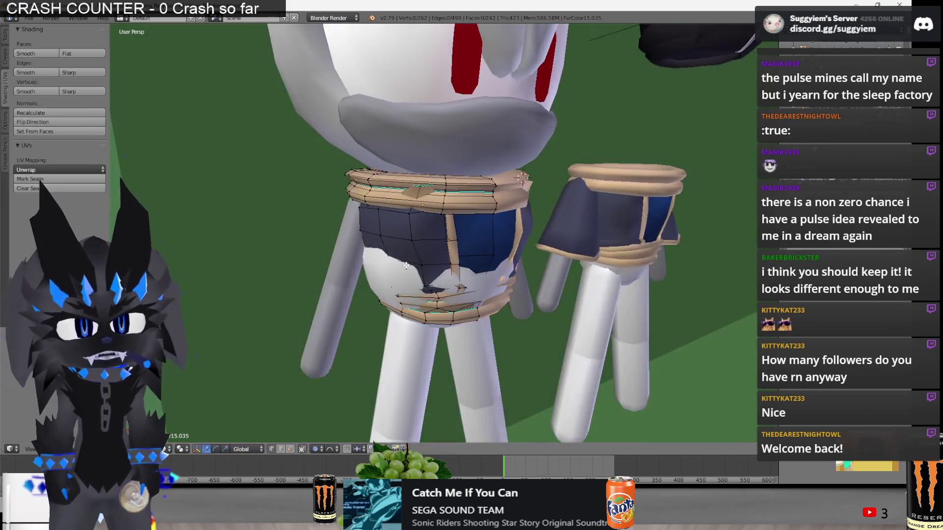
# Try soft-moving a skirt vertex along X, cancelling each attempt.
pyautogui.press('g')
pyautogui.scroll(-10, 375, 259)
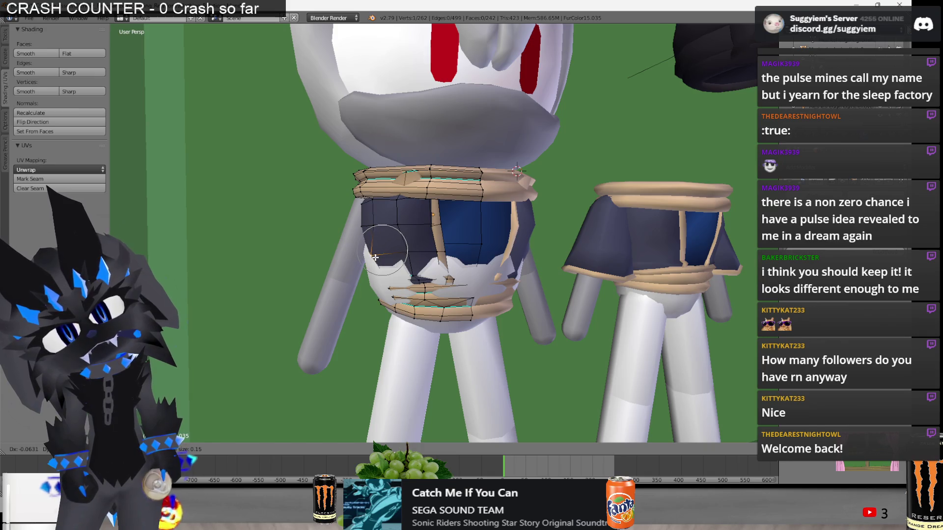
pyautogui.scroll(-5, 376, 259)
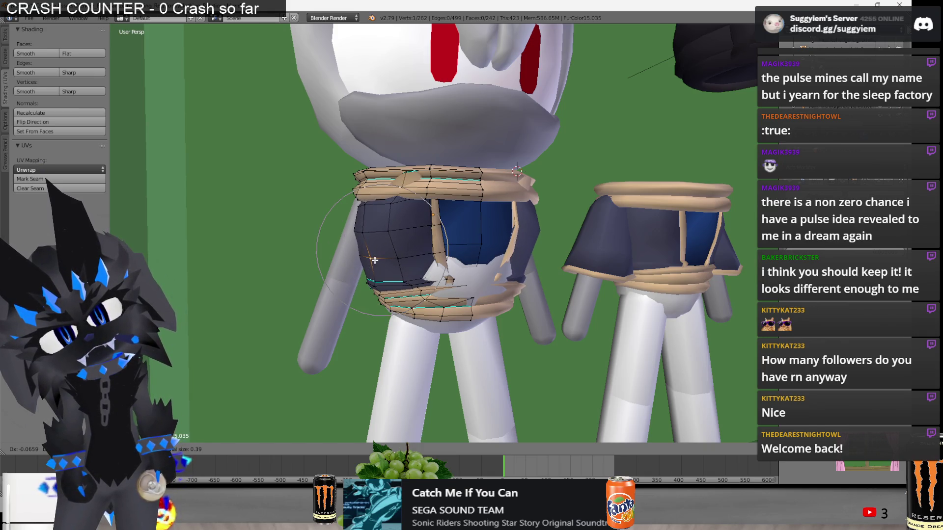
pyautogui.press('Escape')
pyautogui.moveTo(377, 260)
pyautogui.mouseDown(button='middle')
pyautogui.moveTo(498, 285)
pyautogui.moveTo(491, 289)
pyautogui.mouseUp(button='middle')
pyautogui.press('g')
pyautogui.press('x')
pyautogui.press('Escape')
pyautogui.press('g')
pyautogui.press('x')
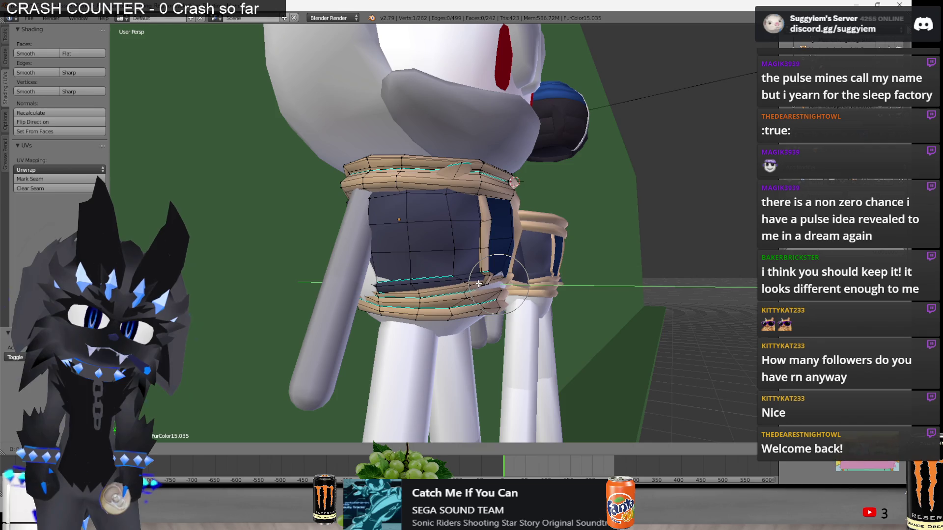
pyautogui.press('Escape')
pyautogui.moveTo(482, 283)
pyautogui.mouseDown(button='middle')
pyautogui.moveTo(379, 283)
pyautogui.moveTo(487, 298)
pyautogui.mouseUp(button='middle')
# Nudge the belt edge vertices into place, undoing an accidental extrude.
pyautogui.rightClick(487, 298)
pyautogui.press('e')
pyautogui.click(487, 298)
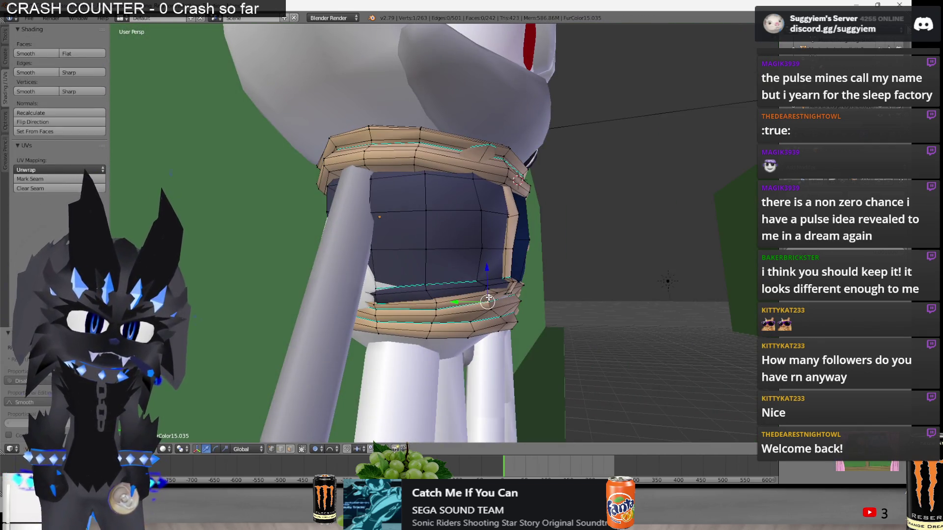
pyautogui.hotkey('ctrl', 'z')
pyautogui.press('g')
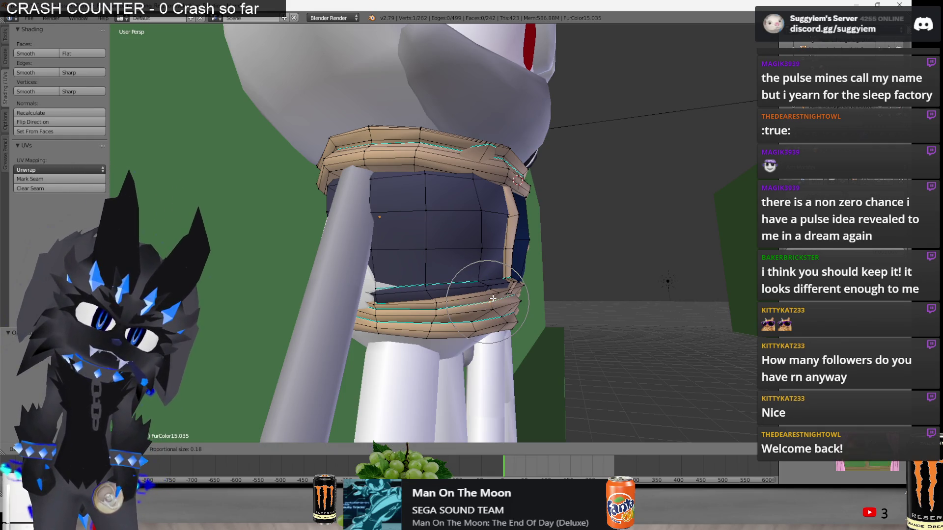
pyautogui.click(491, 298)
pyautogui.keyDown('shift'); pyautogui.rightClick(520, 294); pyautogui.keyUp('shift')
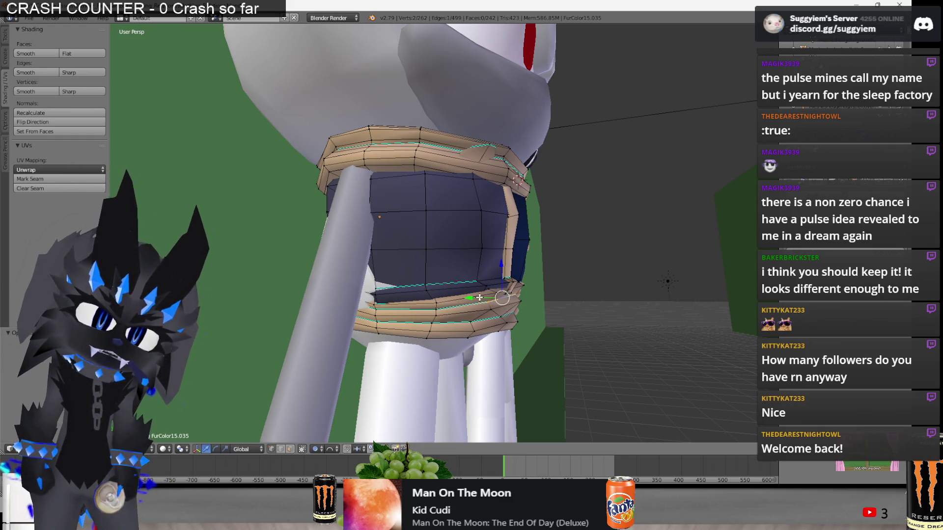
pyautogui.moveTo(476, 296); pyautogui.dragTo(477, 296)
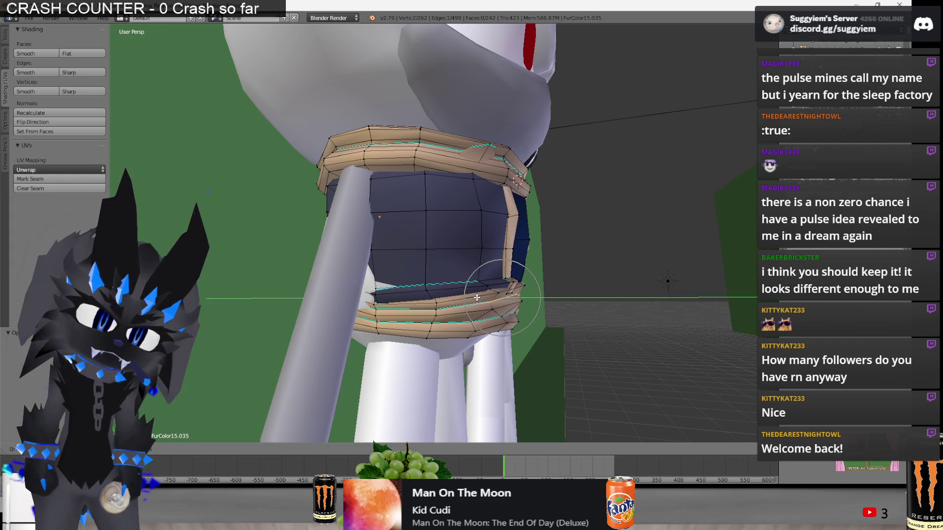
pyautogui.click(476, 298)
pyautogui.press('a')
pyautogui.moveTo(476, 298)
pyautogui.mouseDown(button='middle')
pyautogui.moveTo(461, 255)
pyautogui.moveTo(510, 305)
pyautogui.mouseUp(button='middle')
# Select the misaligned hem ring vertices and shift them along Y to line up.
pyautogui.rightClick(513, 308)
pyautogui.keyDown('ctrl'); pyautogui.rightClick(312, 301); pyautogui.keyUp('ctrl')
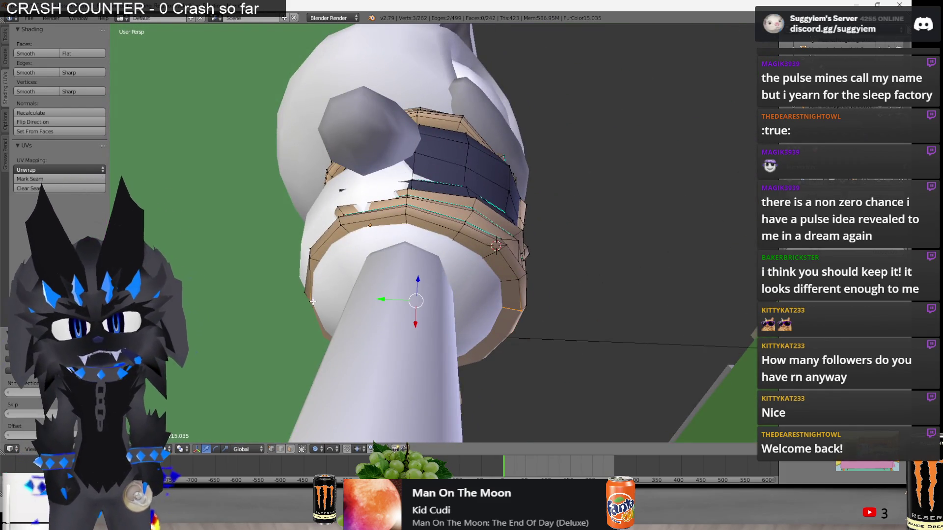
pyautogui.keyDown('ctrl'); pyautogui.rightClick(316, 305); pyautogui.keyUp('ctrl')
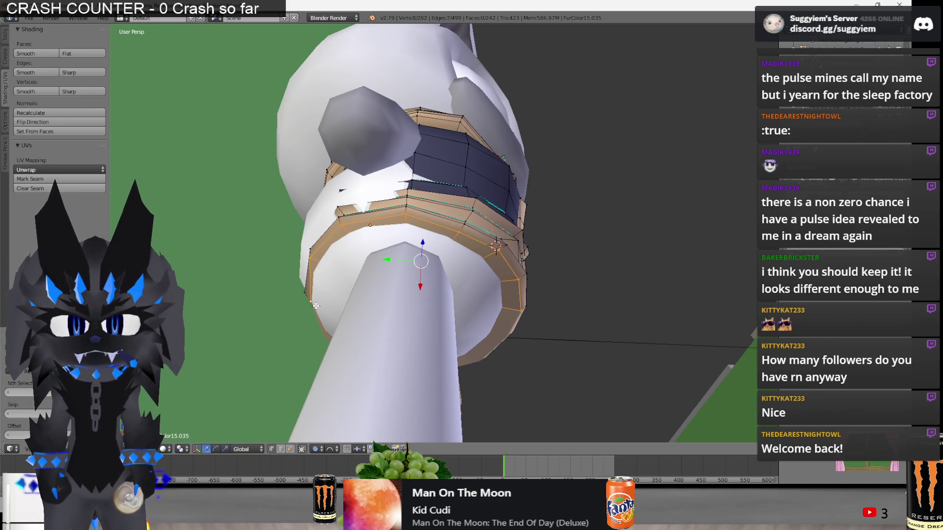
pyautogui.press('g')
pyautogui.press('y')
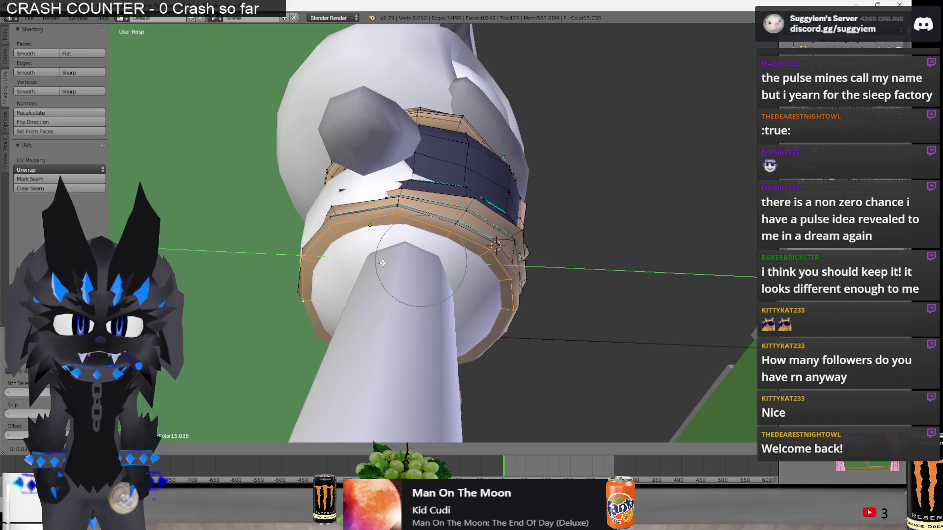
pyautogui.click(382, 263)
pyautogui.hotkey('alt', 'Tab')
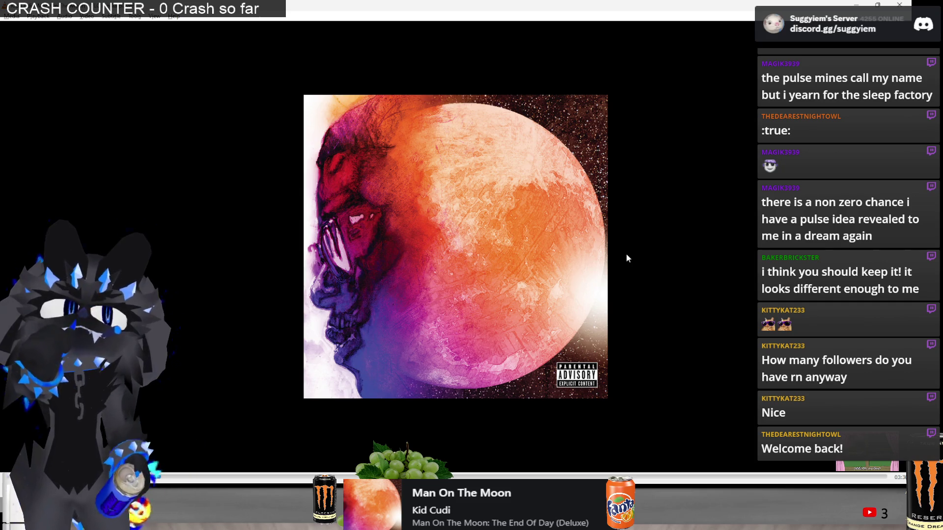
pyautogui.hotkey('alt', 'Tab')
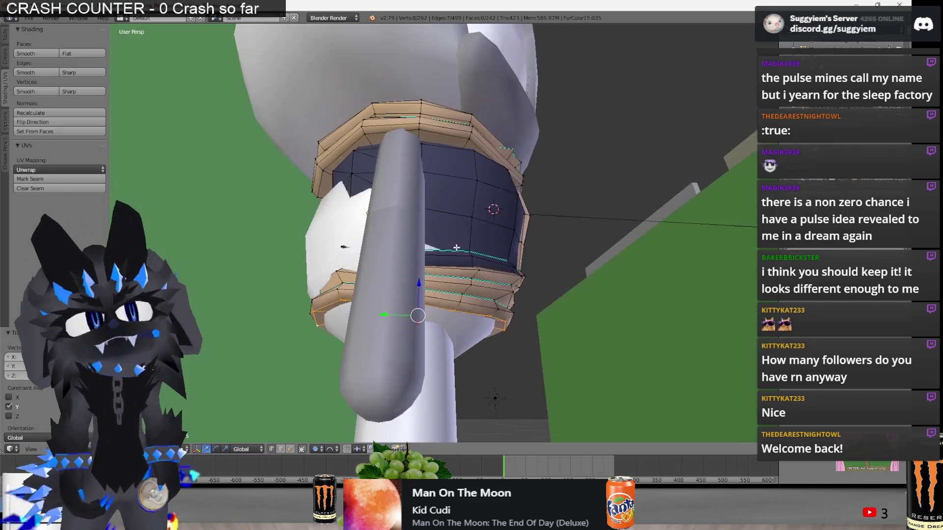
pyautogui.moveTo(456, 248)
pyautogui.mouseDown(button='middle')
pyautogui.moveTo(442, 295)
pyautogui.moveTo(449, 314)
pyautogui.mouseUp(button='middle')
pyautogui.rightClick(450, 318)
pyautogui.press('g')
# Confirm the hem vertex move, add another hem vertex, and undo a slight shift.
pyautogui.scroll(4, 453, 320)
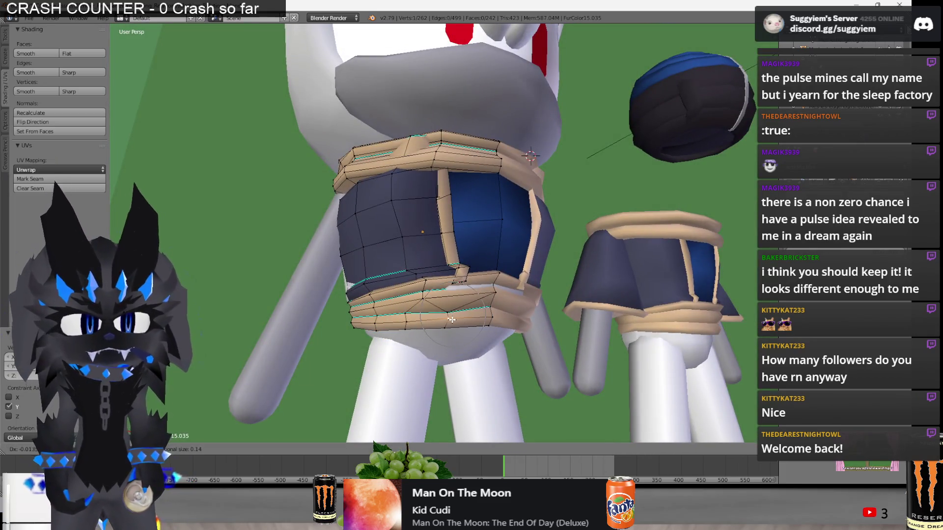
pyautogui.click(451, 318)
pyautogui.moveTo(451, 318); pyautogui.dragTo(483, 304, button='middle')
pyautogui.scroll(4, 483, 304)
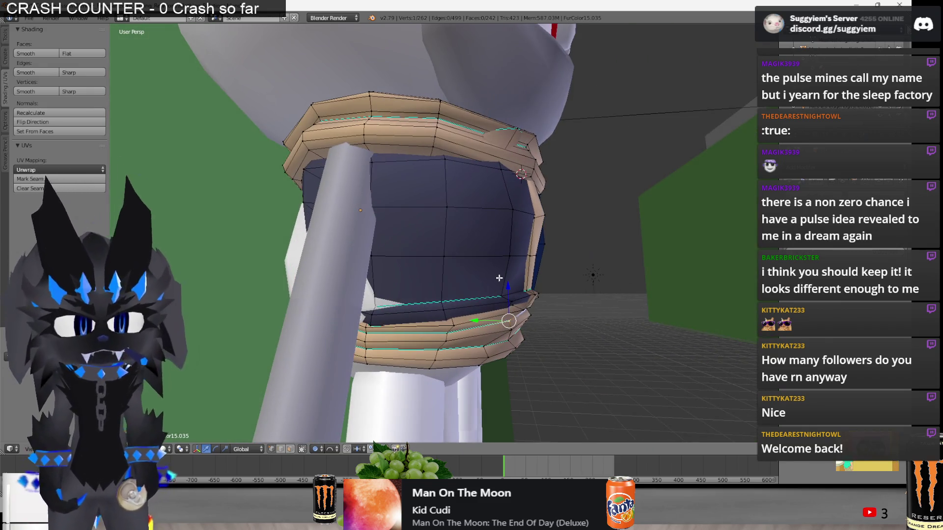
pyautogui.keyDown('shift'); pyautogui.rightClick(513, 251); pyautogui.keyUp('shift')
pyautogui.moveTo(483, 285); pyautogui.dragTo(488, 293)
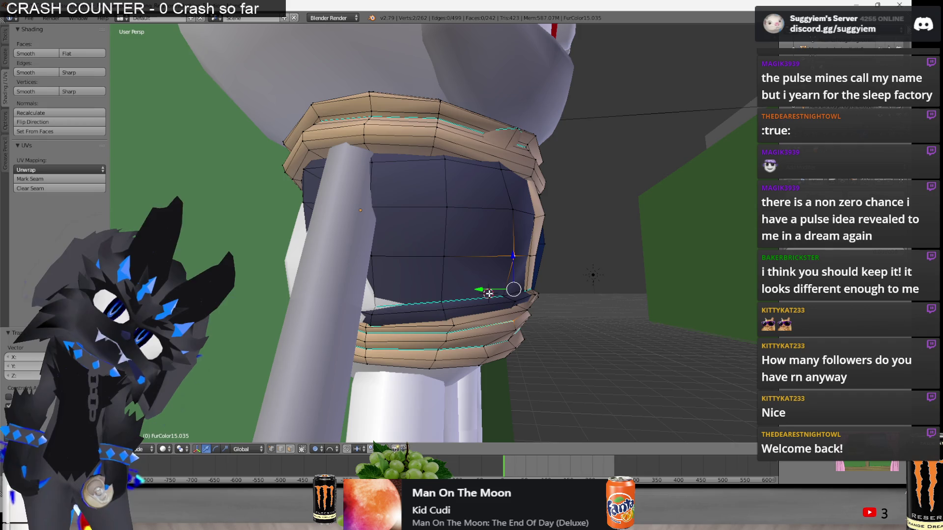
pyautogui.hotkey('ctrl', 'z')
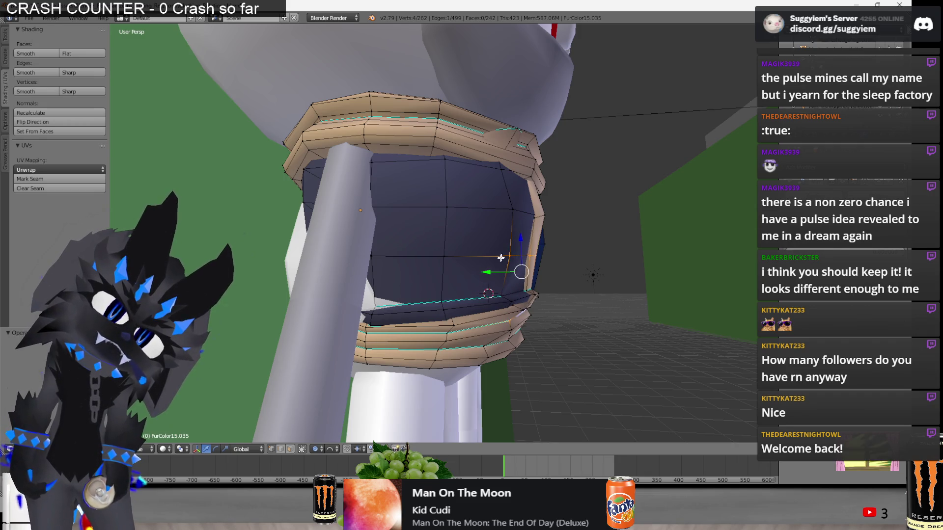
pyautogui.moveTo(501, 257); pyautogui.dragTo(529, 297, button='middle')
pyautogui.press('a')
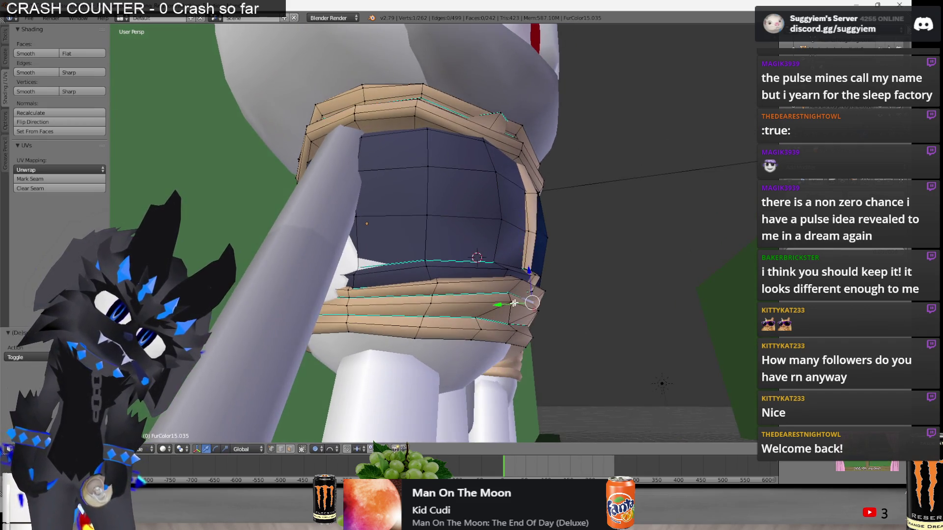
# Move the hem vertex along Y, then preview the whole model outside Edit Mode.
pyautogui.press('g')
pyautogui.press('y')
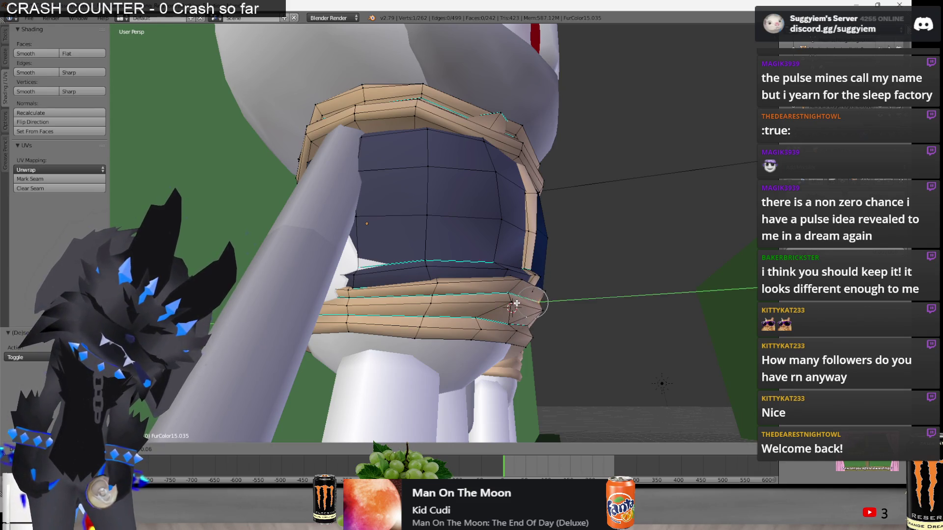
pyautogui.click(512, 304)
pyautogui.moveTo(512, 304); pyautogui.dragTo(486, 324, button='middle')
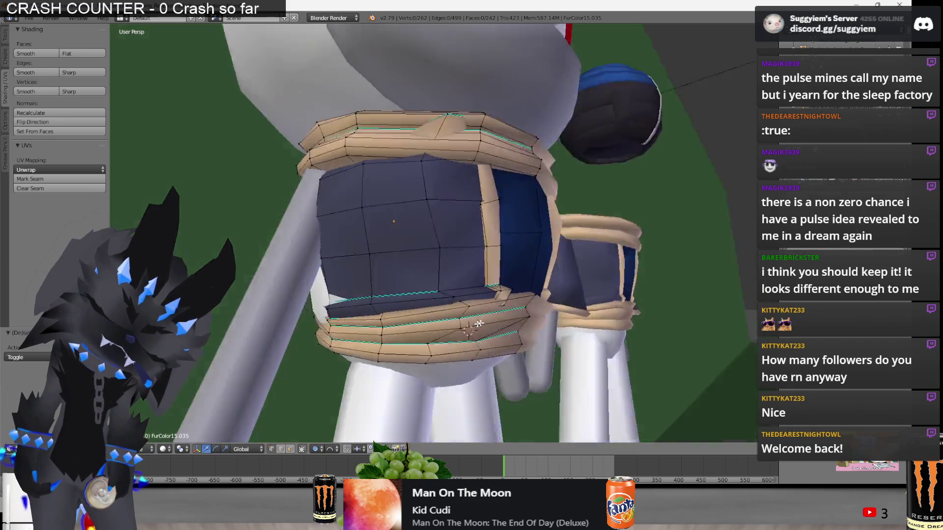
pyautogui.scroll(-4, 458, 340)
pyautogui.press('Tab')
pyautogui.scroll(-4, 365, 333)
pyautogui.scroll(5, 361, 335)
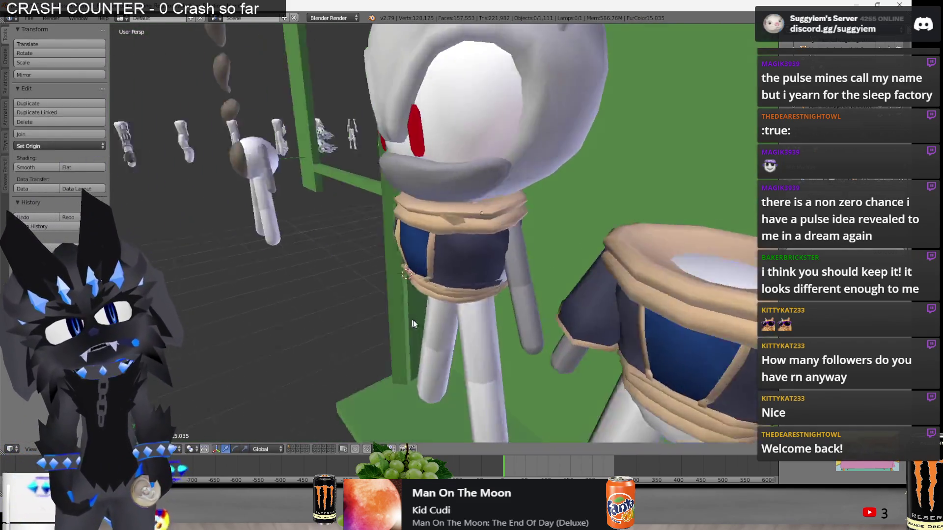
pyautogui.press('Tab')
pyautogui.scroll(4, 569, 225)
pyautogui.scroll(-2, 560, 225)
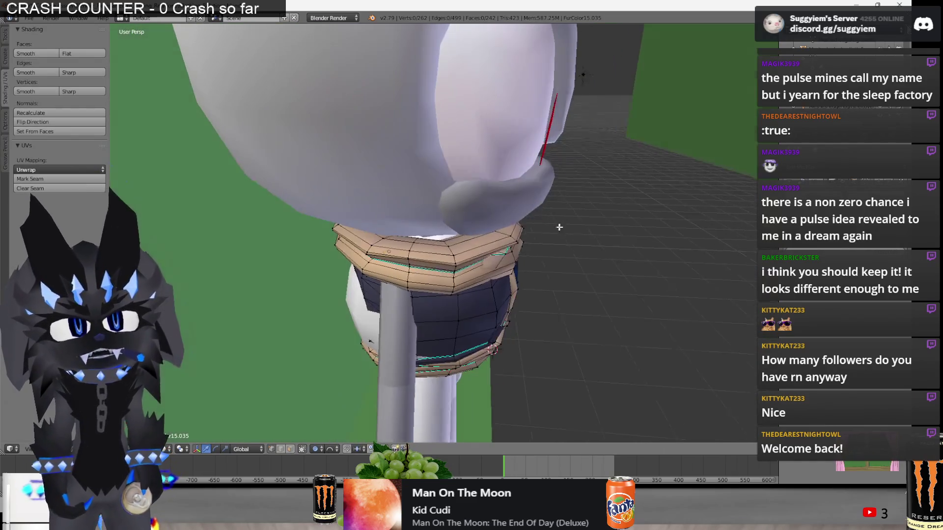
# Select a chest ring loop, frame it, and grow the selection to neighbouring vertices.
pyautogui.keyDown('alt'); pyautogui.rightClick(462, 245); pyautogui.keyUp('alt')
pyautogui.press('KP_Decimal')
pyautogui.scroll(-4, 497, 232)
pyautogui.moveTo(496, 231)
pyautogui.mouseDown(button='middle')
pyautogui.moveTo(425, 224)
pyautogui.moveTo(553, 225)
pyautogui.moveTo(397, 229)
pyautogui.mouseUp(button='middle')
pyautogui.press('ctrl+KP_Add')
pyautogui.press('s')
pyautogui.rightClick(548, 227)
pyautogui.rightClick(549, 227)
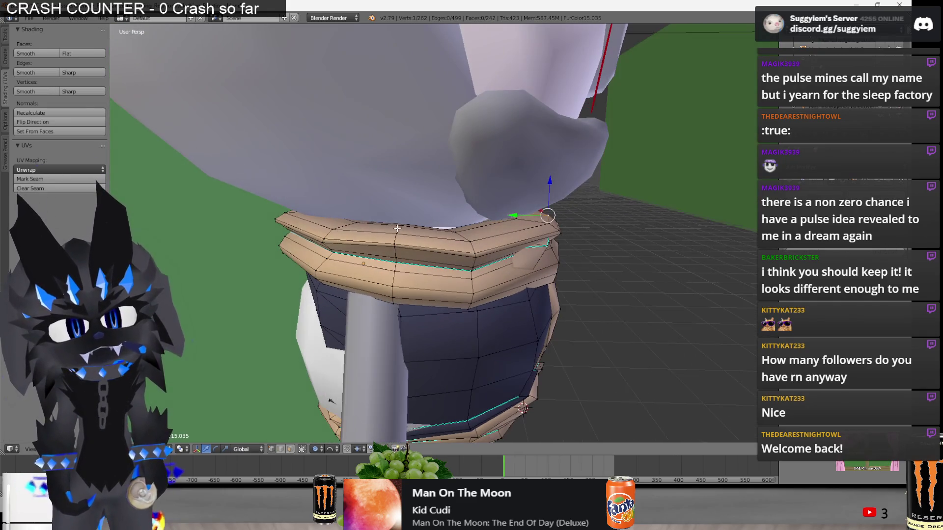
# Extend the selection along the chest ring edge and push it along Y.
pyautogui.moveTo(332, 228)
pyautogui.mouseDown(button='middle')
pyautogui.moveTo(538, 181)
pyautogui.moveTo(426, 218)
pyautogui.mouseUp(button='middle')
pyautogui.keyDown('ctrl'); pyautogui.rightClick(538, 181); pyautogui.keyUp('ctrl')
pyautogui.moveTo(388, 221); pyautogui.dragTo(387, 220)
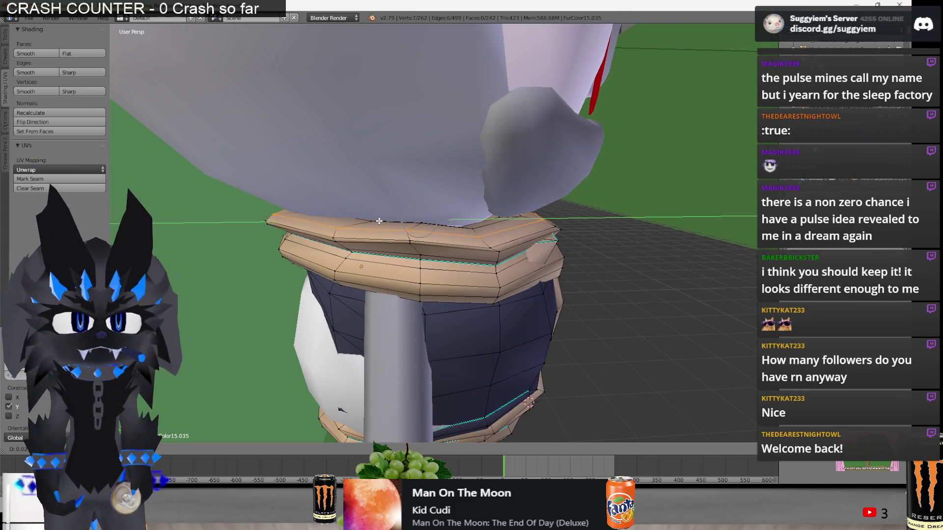
pyautogui.click(381, 221)
pyautogui.moveTo(380, 221); pyautogui.dragTo(549, 239, button='middle')
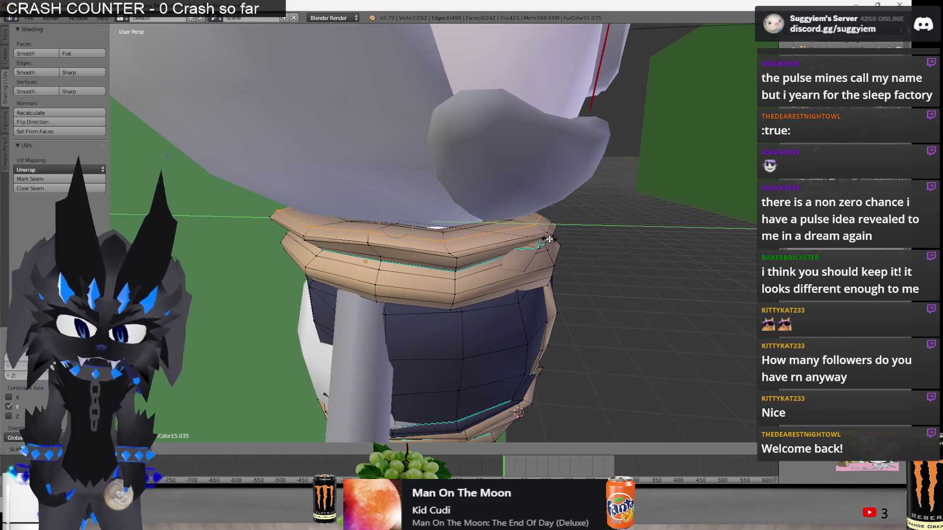
pyautogui.press('a')
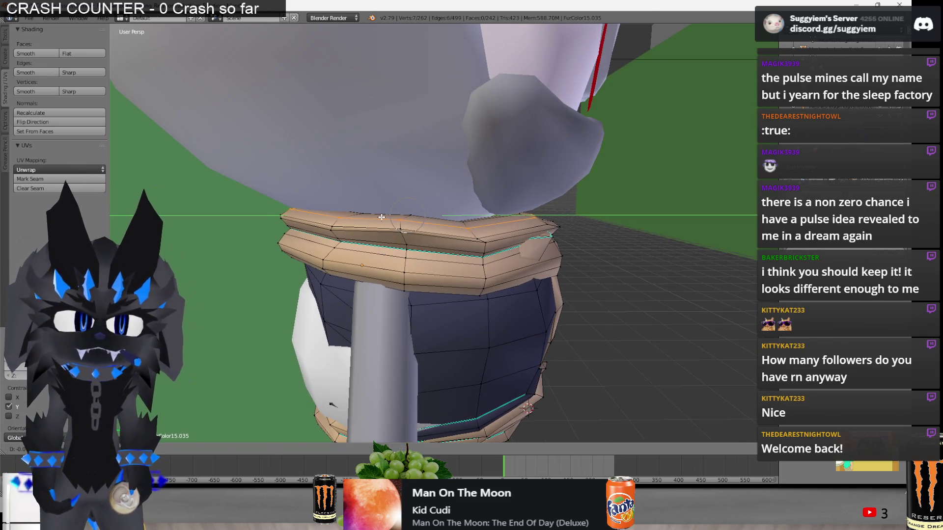
pyautogui.moveTo(537, 239)
pyautogui.mouseDown(button='middle')
pyautogui.moveTo(530, 249)
pyautogui.moveTo(552, 235)
pyautogui.moveTo(469, 235)
pyautogui.mouseUp(button='middle')
# Scale the chest loop along Y, turn off proportional editing, and raise it along Z.
pyautogui.press('s')
pyautogui.press('y')
pyautogui.click(565, 234)
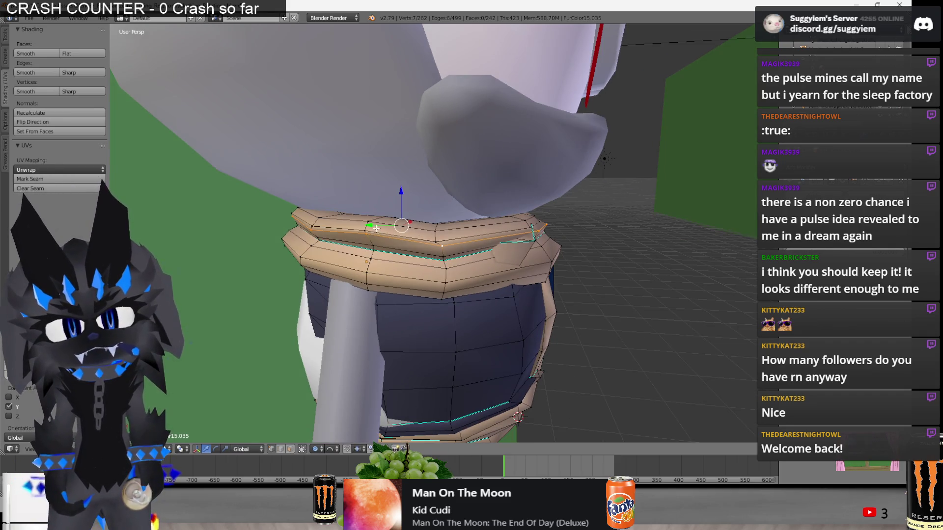
pyautogui.click(317, 449)
pyautogui.click(339, 440)
pyautogui.moveTo(394, 211); pyautogui.dragTo(394, 203)
pyautogui.moveTo(393, 202); pyautogui.dragTo(415, 211, button='middle')
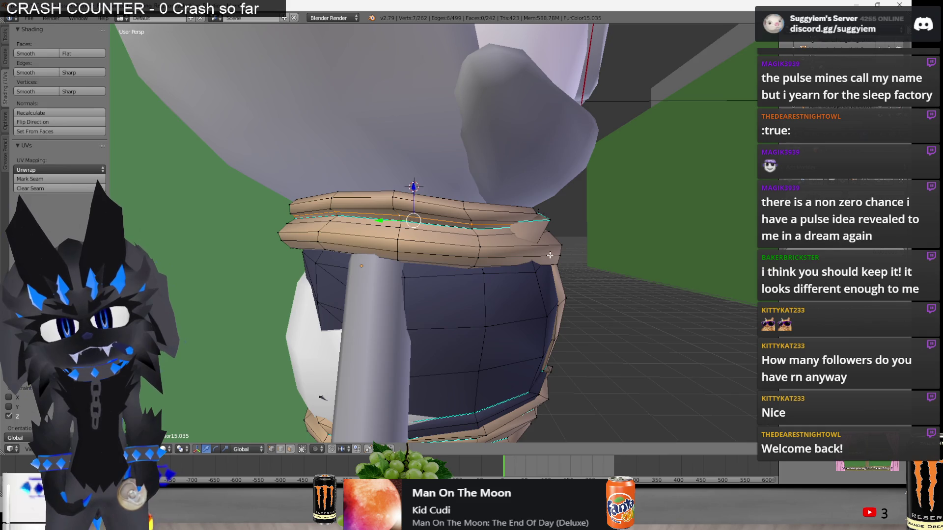
pyautogui.moveTo(549, 254); pyautogui.dragTo(546, 255, button='middle')
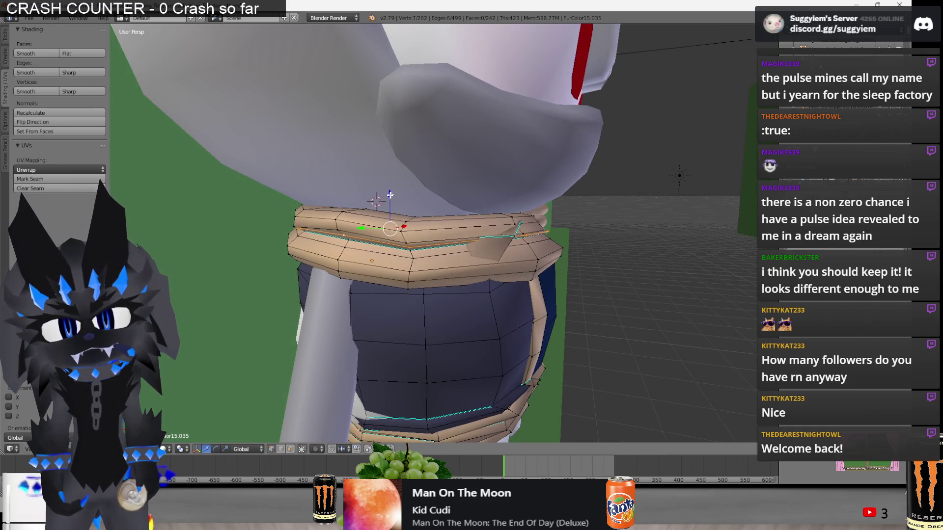
# Preview the vest frontally, then scale the chest loop along Z.
pyautogui.press('Tab')
pyautogui.moveTo(599, 242)
pyautogui.mouseDown(button='middle')
pyautogui.moveTo(374, 252)
pyautogui.moveTo(450, 208)
pyautogui.mouseUp(button='middle')
pyautogui.press('Tab')
pyautogui.press('s')
pyautogui.press('z')
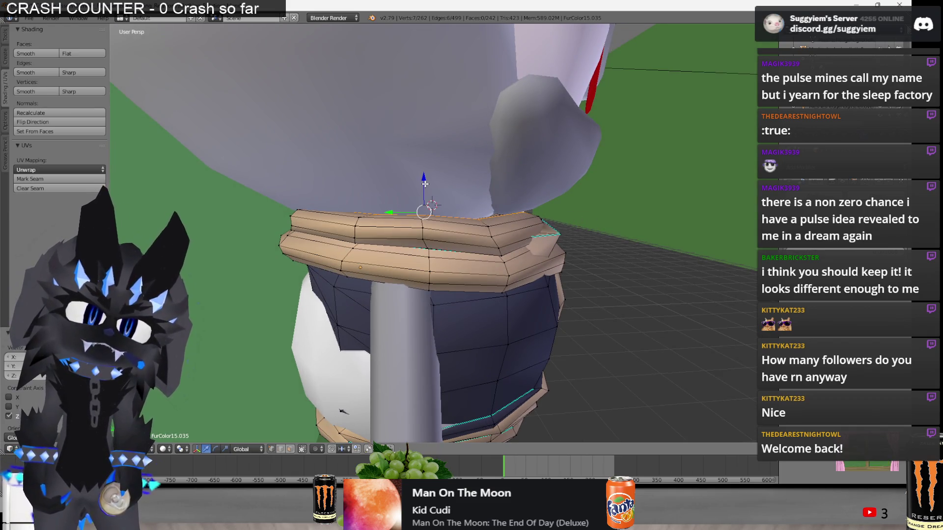
pyautogui.click(421, 179)
# Abandon two trial scales and give the chest loop a small Y shift.
pyautogui.moveTo(394, 206); pyautogui.dragTo(429, 194, button='middle')
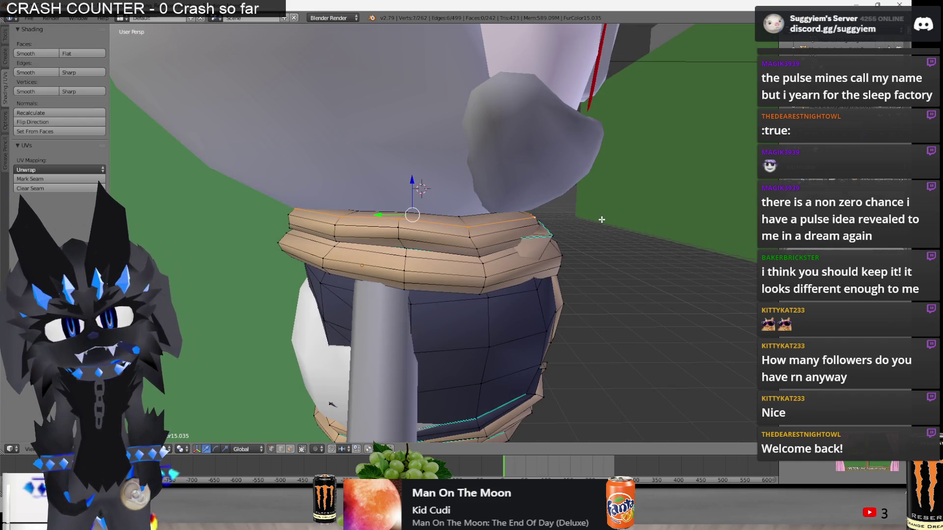
pyautogui.press('s')
pyautogui.rightClick(515, 212)
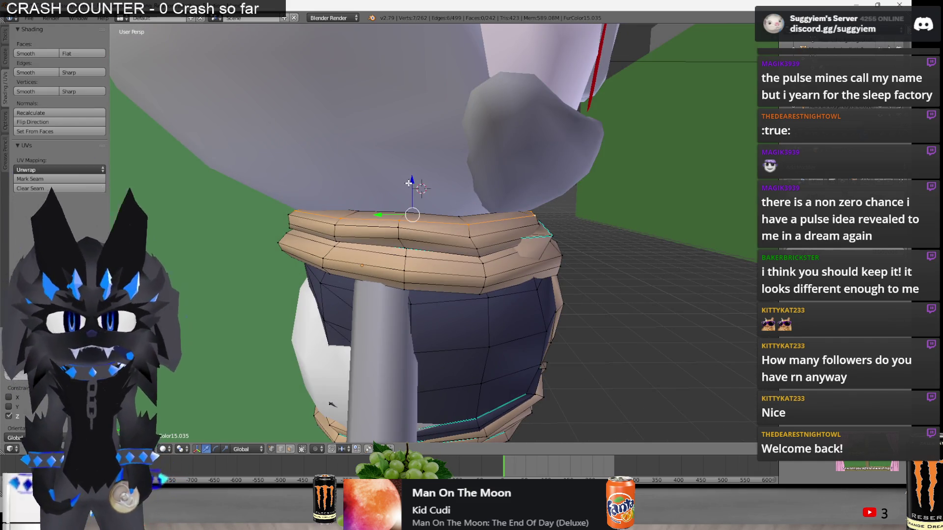
pyautogui.press('s')
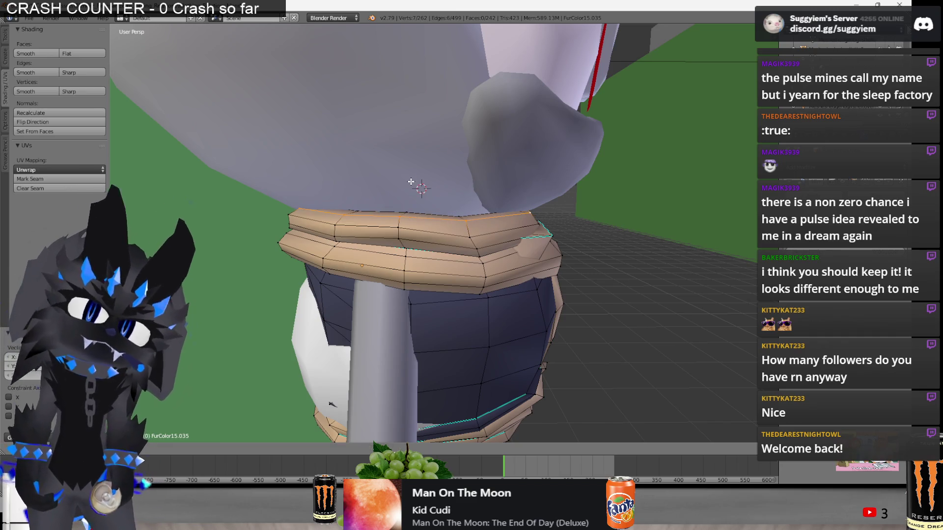
pyautogui.rightClick(410, 183)
pyautogui.press('a')
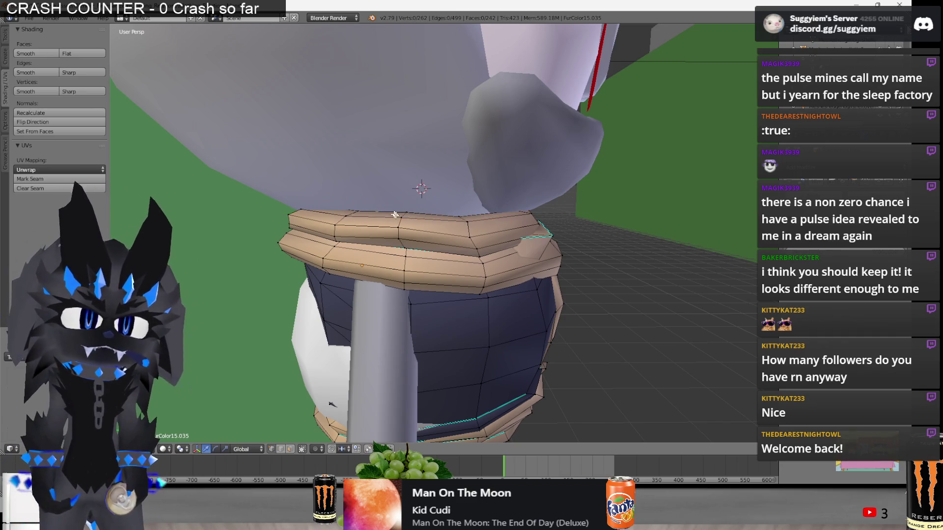
pyautogui.press('g')
pyautogui.press('y')
pyautogui.click(426, 230)
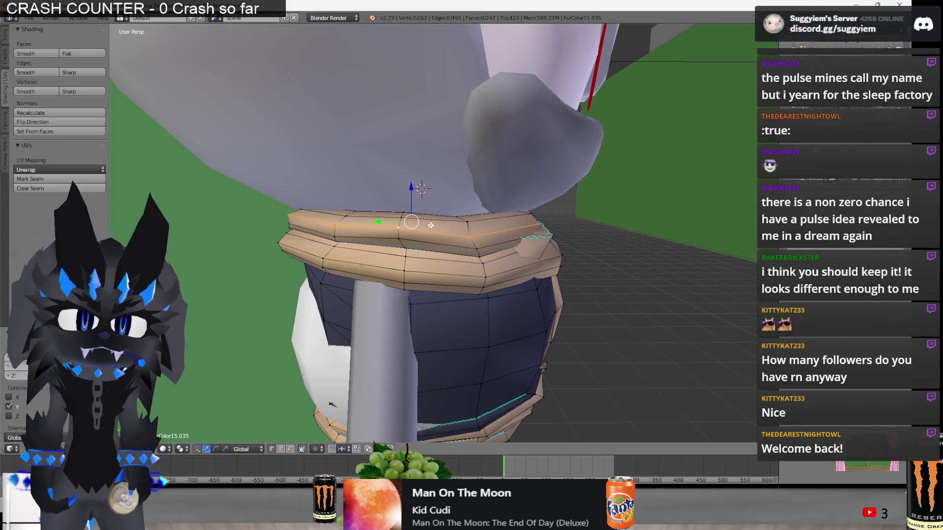
# Scale the chest loop along Z and nudge it up, undoing a trial rim raise.
pyautogui.press('s')
pyautogui.press('z')
pyautogui.click(501, 230)
pyautogui.moveTo(409, 195); pyautogui.dragTo(414, 192)
pyautogui.press('s')
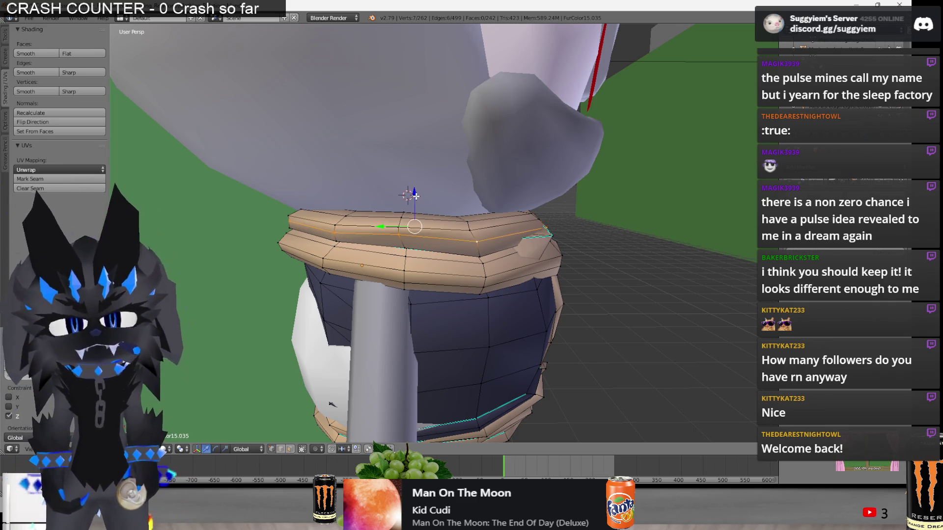
pyautogui.press('Escape')
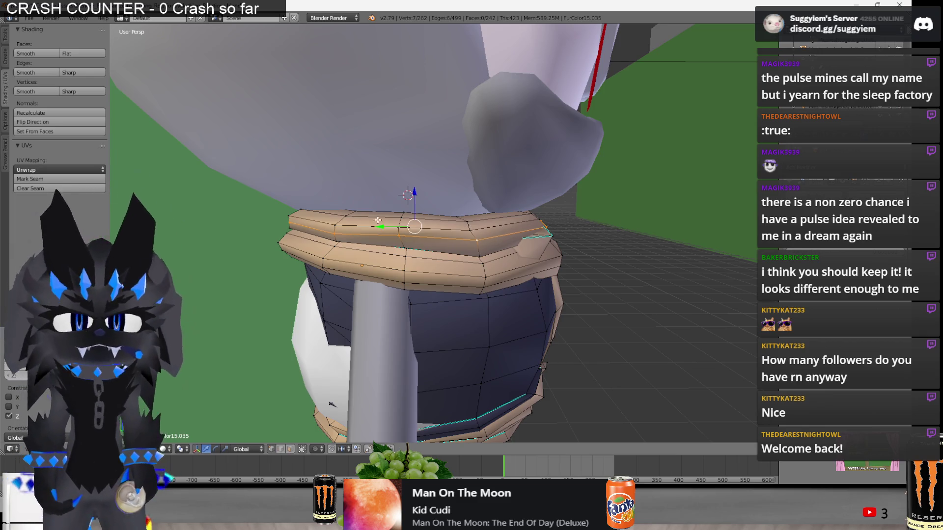
pyautogui.moveTo(412, 194); pyautogui.dragTo(405, 187)
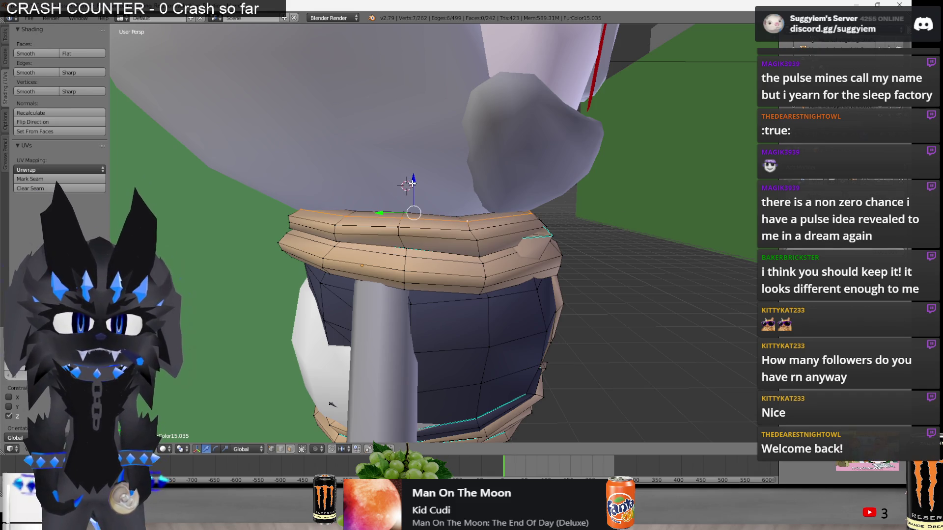
pyautogui.hotkey('ctrl', 'z')
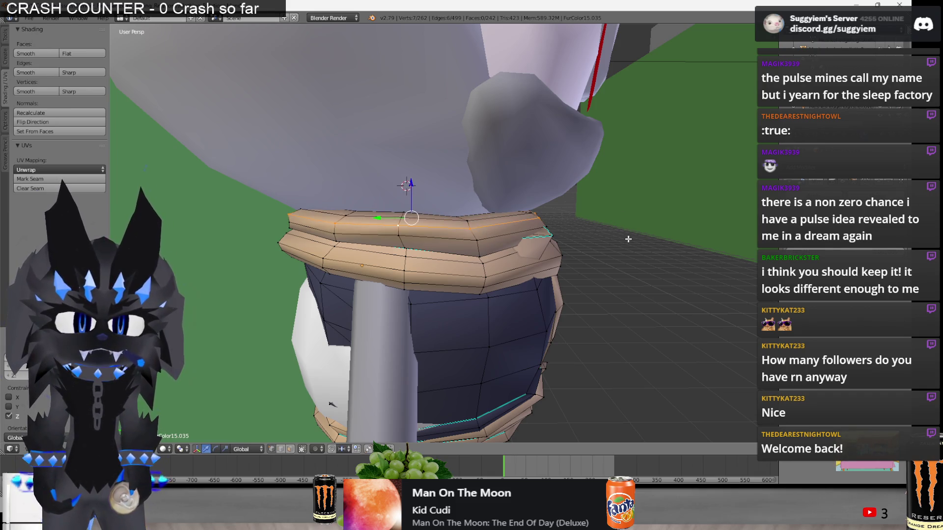
# Select the lower chest ring loop, grow it along the ring, then deselect all.
pyautogui.keyDown('alt'); pyautogui.rightClick(431, 234); pyautogui.keyUp('alt')
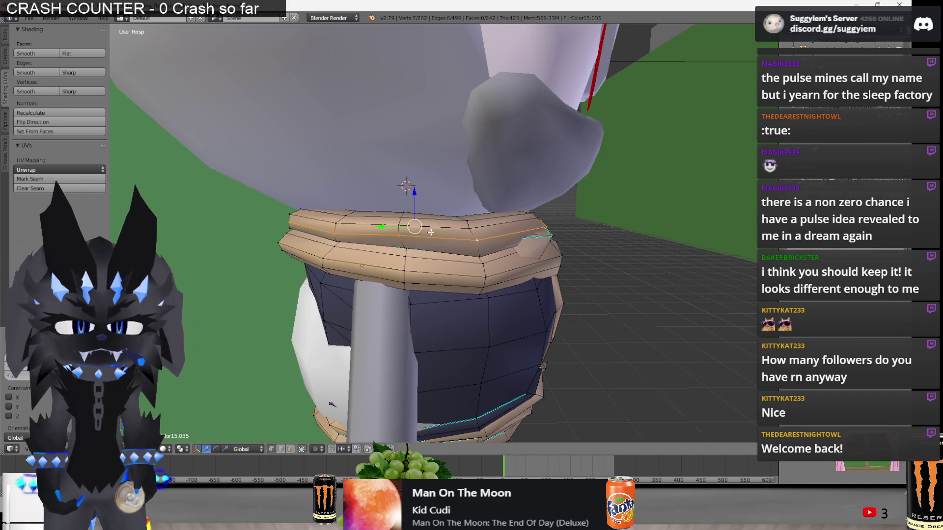
pyautogui.moveTo(432, 231)
pyautogui.mouseDown(button='middle')
pyautogui.moveTo(458, 221)
pyautogui.moveTo(296, 224)
pyautogui.mouseUp(button='middle')
pyautogui.press('a')
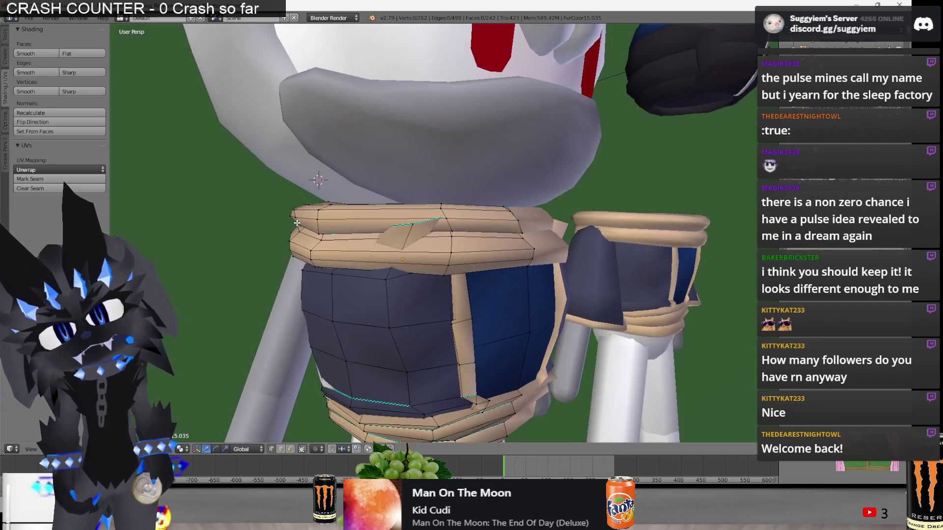
pyautogui.press('a')
pyautogui.moveTo(316, 226)
pyautogui.mouseDown(button='middle')
pyautogui.moveTo(355, 216)
pyautogui.moveTo(441, 231)
pyautogui.mouseUp(button='middle')
pyautogui.press('ctrl+KP_Add')
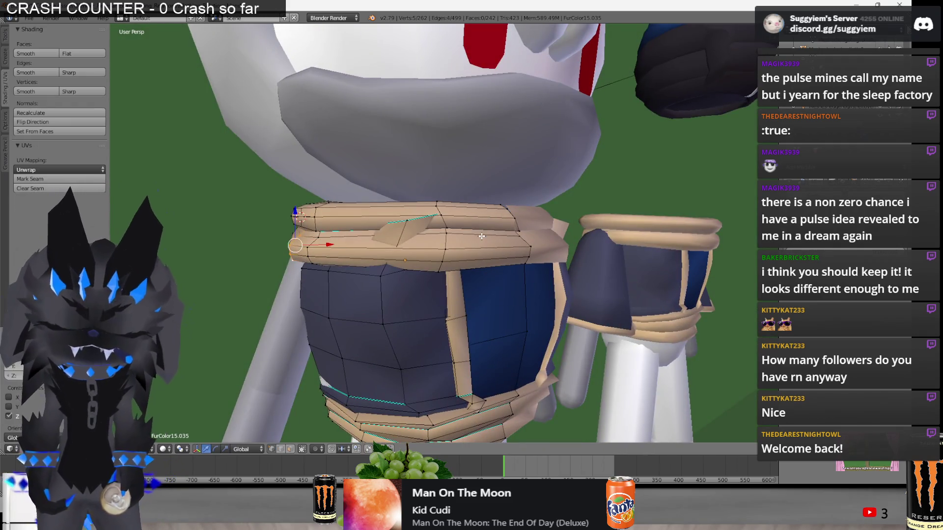
pyautogui.press('a')
pyautogui.moveTo(459, 233); pyautogui.dragTo(392, 231, button='middle')
pyautogui.moveTo(329, 228)
pyautogui.mouseDown(button='middle')
pyautogui.moveTo(314, 233)
pyautogui.moveTo(335, 207)
pyautogui.mouseUp(button='middle')
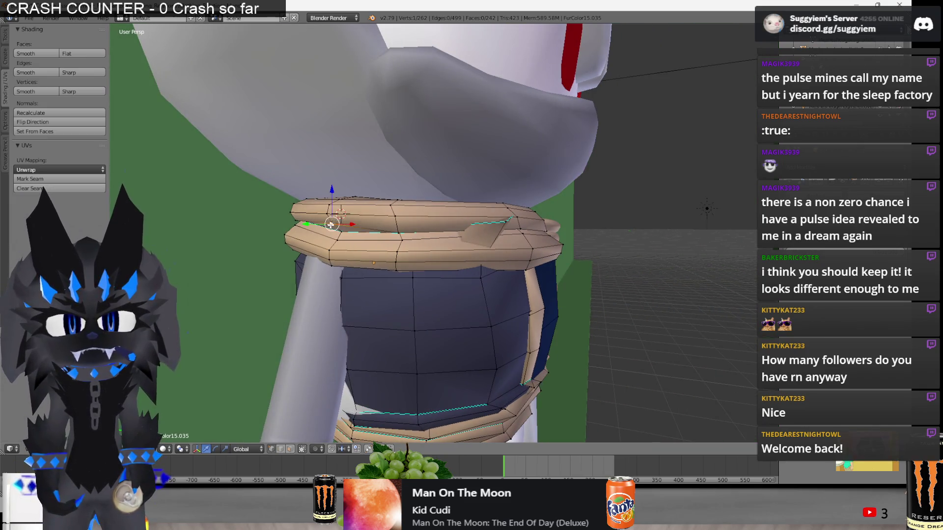
# Delete the left character's vest in Object Mode.
pyautogui.press('Tab')
pyautogui.scroll(-8, 402, 242)
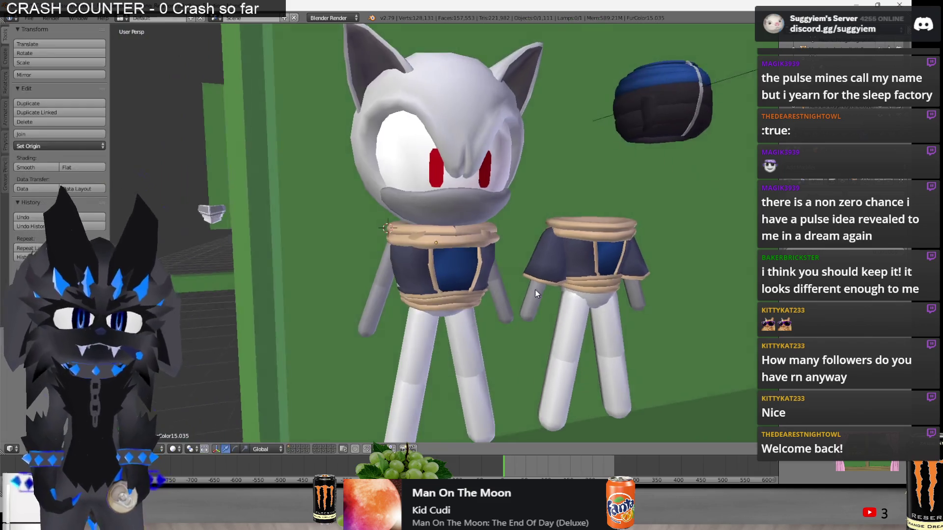
pyautogui.press('x')
pyautogui.click(401, 243)
pyautogui.moveTo(402, 242); pyautogui.dragTo(373, 240, button='middle')
# Duplicate the other character's vest and place the copy on the left character.
pyautogui.rightClick(633, 268)
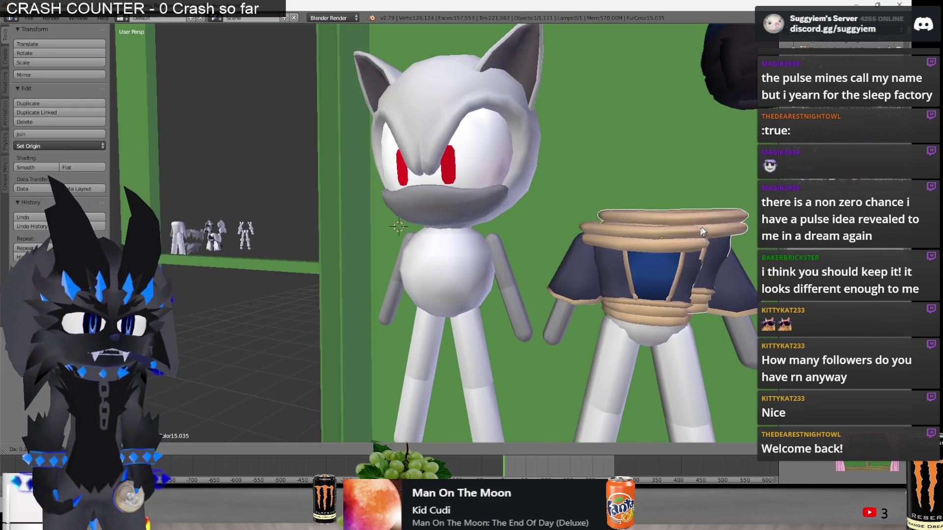
pyautogui.hotkey('shift', 'd')
pyautogui.click(450, 280)
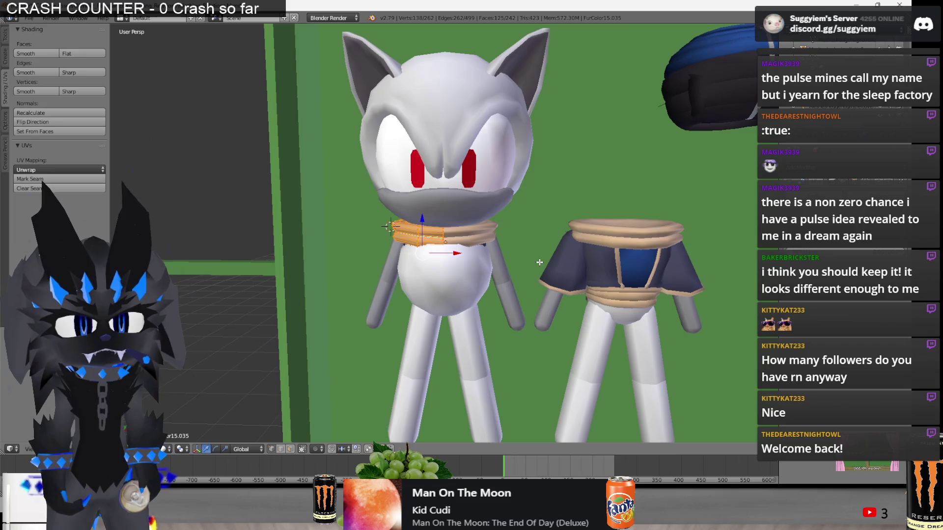
pyautogui.press('Tab')
pyautogui.press('z')
pyautogui.press('Tab')
pyautogui.press('z')
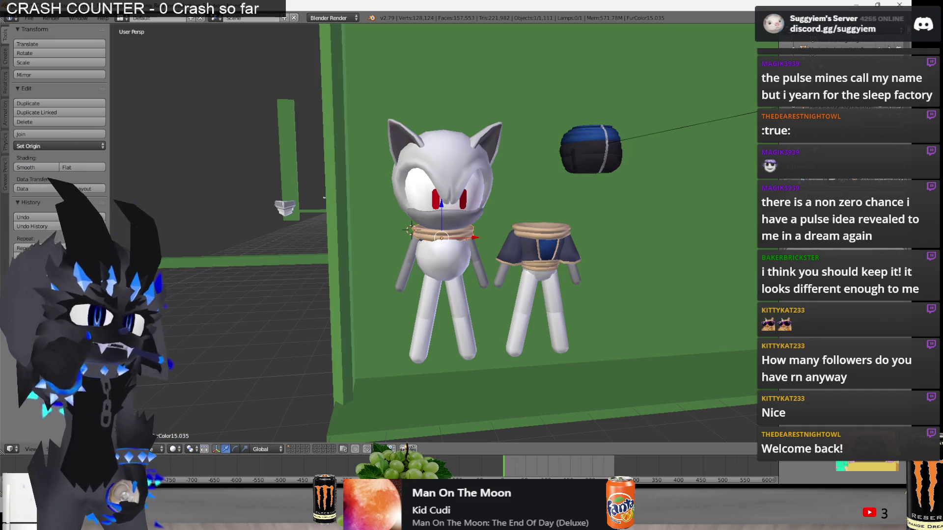
# Frame the copied collar and scale it along Y.
pyautogui.hotkey('alt', 'Tab')
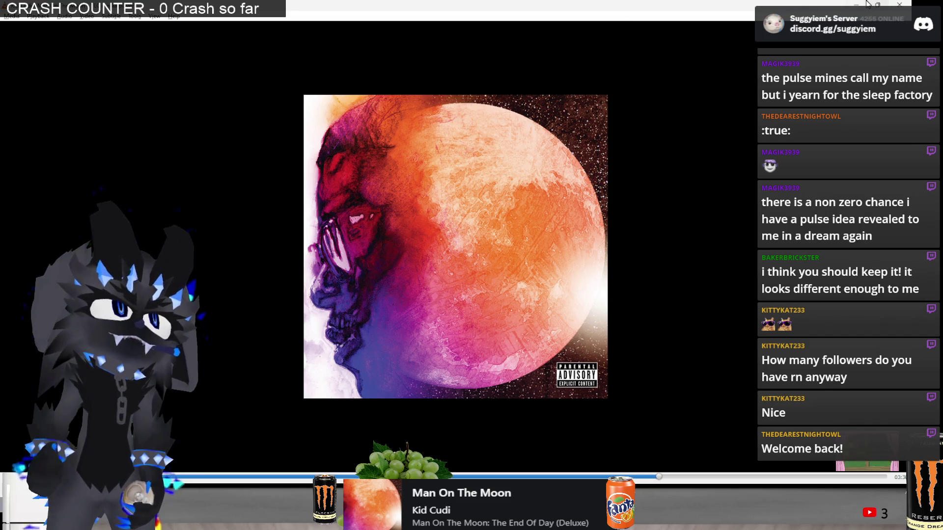
pyautogui.hotkey('alt', 'Tab')
pyautogui.press('KP_Decimal')
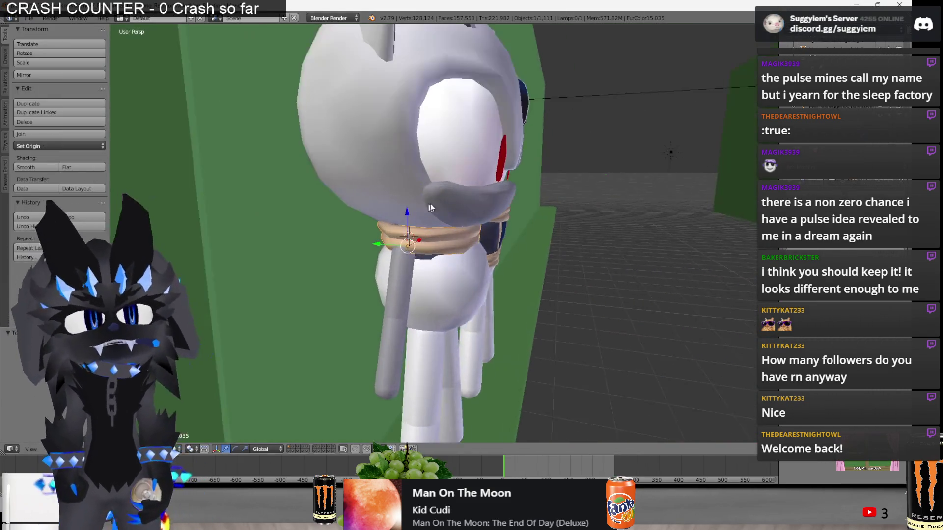
pyautogui.press('s')
pyautogui.press('y')
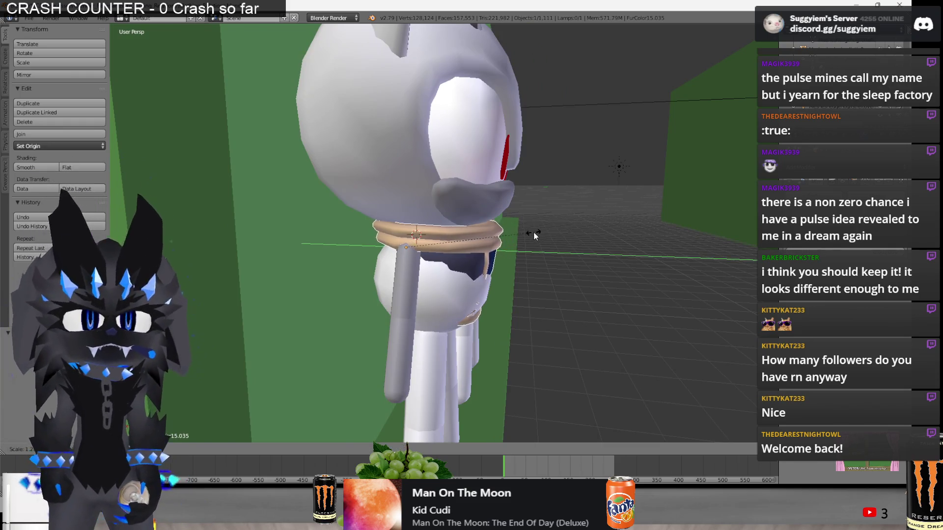
pyautogui.click(533, 231)
# Inspect the collar copy's mesh in wireframe, then return to solid Object Mode.
pyautogui.press('z')
pyautogui.press('Tab')
pyautogui.moveTo(386, 252)
pyautogui.mouseDown(button='middle')
pyautogui.moveTo(464, 234)
pyautogui.moveTo(225, 272)
pyautogui.moveTo(295, 260)
pyautogui.moveTo(256, 267)
pyautogui.mouseUp(button='middle')
pyautogui.press('a')
pyautogui.press('a')
pyautogui.press('z')
pyautogui.press('Tab')
pyautogui.scroll(-2, 355, 246)
pyautogui.scroll(3, 260, 265)
# Try moving the collar ring, cancel it, and re-enter Edit Mode on the collar.
pyautogui.press('Tab')
pyautogui.moveTo(454, 262); pyautogui.dragTo(417, 269, button='middle')
pyautogui.press('Tab')
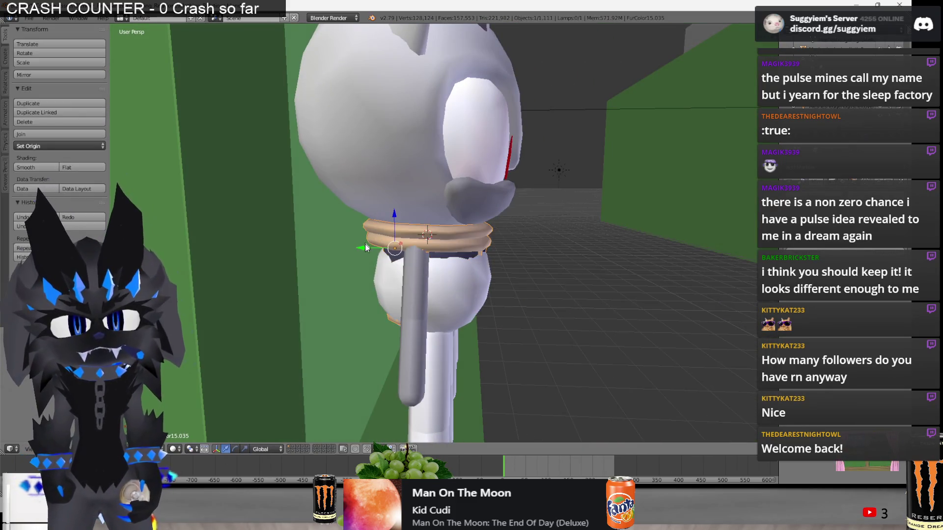
pyautogui.press('g')
pyautogui.rightClick(510, 258)
pyautogui.moveTo(511, 258); pyautogui.dragTo(435, 291, button='middle')
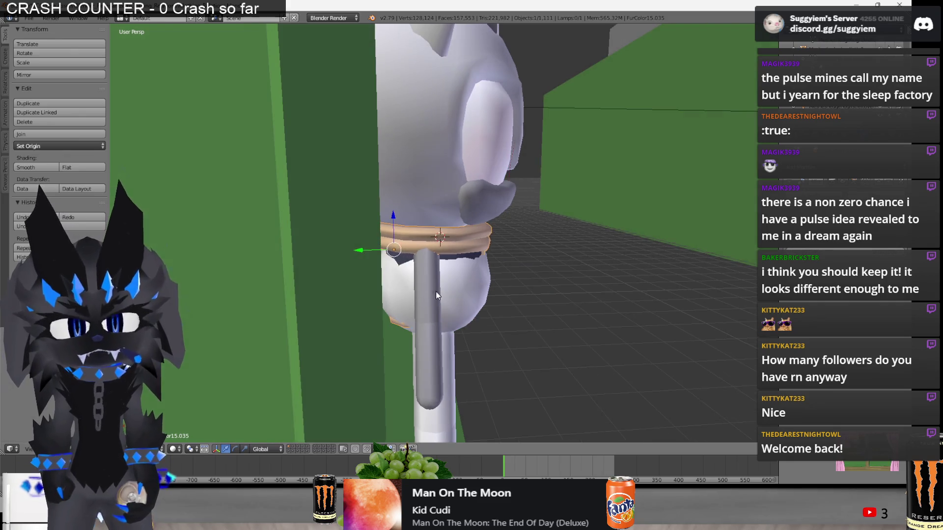
pyautogui.press('Tab')
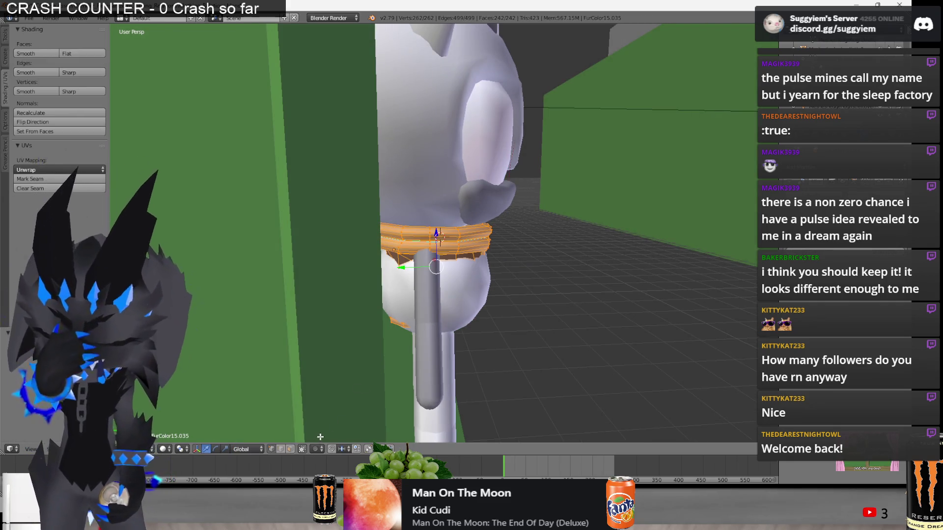
pyautogui.moveTo(320, 437)
pyautogui.mouseDown(button='middle')
pyautogui.moveTo(393, 330)
pyautogui.moveTo(436, 313)
pyautogui.mouseUp(button='middle')
pyautogui.press('Tab')
pyautogui.keyDown('shift'); pyautogui.click(422, 175); pyautogui.keyUp('shift')
pyautogui.moveTo(422, 175)
pyautogui.mouseDown(button='middle')
pyautogui.moveTo(432, 300)
pyautogui.moveTo(575, 298)
pyautogui.mouseUp(button='middle')
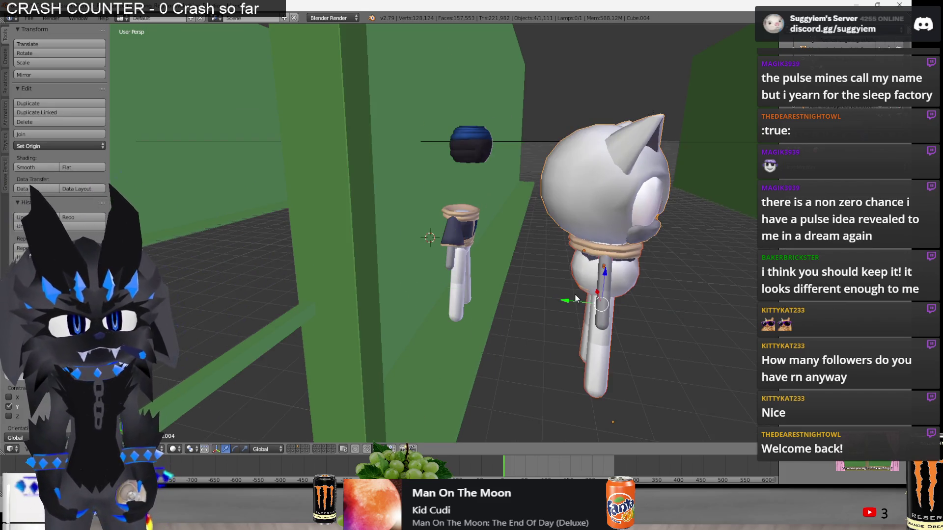
pyautogui.press('KP_Decimal')
pyautogui.scroll(5, 575, 294)
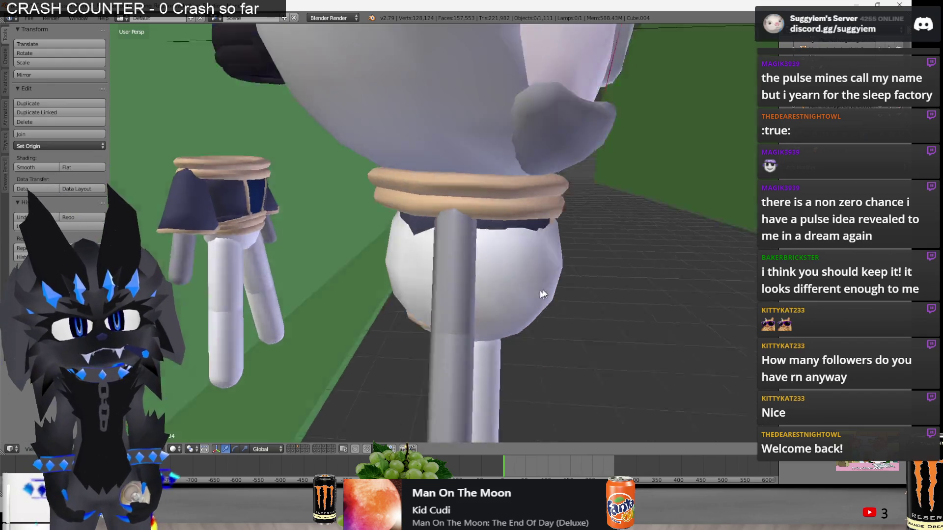
pyautogui.rightClick(474, 207)
pyautogui.press('Tab')
pyautogui.press('z')
pyautogui.rightClick(400, 218)
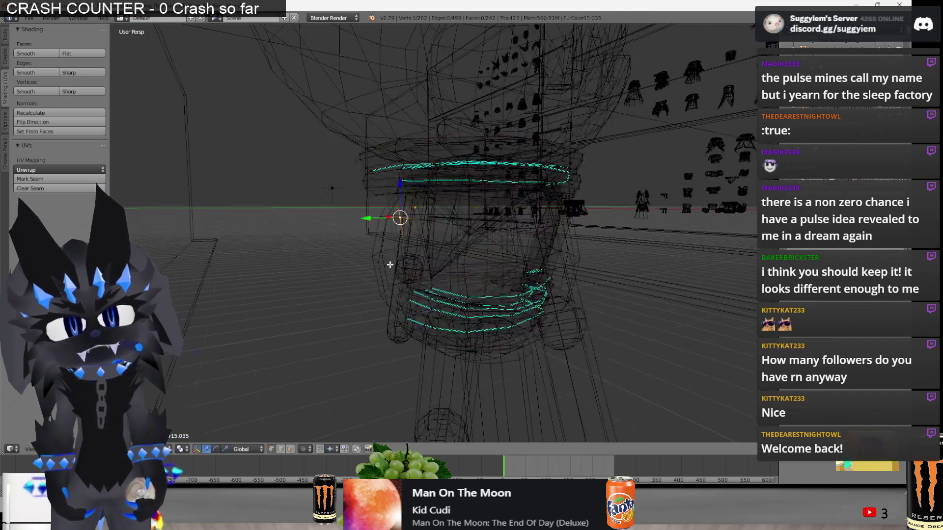
pyautogui.keyDown('shift'); pyautogui.rightClick(401, 286); pyautogui.keyUp('shift')
pyautogui.moveTo(401, 286); pyautogui.dragTo(394, 299, button='middle')
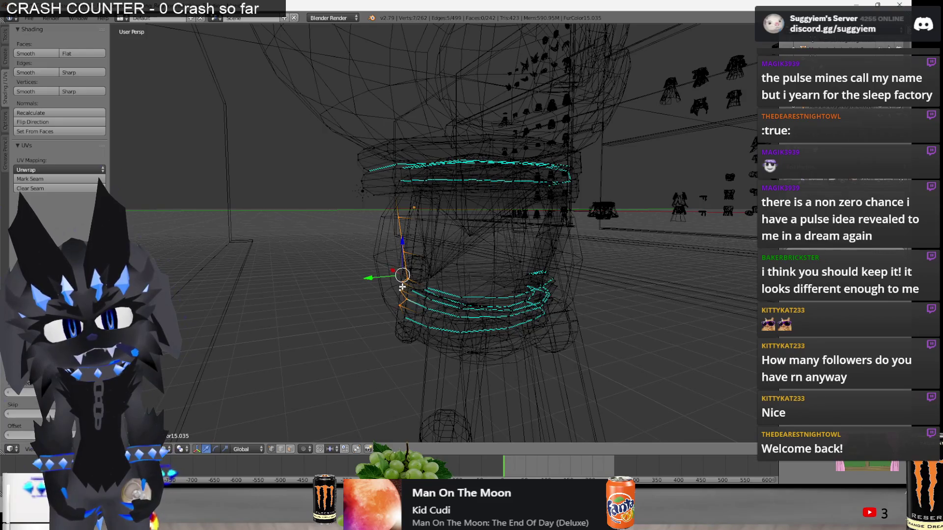
pyautogui.press('z')
pyautogui.press('g')
pyautogui.press('y')
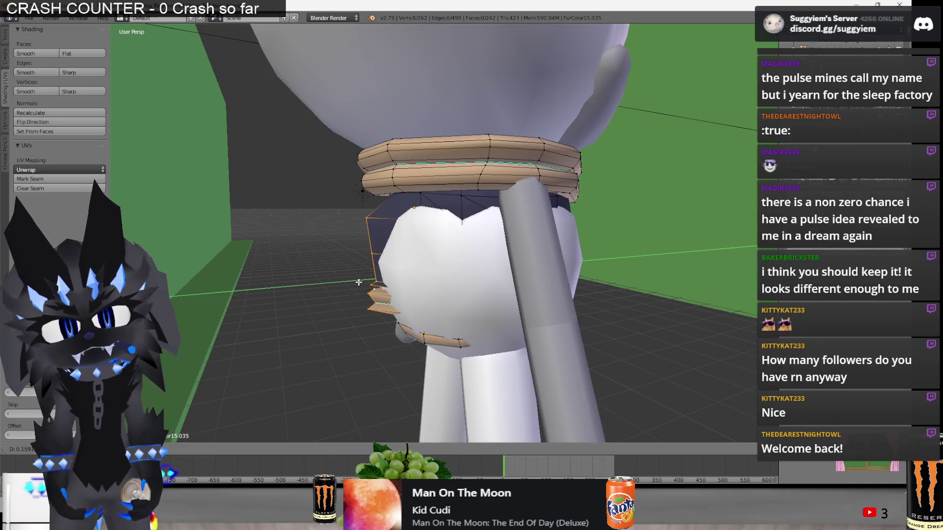
pyautogui.click(374, 259)
pyautogui.press('z')
pyautogui.press('z')
pyautogui.rightClick(364, 240)
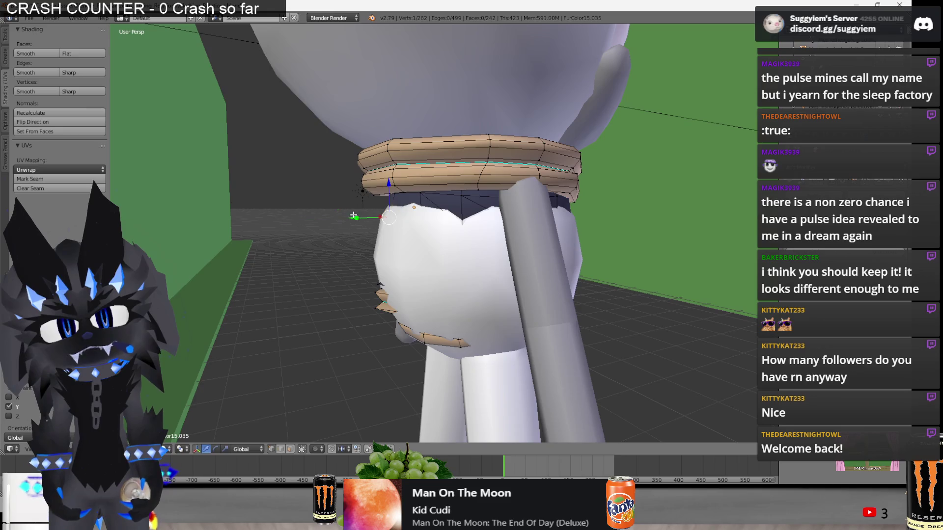
pyautogui.press('g')
pyautogui.press('y')
pyautogui.click(383, 250)
pyautogui.press('z')
pyautogui.moveTo(384, 277); pyautogui.dragTo(411, 231, button='middle')
pyautogui.scroll(3, 411, 230)
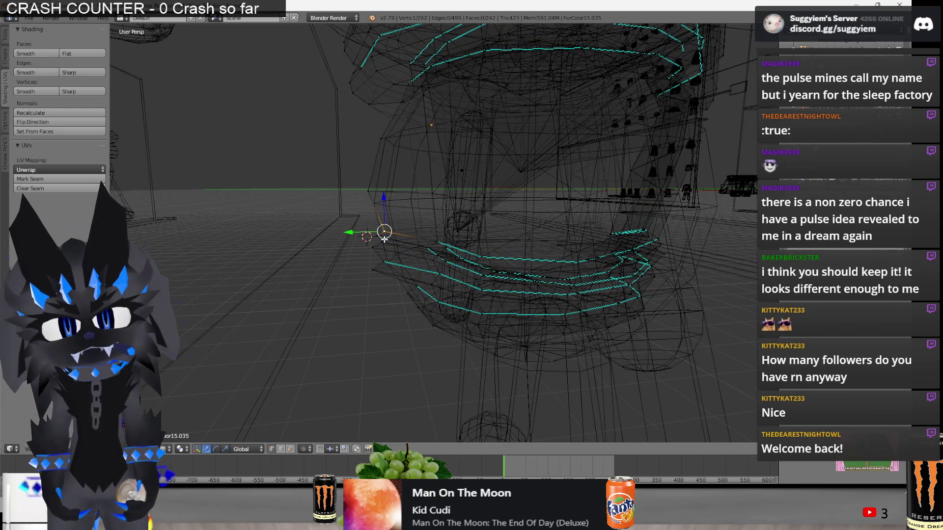
pyautogui.keyDown('shift'); pyautogui.rightClick(380, 243); pyautogui.keyUp('shift')
pyautogui.scroll(2, 381, 243)
pyautogui.moveTo(381, 243)
pyautogui.mouseDown(button='middle')
pyautogui.moveTo(421, 196)
pyautogui.moveTo(406, 263)
pyautogui.mouseUp(button='middle')
pyautogui.press('z')
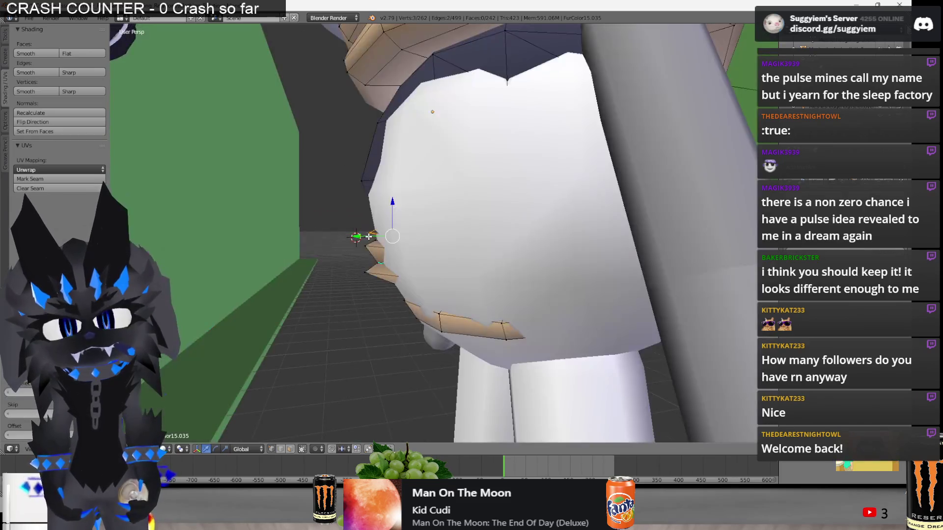
pyautogui.press('g')
pyautogui.press('Escape')
pyautogui.press('a')
pyautogui.press('z')
pyautogui.press('z')
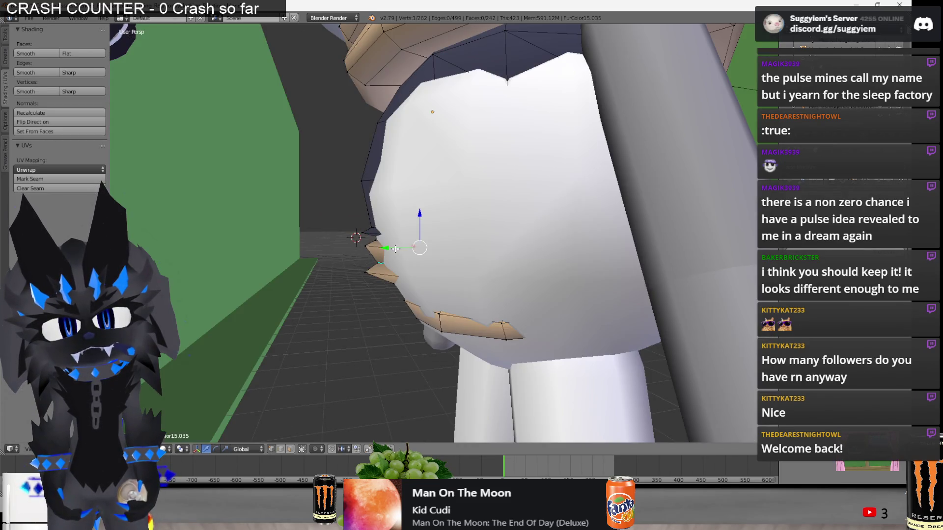
pyautogui.press('z')
pyautogui.press('g')
pyautogui.press('y')
pyautogui.click(444, 238)
pyautogui.moveTo(444, 238); pyautogui.dragTo(427, 275, button='middle')
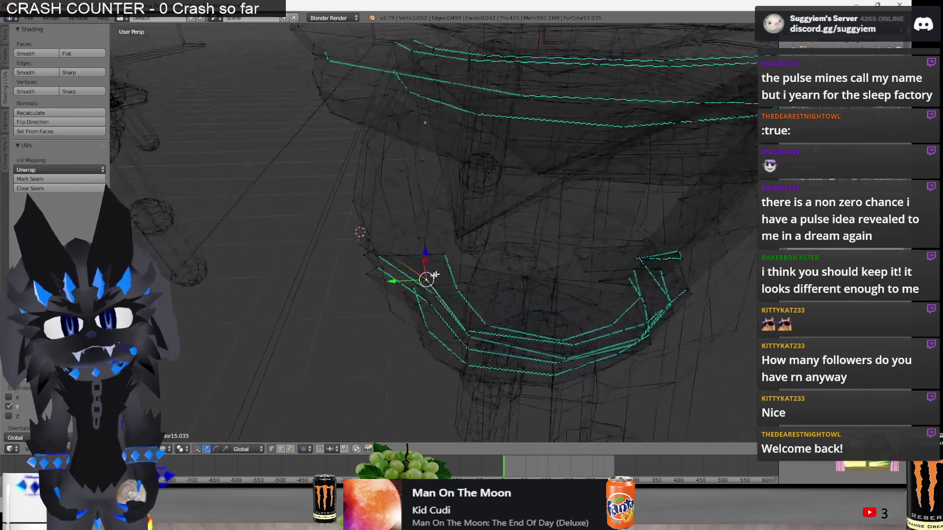
pyautogui.press('g')
pyautogui.click(383, 259)
pyautogui.press('z')
pyautogui.moveTo(383, 259)
pyautogui.mouseDown(button='middle')
pyautogui.moveTo(349, 268)
pyautogui.moveTo(379, 263)
pyautogui.mouseUp(button='middle')
pyautogui.press('a')
pyautogui.rightClick(378, 265)
pyautogui.keyDown('shift'); pyautogui.rightClick(366, 308); pyautogui.keyUp('shift')
pyautogui.press('g')
pyautogui.press('y')
pyautogui.click(368, 312)
pyautogui.moveTo(368, 311)
pyautogui.mouseDown(button='middle')
pyautogui.moveTo(466, 281)
pyautogui.moveTo(357, 334)
pyautogui.moveTo(381, 286)
pyautogui.moveTo(540, 278)
pyautogui.moveTo(543, 270)
pyautogui.moveTo(503, 240)
pyautogui.moveTo(497, 326)
pyautogui.mouseUp(button='middle')
pyautogui.scroll(-5, 466, 281)
pyautogui.press('Tab')
pyautogui.press('Tab')
pyautogui.scroll(5, 381, 285)
pyautogui.press('Tab')
pyautogui.scroll(-5, 399, 282)
pyautogui.scroll(5, 540, 279)
pyautogui.press('Tab')
pyautogui.press('z')
pyautogui.press('a')
pyautogui.rightClick(503, 239)
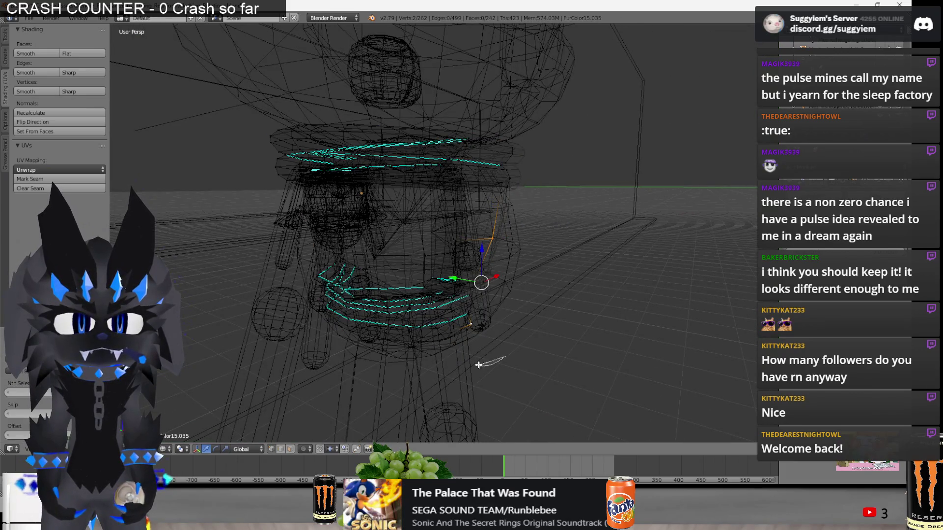
pyautogui.keyDown('ctrl'); pyautogui.rightClick(493, 243); pyautogui.keyUp('ctrl')
pyautogui.press('z')
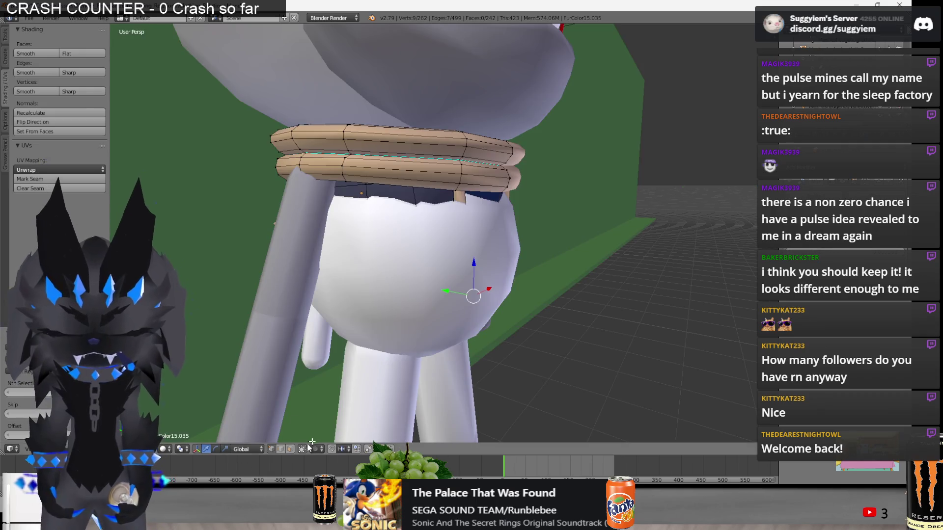
pyautogui.click(309, 448)
pyautogui.click(326, 431)
pyautogui.press('g')
pyautogui.press('y')
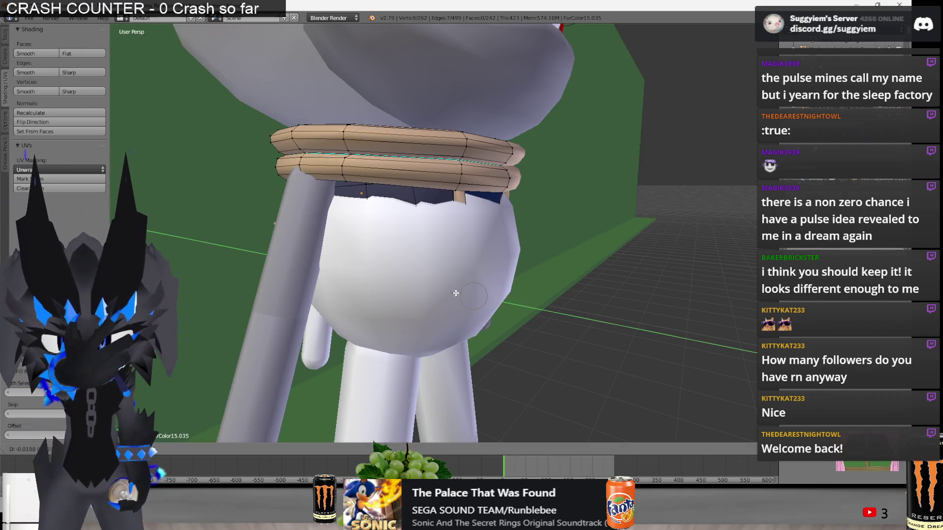
pyautogui.scroll(-8, 467, 292)
pyautogui.scroll(8, 467, 291)
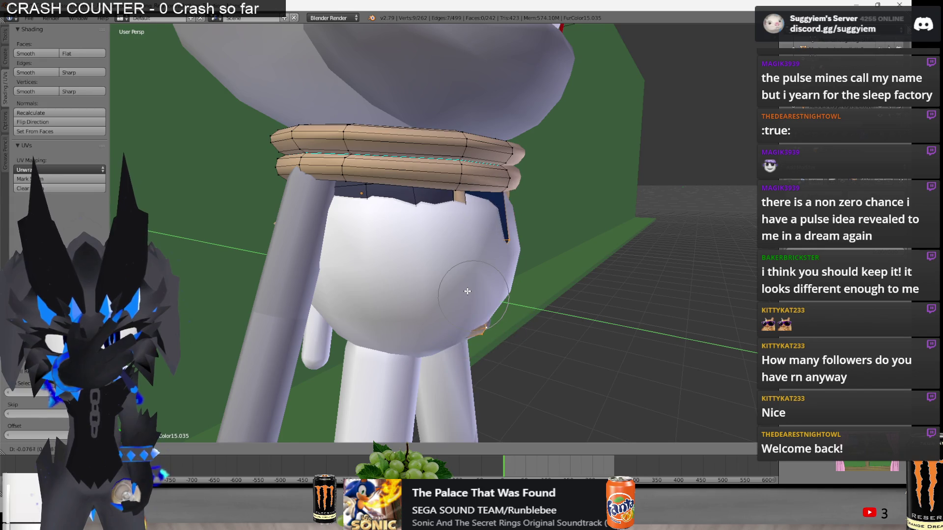
pyautogui.click(484, 302)
pyautogui.press('z')
pyautogui.moveTo(484, 301); pyautogui.dragTo(279, 412, button='middle')
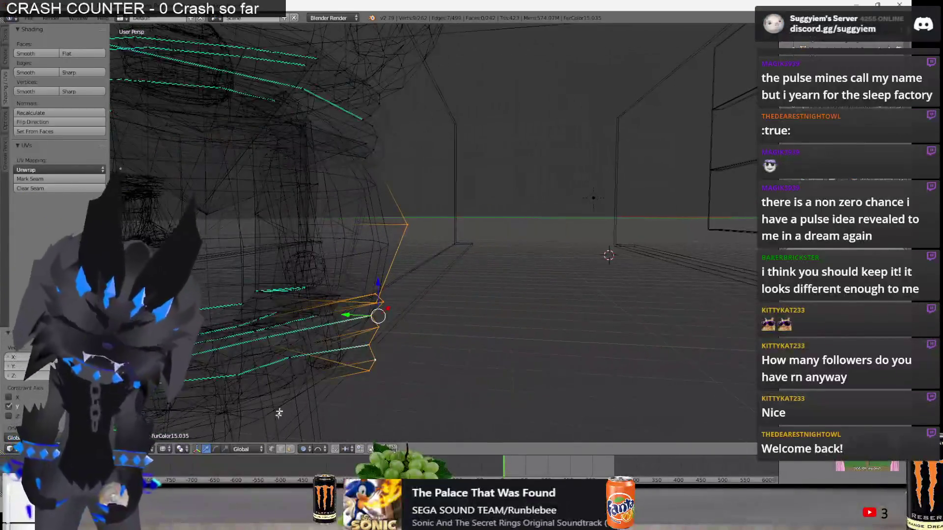
pyautogui.click(303, 449)
pyautogui.press('z')
pyautogui.moveTo(387, 225); pyautogui.dragTo(373, 145, button='middle')
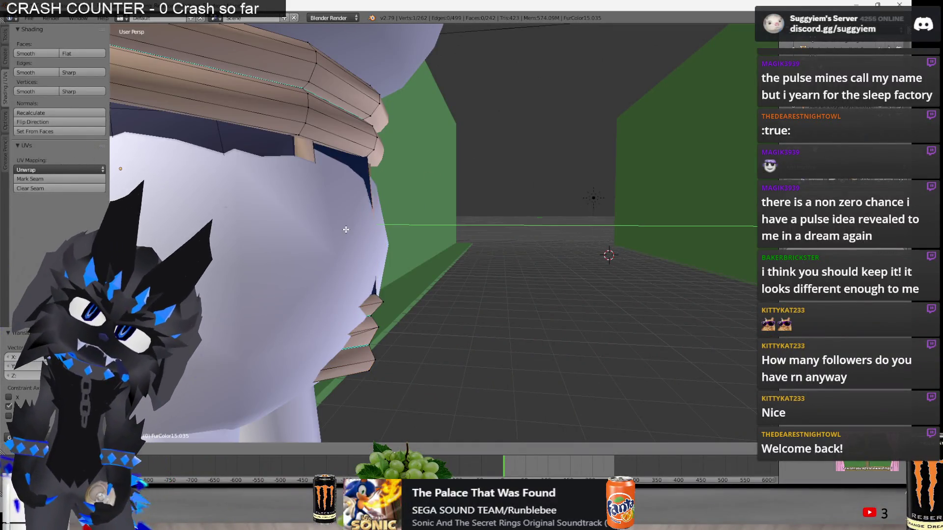
pyautogui.press('z')
pyautogui.press('z')
pyautogui.moveTo(373, 146); pyautogui.dragTo(349, 147)
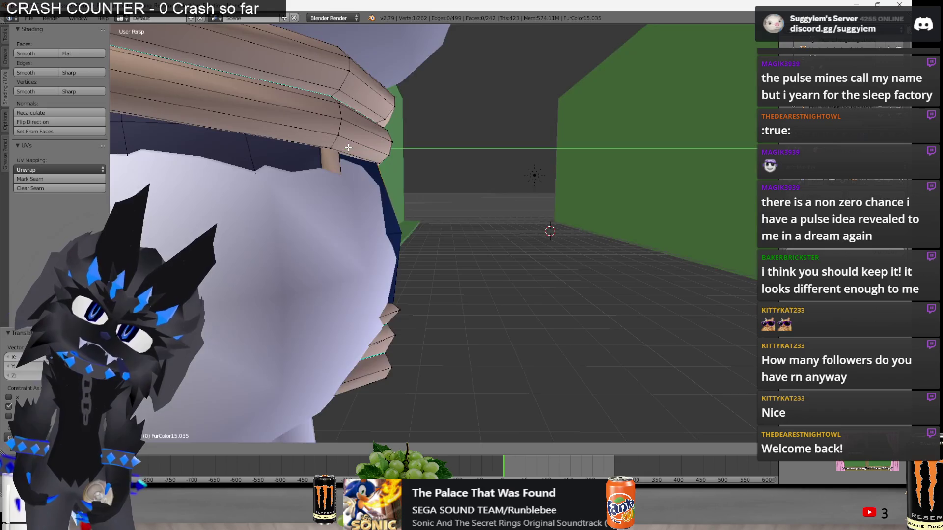
pyautogui.press('a')
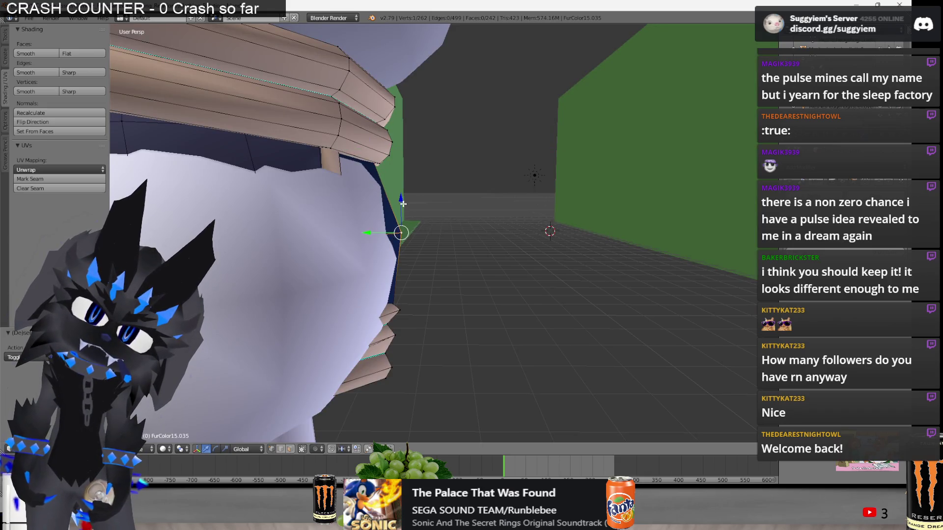
pyautogui.moveTo(402, 203); pyautogui.dragTo(393, 172)
pyautogui.press('z')
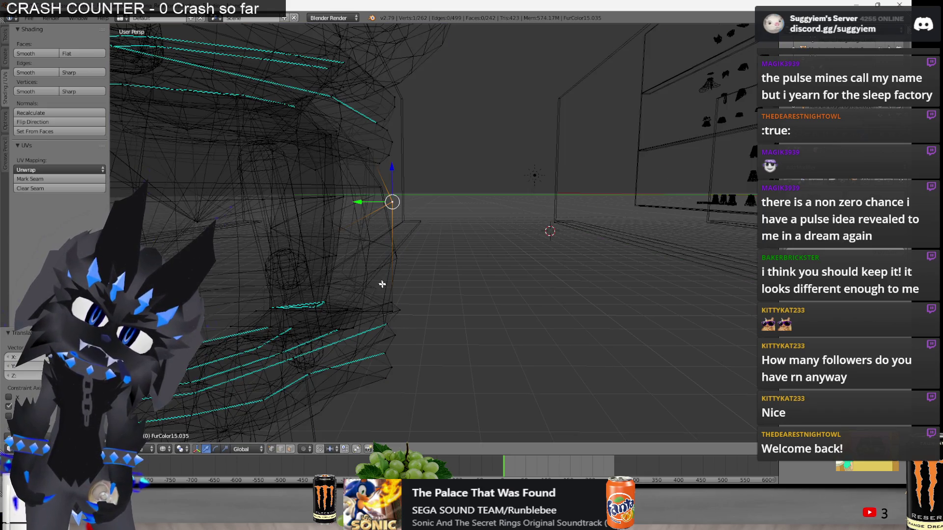
pyautogui.moveTo(425, 277); pyautogui.dragTo(406, 304, button='middle')
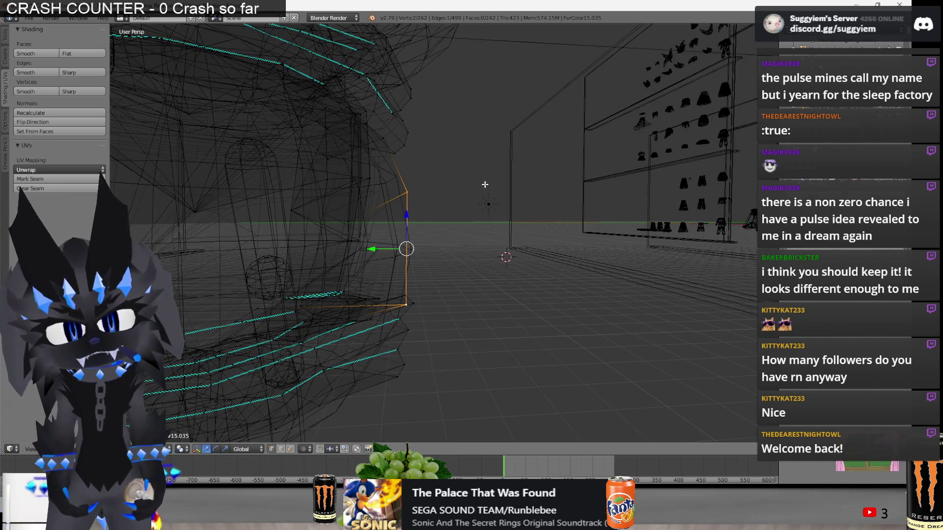
pyautogui.press('z')
pyautogui.scroll(3, 381, 248)
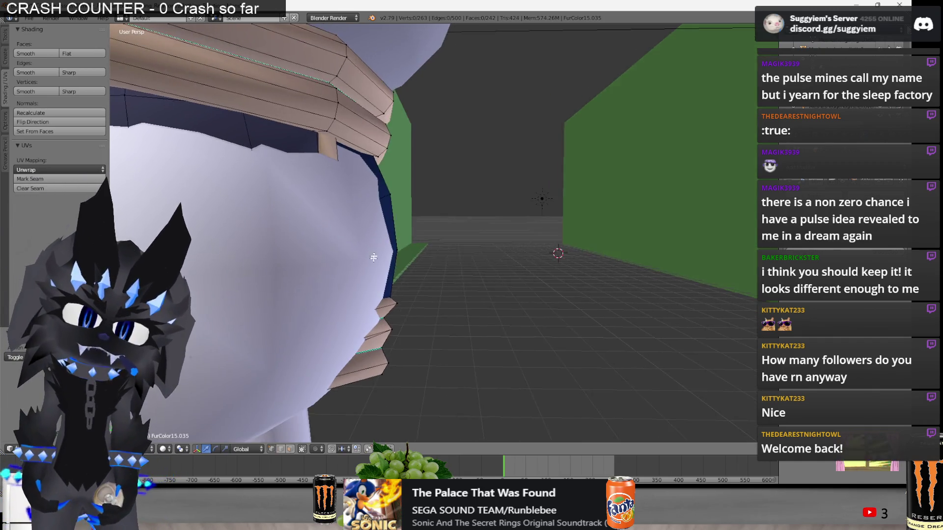
pyautogui.scroll(3, 374, 254)
pyautogui.press('z')
pyautogui.press('z')
pyautogui.moveTo(445, 275)
pyautogui.mouseDown(button='middle')
pyautogui.moveTo(422, 277)
pyautogui.moveTo(441, 266)
pyautogui.moveTo(472, 322)
pyautogui.mouseUp(button='middle')
pyautogui.keyDown('shift'); pyautogui.rightClick(412, 322); pyautogui.keyUp('shift')
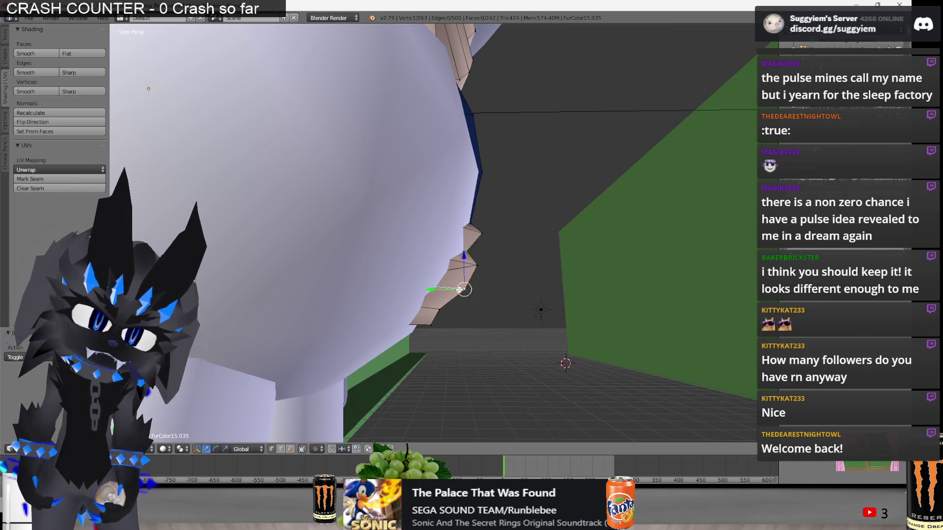
pyautogui.press('a')
pyautogui.moveTo(426, 308); pyautogui.dragTo(434, 324, button='middle')
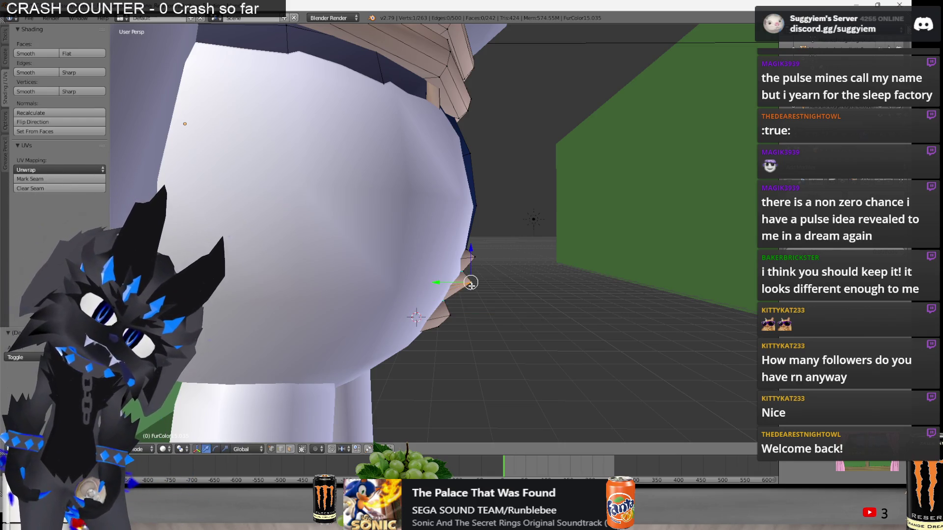
pyautogui.press('a')
pyautogui.moveTo(471, 260); pyautogui.dragTo(461, 193, button='middle')
pyautogui.press('z')
pyautogui.scroll(-5, 413, 229)
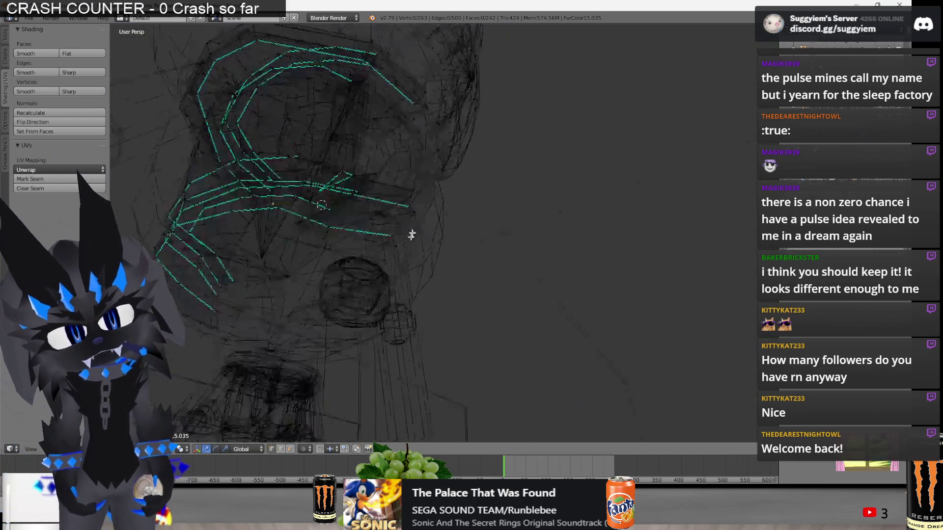
pyautogui.scroll(5, 491, 255)
pyautogui.press('a')
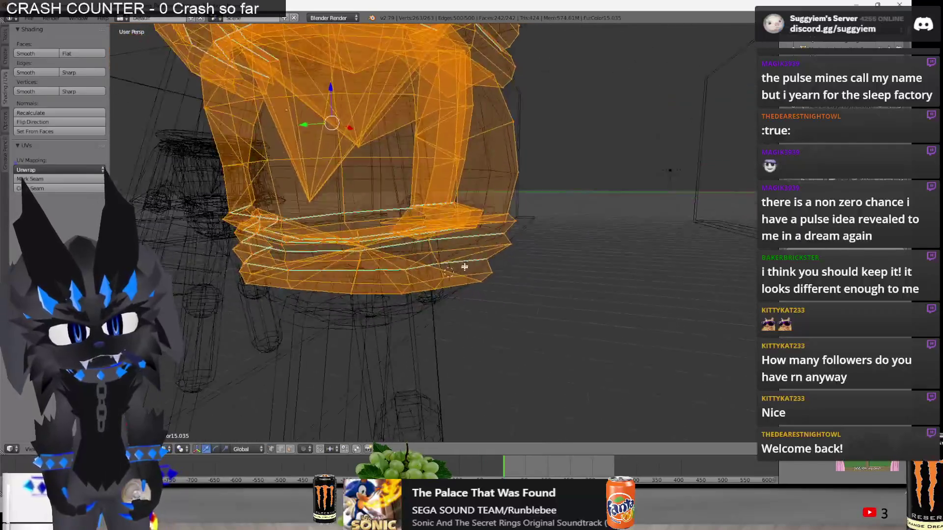
# Inspect the stepped strip's corner vertex, toggling wireframe and selecting all vertices to compare.
pyautogui.moveTo(468, 199)
pyautogui.mouseDown(button='middle')
pyautogui.moveTo(444, 274)
pyautogui.moveTo(473, 261)
pyautogui.moveTo(480, 217)
pyautogui.moveTo(457, 219)
pyautogui.moveTo(484, 249)
pyautogui.moveTo(420, 300)
pyautogui.moveTo(487, 262)
pyautogui.moveTo(356, 265)
pyautogui.moveTo(507, 252)
pyautogui.moveTo(432, 246)
pyautogui.moveTo(474, 252)
pyautogui.mouseUp(button='middle')
pyautogui.rightClick(467, 228)
pyautogui.press('a')
pyautogui.press('z')
pyautogui.press('a')
pyautogui.press('z')
pyautogui.press('a')
pyautogui.scroll(3, 474, 252)
pyautogui.press('z')
pyautogui.rightClick(493, 214)
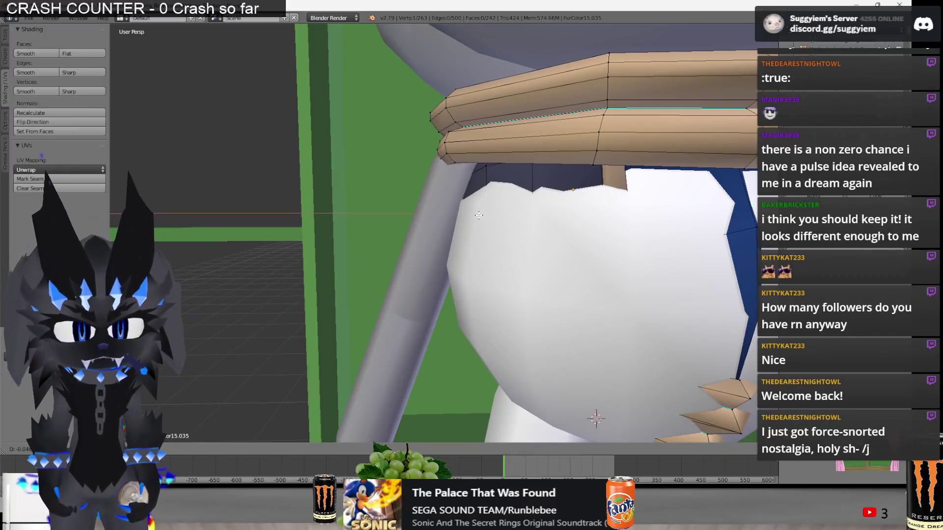
pyautogui.press('z')
pyautogui.press('z')
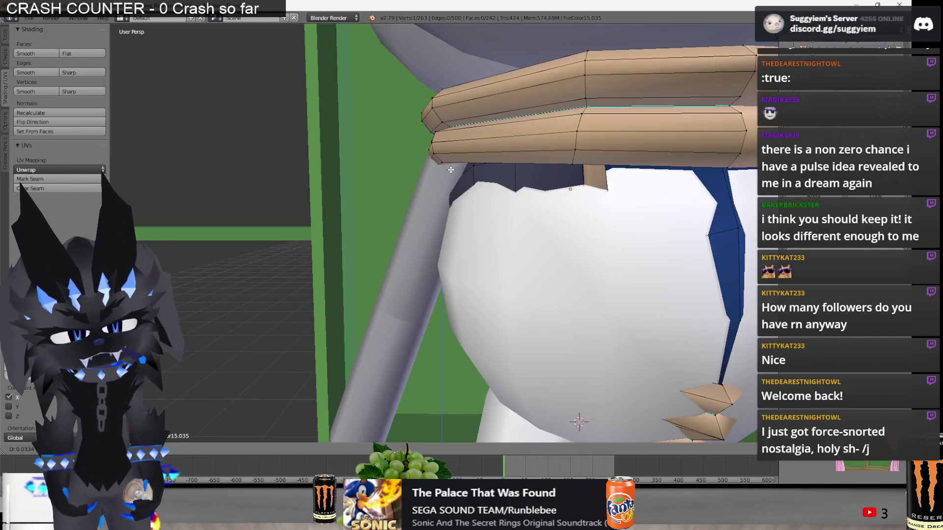
# Select the tan ring object and enter its Edit Mode.
pyautogui.press('Tab')
pyautogui.scroll(-5, 434, 213)
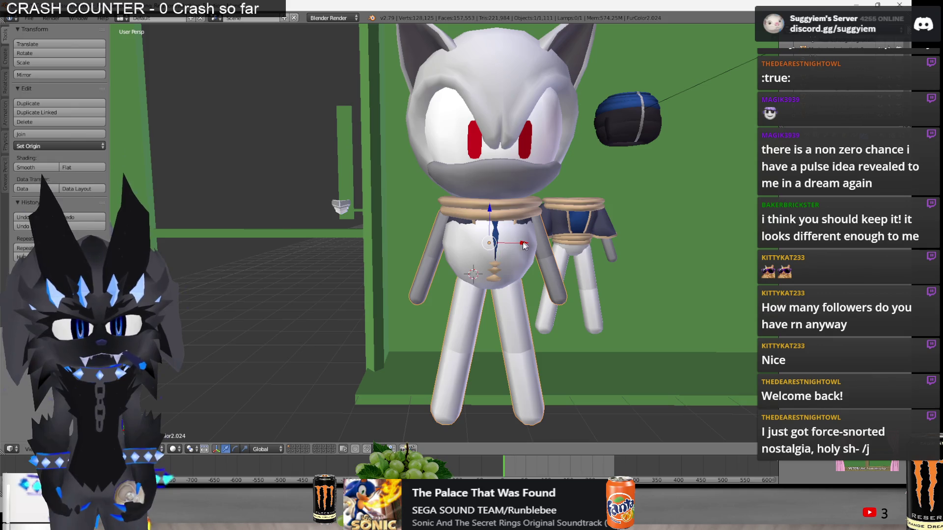
pyautogui.scroll(2, 437, 225)
pyautogui.rightClick(466, 211)
pyautogui.press('Tab')
pyautogui.scroll(4, 473, 218)
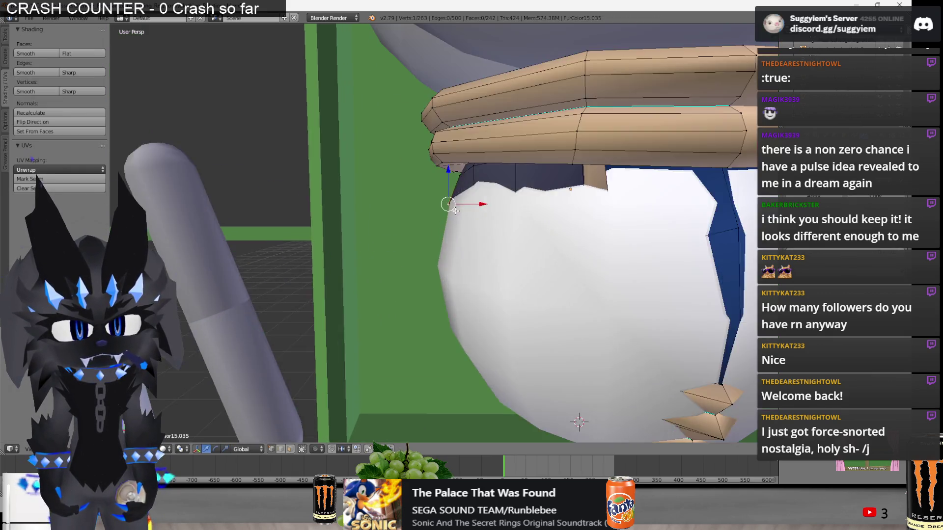
# Pull the strip's corner vertex inward along X twice, then lower it along Z.
pyautogui.press('g')
pyautogui.press('x')
pyautogui.click(462, 254)
pyautogui.press('z')
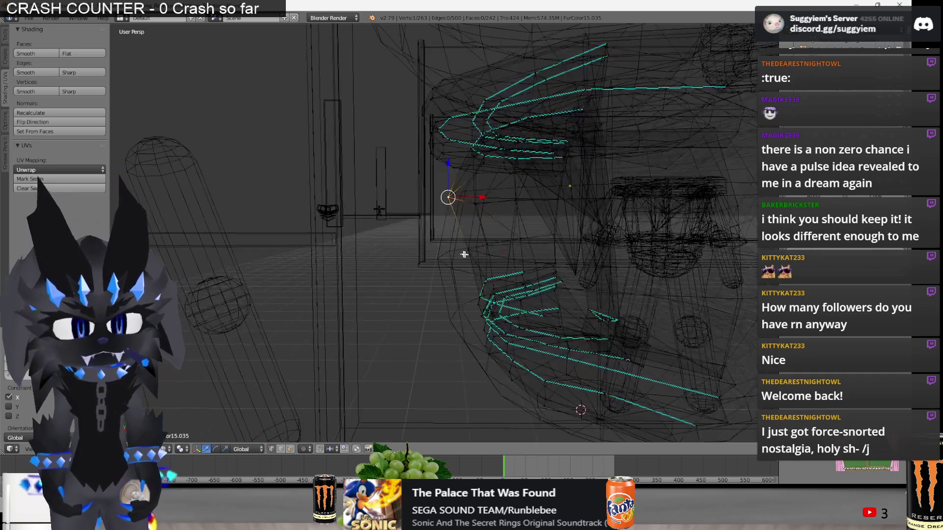
pyautogui.press('z')
pyautogui.press('g')
pyautogui.press('x')
pyautogui.click(434, 216)
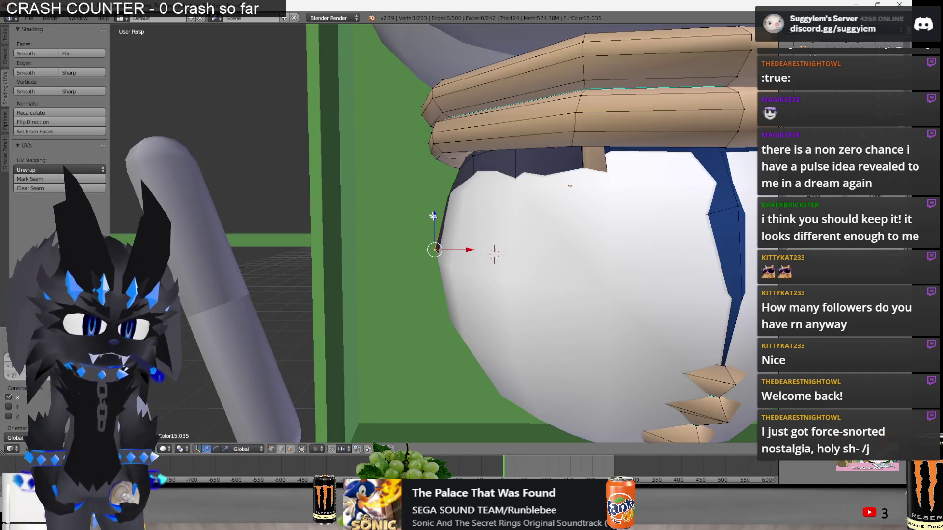
pyautogui.press('g')
pyautogui.press('z')
pyautogui.click(453, 190)
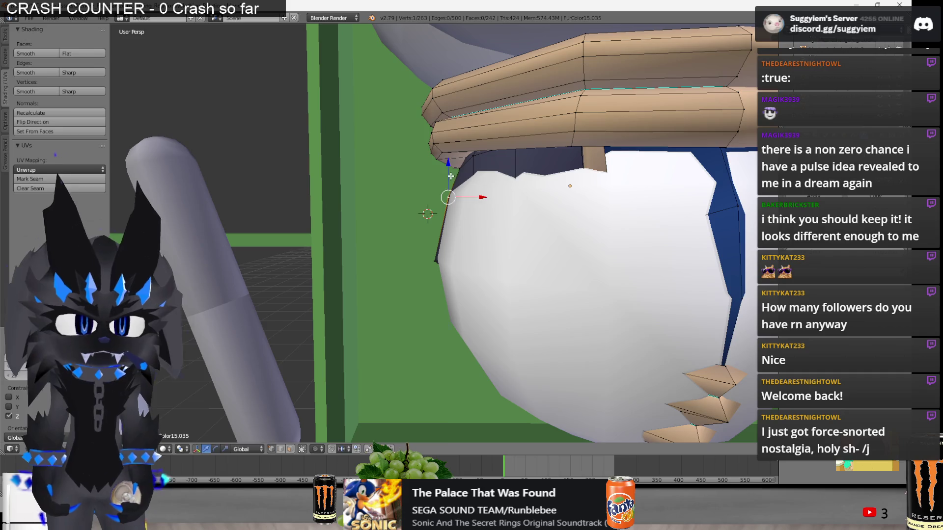
# Examine the ring band's edge loops from below in wireframe, then clear the selection.
pyautogui.press('z')
pyautogui.moveTo(450, 176)
pyautogui.mouseDown(button='middle')
pyautogui.moveTo(468, 281)
pyautogui.moveTo(533, 310)
pyautogui.moveTo(623, 301)
pyautogui.moveTo(564, 301)
pyautogui.moveTo(538, 348)
pyautogui.mouseUp(button='middle')
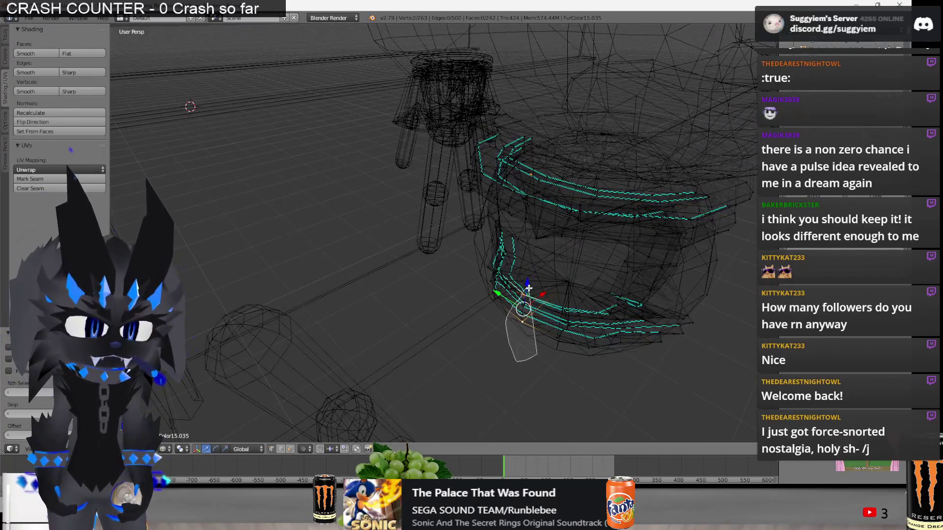
pyautogui.keyDown('alt'); pyautogui.keyDown('shift'); pyautogui.rightClick(528, 288); pyautogui.keyUp('shift'); pyautogui.keyUp('alt')
pyautogui.press('KP_Decimal')
pyautogui.press('z')
pyautogui.press('a')
pyautogui.moveTo(486, 306); pyautogui.dragTo(454, 278, button='middle')
pyautogui.scroll(3, 438, 264)
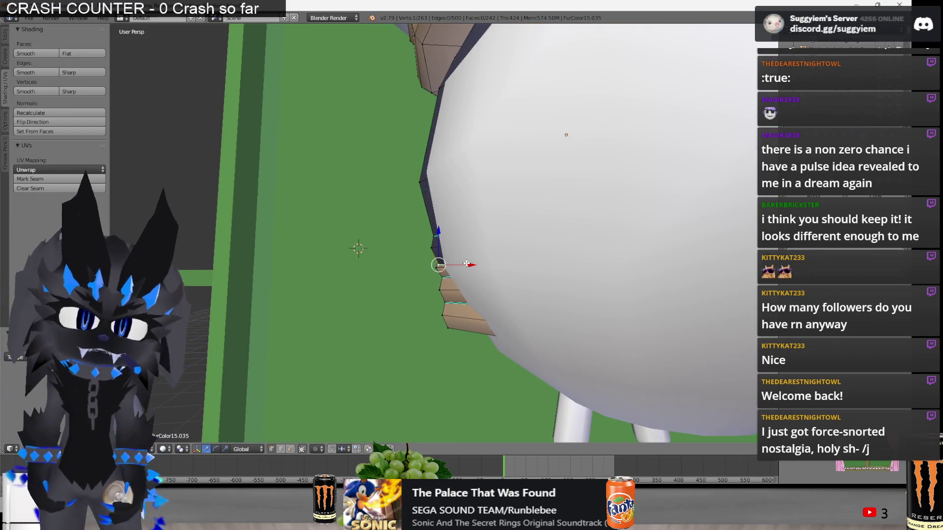
pyautogui.moveTo(466, 263)
pyautogui.mouseDown(button='middle')
pyautogui.moveTo(471, 202)
pyautogui.moveTo(483, 221)
pyautogui.moveTo(488, 352)
pyautogui.moveTo(398, 275)
pyautogui.mouseUp(button='middle')
pyautogui.press('z')
pyautogui.press('z')
pyautogui.keyDown('alt'); pyautogui.click(435, 297); pyautogui.keyUp('alt')
pyautogui.press('z')
pyautogui.press('z')
pyautogui.press('a')
pyautogui.scroll(-4, 359, 231)
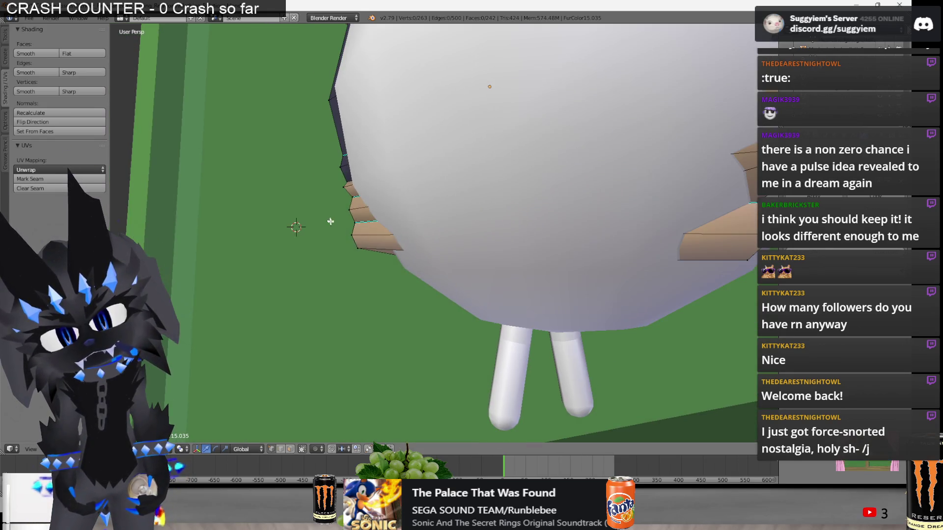
# Move a stepped-strip vertex up and left, then return to Object Mode.
pyautogui.rightClick(373, 240)
pyautogui.moveTo(373, 240); pyautogui.dragTo(362, 233, button='middle')
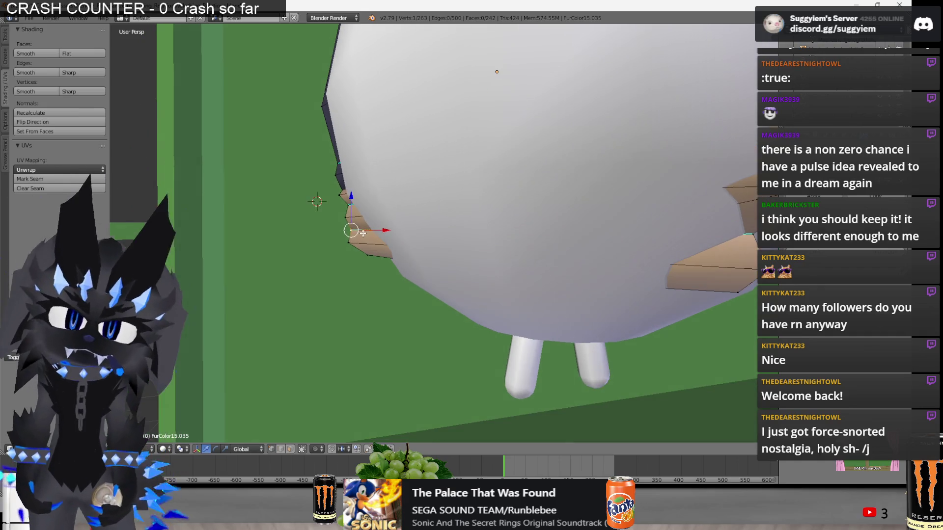
pyautogui.press('g')
pyautogui.click(343, 221)
pyautogui.press('a')
pyautogui.press('a')
pyautogui.moveTo(376, 262)
pyautogui.mouseDown(button='middle')
pyautogui.moveTo(339, 236)
pyautogui.moveTo(340, 246)
pyautogui.moveTo(393, 255)
pyautogui.moveTo(508, 265)
pyautogui.moveTo(476, 337)
pyautogui.moveTo(563, 326)
pyautogui.moveTo(543, 257)
pyautogui.mouseUp(button='middle')
pyautogui.press('Tab')
pyautogui.press('Tab')
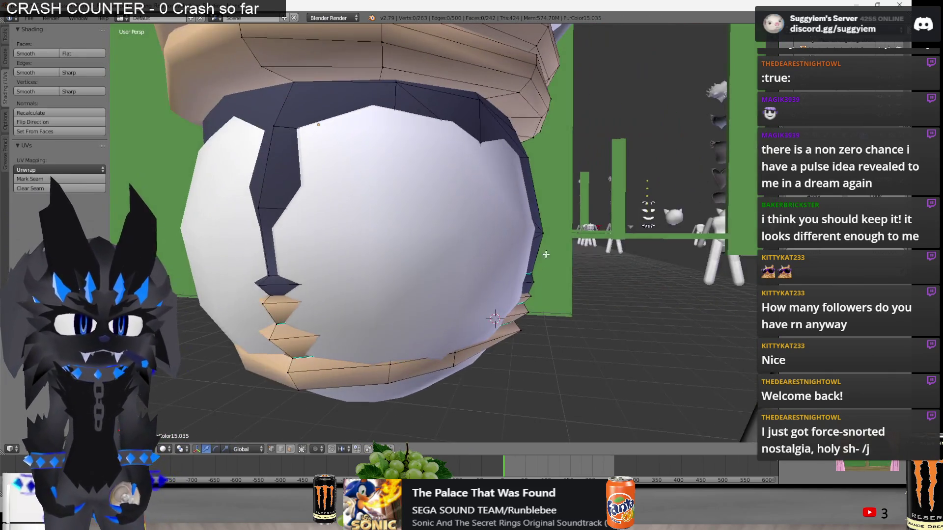
# Cancel an X-axis move, clear the selection, and switch to the Chrome window.
pyautogui.press('a')
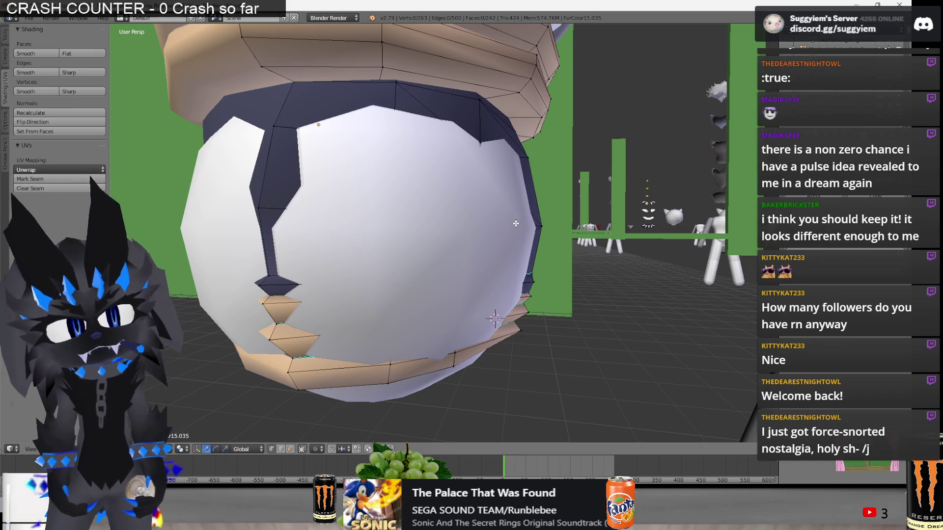
pyautogui.press('g')
pyautogui.press('x')
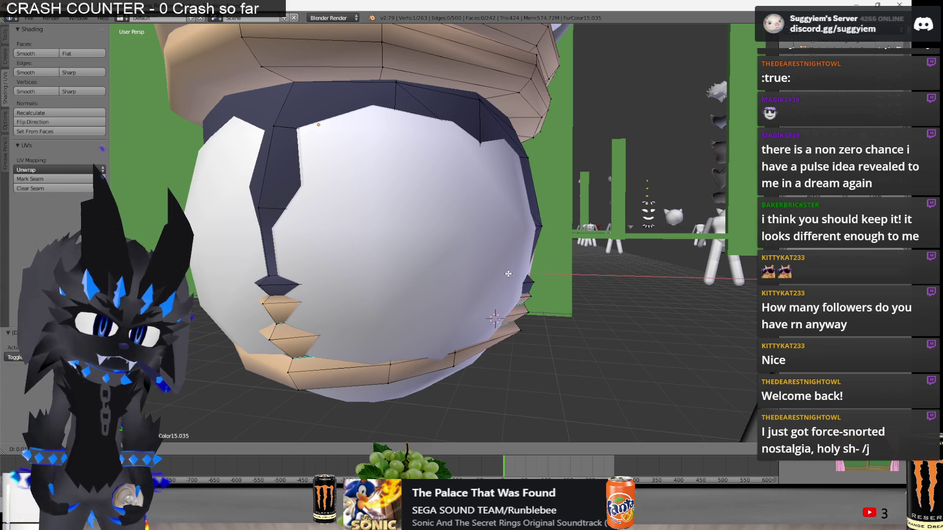
pyautogui.press('Escape')
pyautogui.press('a')
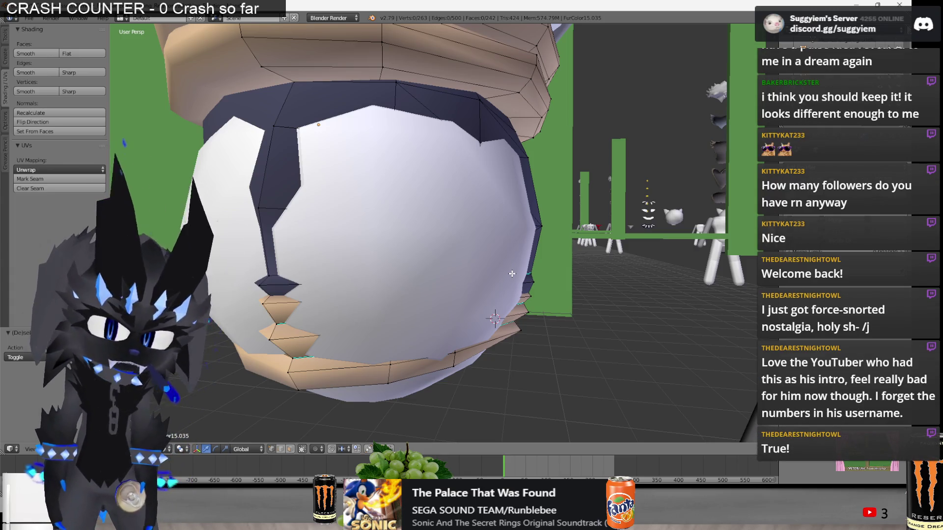
pyautogui.hotkey('alt', 'Tab')
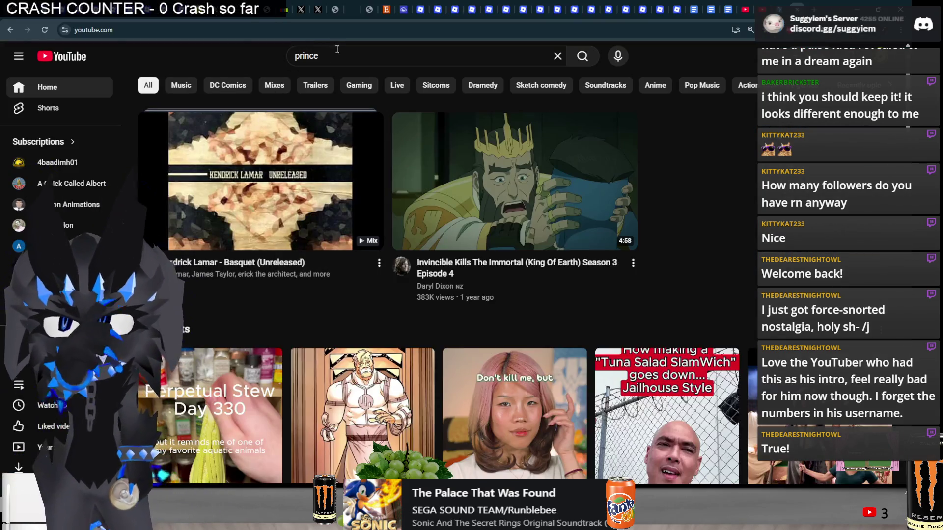
# Search YouTube for 'blueblur sonic music', skim the results, then minimize the browser.
pyautogui.doubleClick(354, 51)
pyautogui.write('blue')
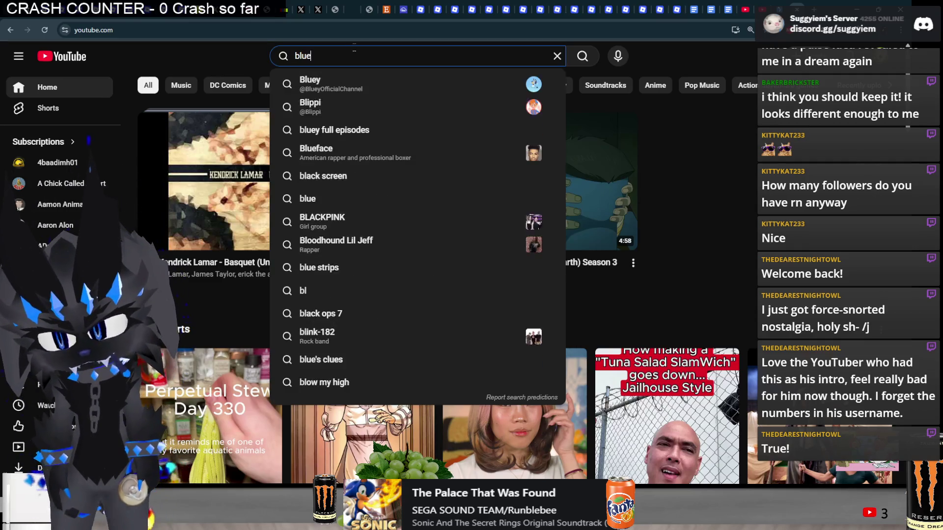
pyautogui.write('blur')
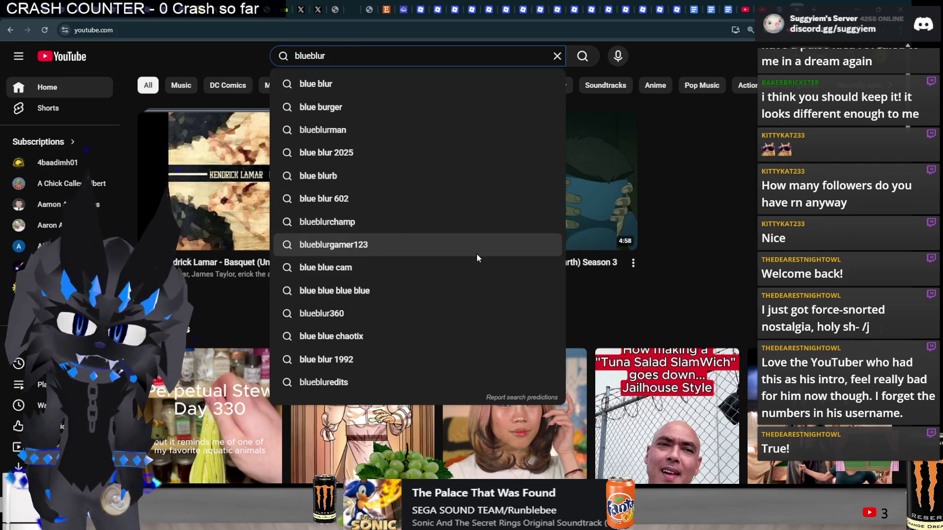
pyautogui.write(' sonic music')
pyautogui.press('Return')
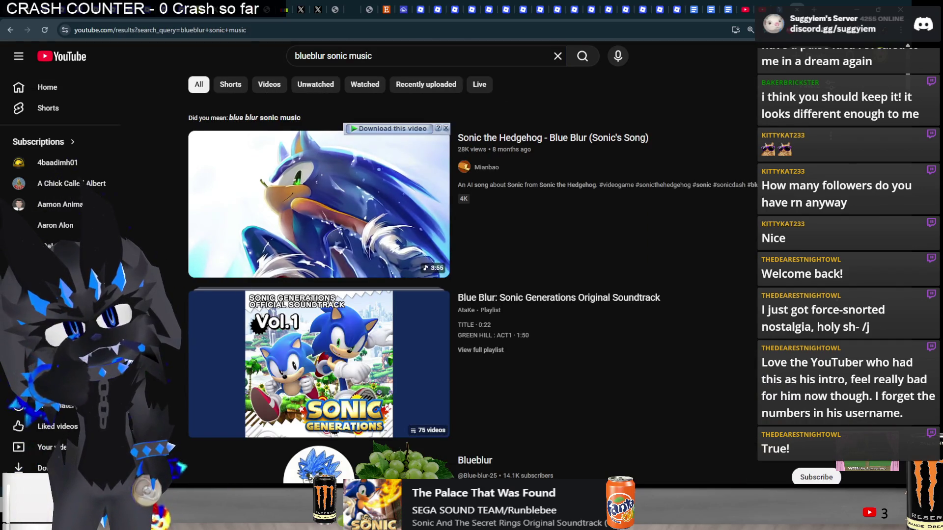
pyautogui.scroll(-2, 287, 281)
pyautogui.scroll(-10, 319, 278)
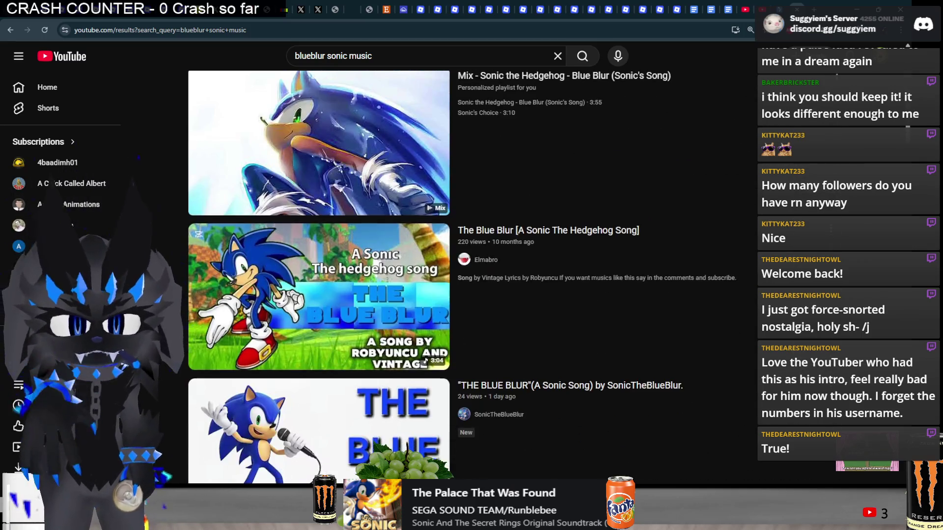
pyautogui.hotkey('ctrl', 'Tab')
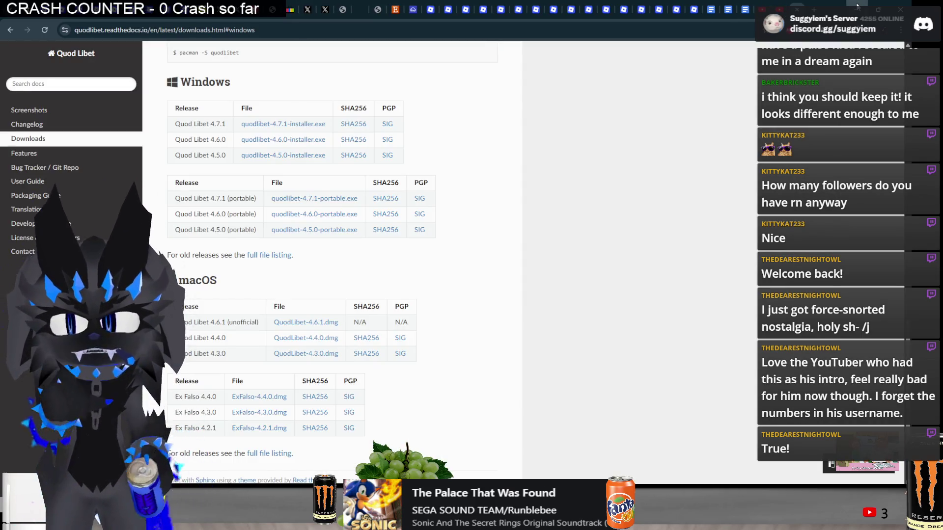
pyautogui.click(857, 6)
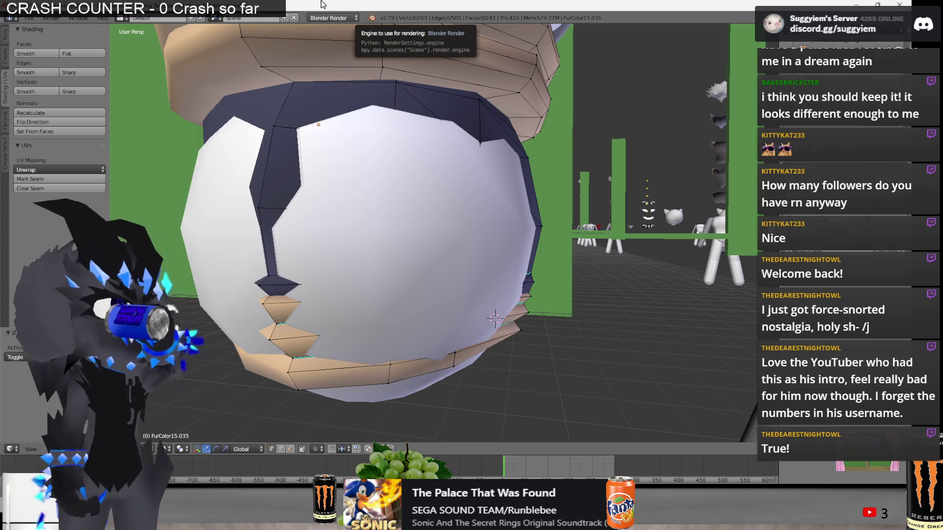
# Inspect the ring and vest vertices in wireframe, trying and cancelling a move on a front vertex.
pyautogui.moveTo(491, 226)
pyautogui.mouseDown(button='middle')
pyautogui.moveTo(541, 229)
pyautogui.moveTo(544, 277)
pyautogui.moveTo(444, 147)
pyautogui.moveTo(440, 91)
pyautogui.moveTo(417, 145)
pyautogui.moveTo(549, 210)
pyautogui.mouseUp(button='middle')
pyautogui.keyDown('ctrl'); pyautogui.click(449, 74); pyautogui.keyUp('ctrl')
pyautogui.press('Tab')
pyautogui.press('Tab')
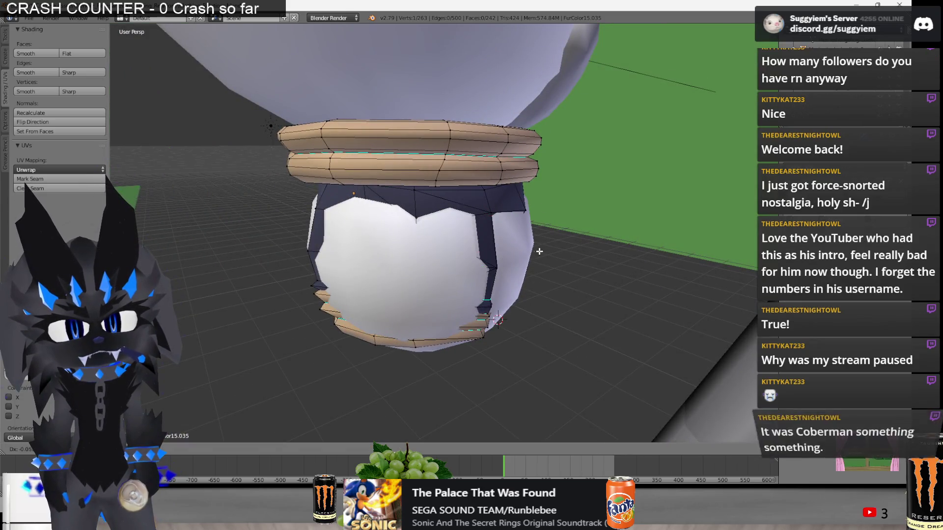
pyautogui.moveTo(516, 258)
pyautogui.mouseDown(button='middle')
pyautogui.moveTo(500, 265)
pyautogui.moveTo(419, 249)
pyautogui.moveTo(395, 225)
pyautogui.mouseUp(button='middle')
pyautogui.press('z')
pyautogui.press('z')
pyautogui.scroll(2, 418, 249)
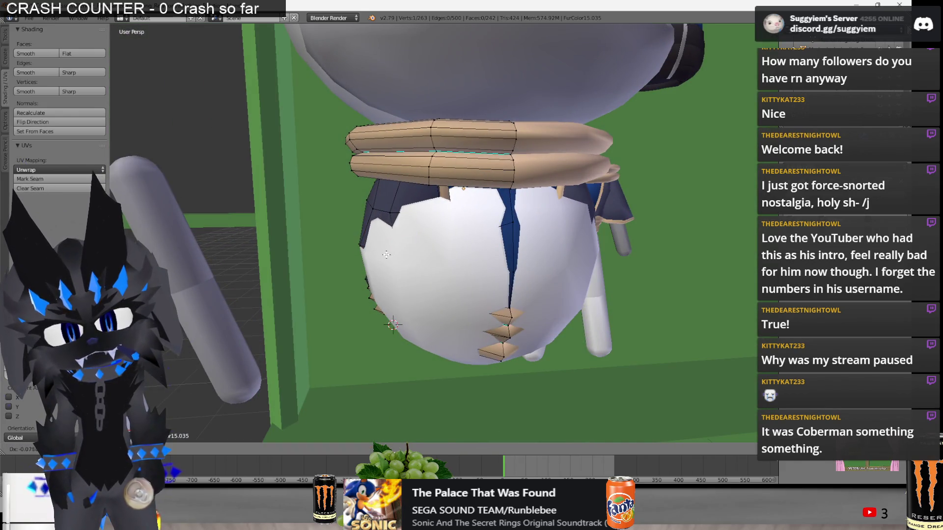
pyautogui.moveTo(370, 254); pyautogui.dragTo(422, 221, button='middle')
pyautogui.rightClick(450, 196)
pyautogui.press('a')
pyautogui.moveTo(452, 193)
pyautogui.mouseDown(button='middle')
pyautogui.moveTo(431, 151)
pyautogui.moveTo(373, 206)
pyautogui.moveTo(354, 244)
pyautogui.moveTo(509, 246)
pyautogui.mouseUp(button='middle')
pyautogui.rightClick(357, 235)
pyautogui.press('g')
pyautogui.press('Escape')
pyautogui.press('a')
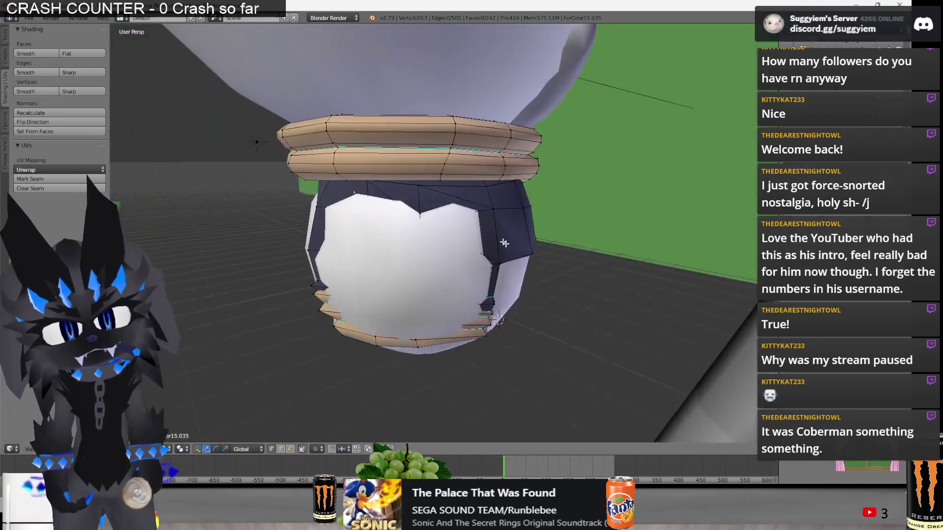
# Pull a stray vertex on the vest's front back into place over several moves.
pyautogui.moveTo(431, 236)
pyautogui.mouseDown(button='middle')
pyautogui.moveTo(449, 217)
pyautogui.moveTo(539, 210)
pyautogui.moveTo(442, 206)
pyautogui.moveTo(452, 203)
pyautogui.mouseUp(button='middle')
pyautogui.rightClick(528, 206)
pyautogui.press('g')
pyautogui.press('g')
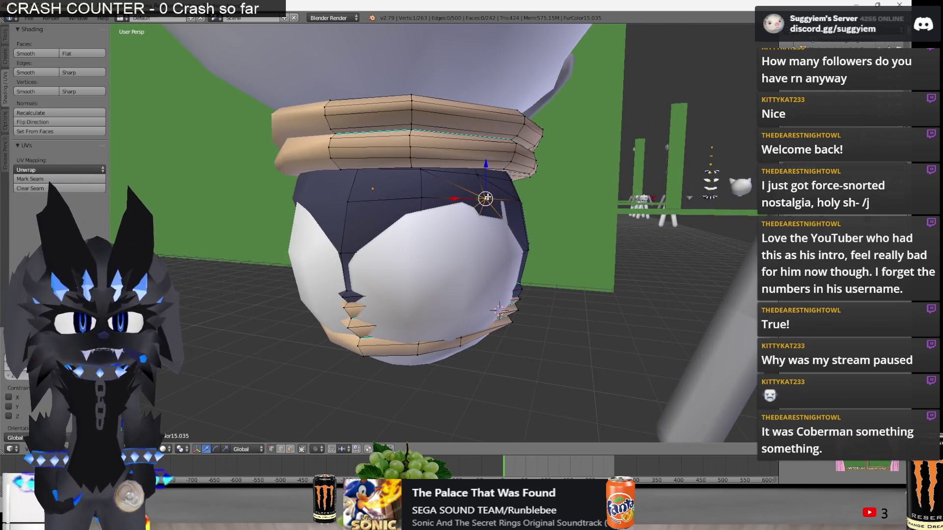
pyautogui.click(491, 200)
pyautogui.moveTo(490, 200)
pyautogui.mouseDown(button='middle')
pyautogui.moveTo(404, 194)
pyautogui.moveTo(484, 212)
pyautogui.moveTo(431, 147)
pyautogui.moveTo(406, 143)
pyautogui.moveTo(481, 211)
pyautogui.moveTo(479, 224)
pyautogui.moveTo(388, 253)
pyautogui.moveTo(357, 211)
pyautogui.moveTo(354, 246)
pyautogui.moveTo(381, 228)
pyautogui.moveTo(378, 217)
pyautogui.moveTo(446, 185)
pyautogui.moveTo(445, 219)
pyautogui.mouseUp(button='middle')
pyautogui.press('g')
pyautogui.click(481, 236)
pyautogui.press('z')
pyautogui.press('z')
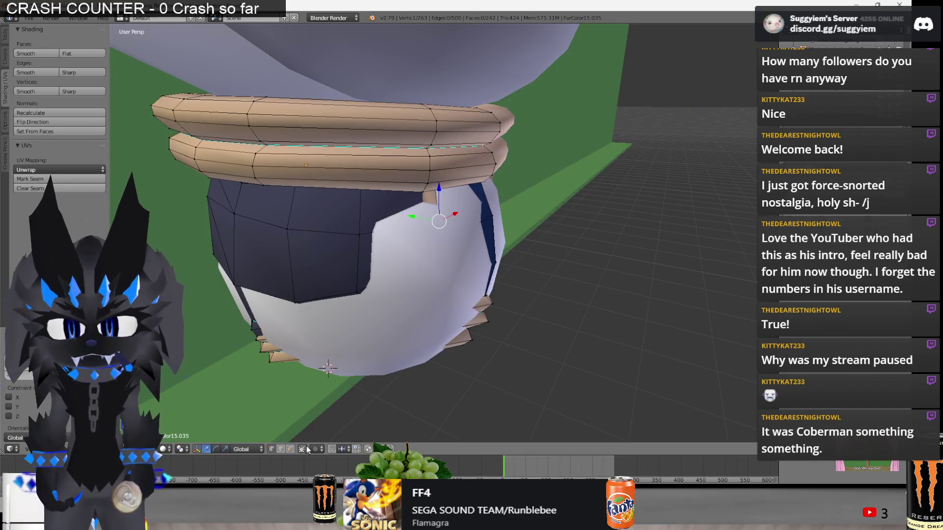
pyautogui.moveTo(417, 216); pyautogui.dragTo(441, 219)
pyautogui.click(436, 219)
# Tuck the chest spike vertex back with X- and Y-axis moves.
pyautogui.moveTo(436, 219); pyautogui.dragTo(406, 216, button='middle')
pyautogui.press('g')
pyautogui.press('x')
pyautogui.click(412, 215)
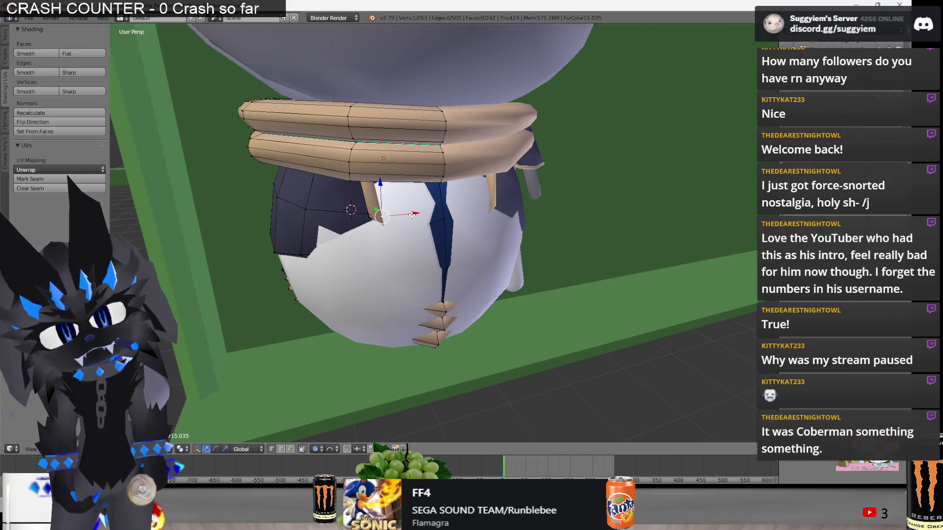
pyautogui.moveTo(373, 205); pyautogui.dragTo(378, 205)
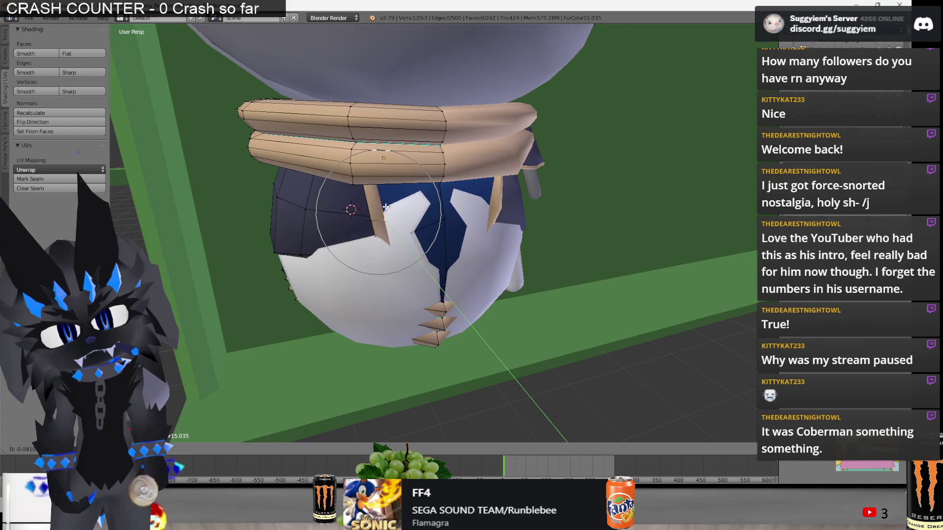
pyautogui.click(385, 207)
pyautogui.moveTo(386, 207)
pyautogui.mouseDown(button='middle')
pyautogui.moveTo(470, 198)
pyautogui.moveTo(442, 252)
pyautogui.mouseUp(button='middle')
pyautogui.press('g')
pyautogui.press('y')
pyautogui.click(464, 201)
pyautogui.press('z')
pyautogui.moveTo(437, 251); pyautogui.dragTo(443, 251)
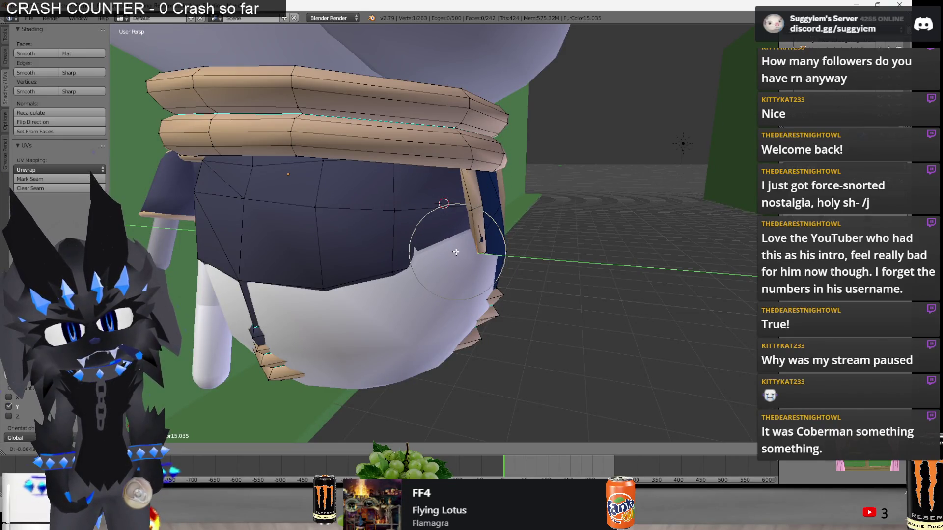
pyautogui.moveTo(456, 251); pyautogui.dragTo(459, 252)
pyautogui.press('z')
pyautogui.moveTo(459, 252)
pyautogui.mouseDown(button='middle')
pyautogui.moveTo(475, 252)
pyautogui.moveTo(423, 250)
pyautogui.moveTo(452, 264)
pyautogui.moveTo(486, 301)
pyautogui.moveTo(467, 310)
pyautogui.moveTo(427, 279)
pyautogui.mouseUp(button='middle')
# Select the small stray mesh piece, test a move, then check the whole character and re-enter Edit Mode.
pyautogui.rightClick(447, 289)
pyautogui.press('z')
pyautogui.scroll(5, 426, 279)
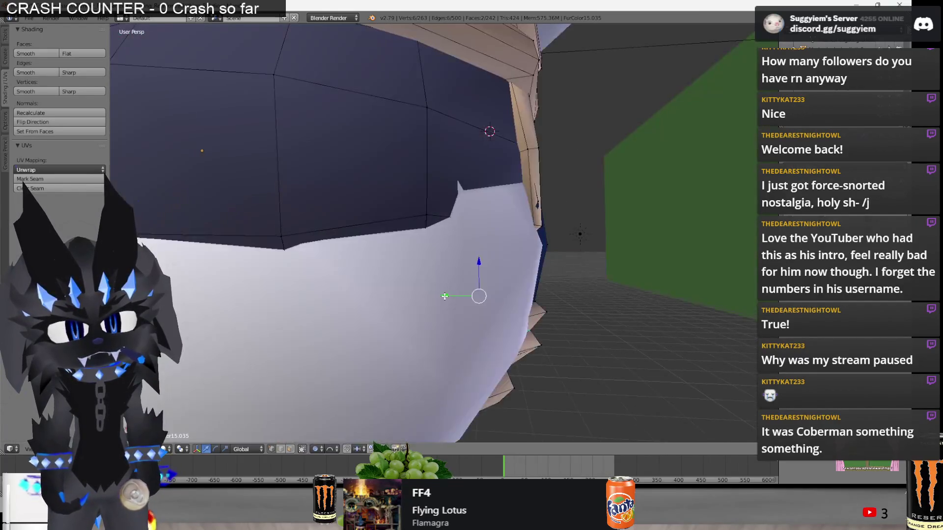
pyautogui.press('g')
pyautogui.press('Escape')
pyautogui.scroll(-6, 486, 299)
pyautogui.press('Tab')
pyautogui.moveTo(467, 305)
pyautogui.mouseDown(button='middle')
pyautogui.moveTo(377, 325)
pyautogui.moveTo(342, 400)
pyautogui.mouseUp(button='middle')
pyautogui.press('Tab')
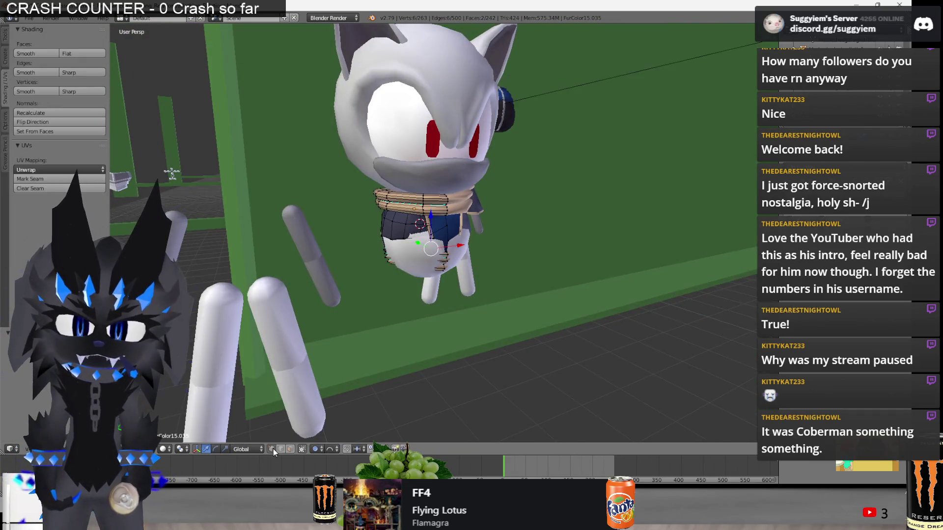
# Select vertices along the hem ring and move them along Y into line.
pyautogui.scroll(8, 536, 298)
pyautogui.press('z')
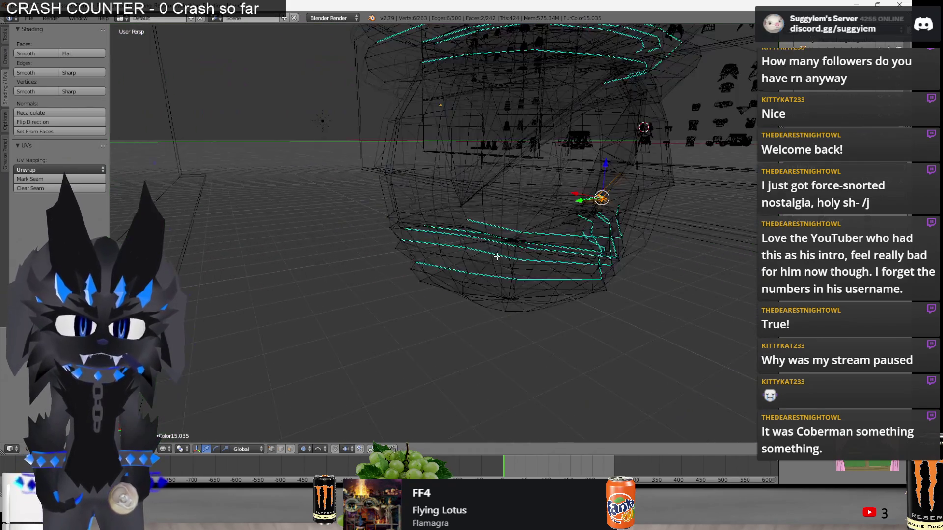
pyautogui.keyDown('ctrl'); pyautogui.click(474, 246); pyautogui.keyUp('ctrl')
pyautogui.moveTo(474, 246)
pyautogui.mouseDown(button='middle')
pyautogui.moveTo(453, 236)
pyautogui.moveTo(467, 311)
pyautogui.moveTo(431, 408)
pyautogui.moveTo(463, 336)
pyautogui.moveTo(471, 276)
pyautogui.moveTo(480, 315)
pyautogui.mouseUp(button='middle')
pyautogui.scroll(3, 483, 342)
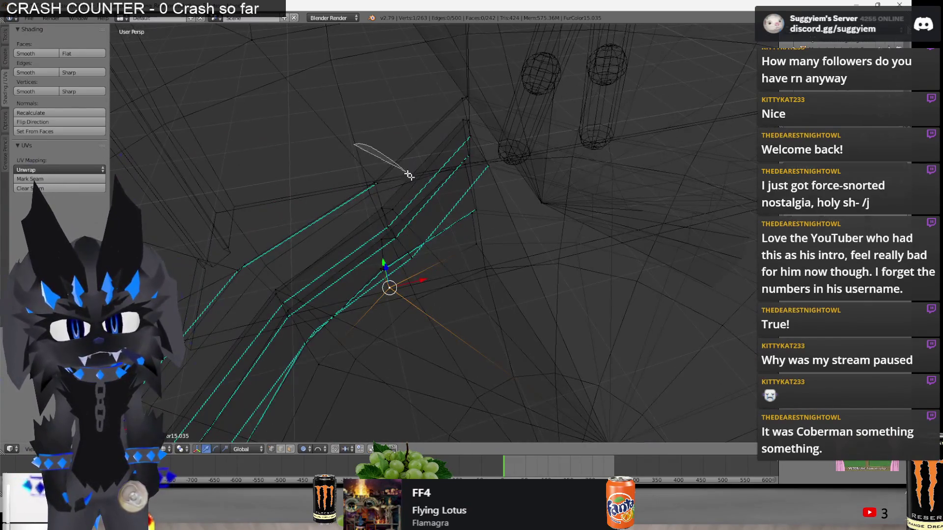
pyautogui.press('z')
pyautogui.moveTo(374, 259); pyautogui.dragTo(504, 221, button='middle')
pyautogui.moveTo(523, 182); pyautogui.dragTo(451, 195)
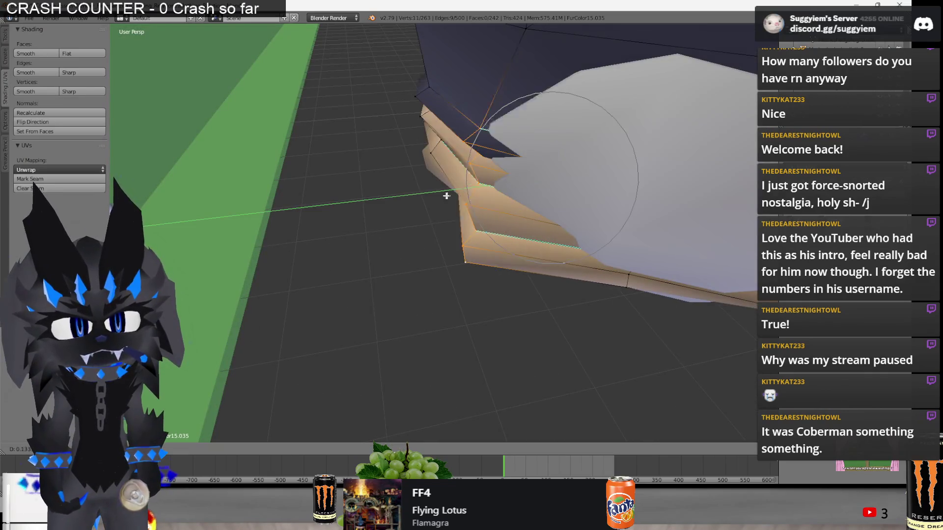
pyautogui.click(459, 195)
pyautogui.moveTo(459, 195); pyautogui.dragTo(445, 181, button='middle')
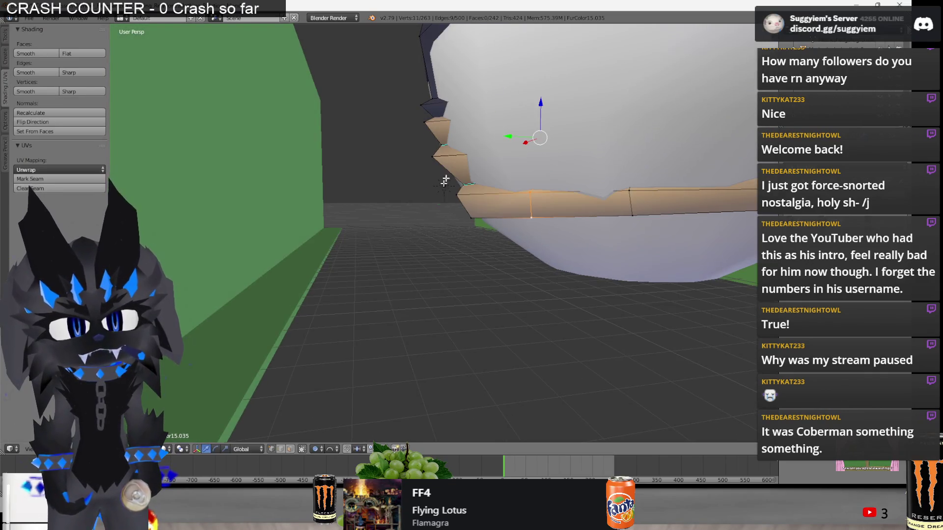
# Set Proportional Editing to Disable, confirm the hem move, and begin a new hem-ring selection.
pyautogui.click(314, 449)
pyautogui.click(324, 402)
pyautogui.moveTo(324, 402)
pyautogui.mouseDown(button='middle')
pyautogui.moveTo(393, 246)
pyautogui.moveTo(467, 211)
pyautogui.moveTo(501, 182)
pyautogui.moveTo(534, 126)
pyautogui.moveTo(506, 213)
pyautogui.moveTo(533, 215)
pyautogui.moveTo(472, 223)
pyautogui.moveTo(469, 314)
pyautogui.moveTo(491, 227)
pyautogui.moveTo(488, 234)
pyautogui.moveTo(507, 242)
pyautogui.moveTo(491, 208)
pyautogui.moveTo(512, 234)
pyautogui.moveTo(559, 252)
pyautogui.mouseUp(button='middle')
pyautogui.click(435, 241)
pyautogui.press('a')
pyautogui.press('z')
pyautogui.rightClick(469, 319)
pyautogui.keyDown('ctrl'); pyautogui.click(548, 241); pyautogui.keyUp('ctrl')
# Shift the selected hem loops sideways so they follow the vest's lower edge.
pyautogui.press('z')
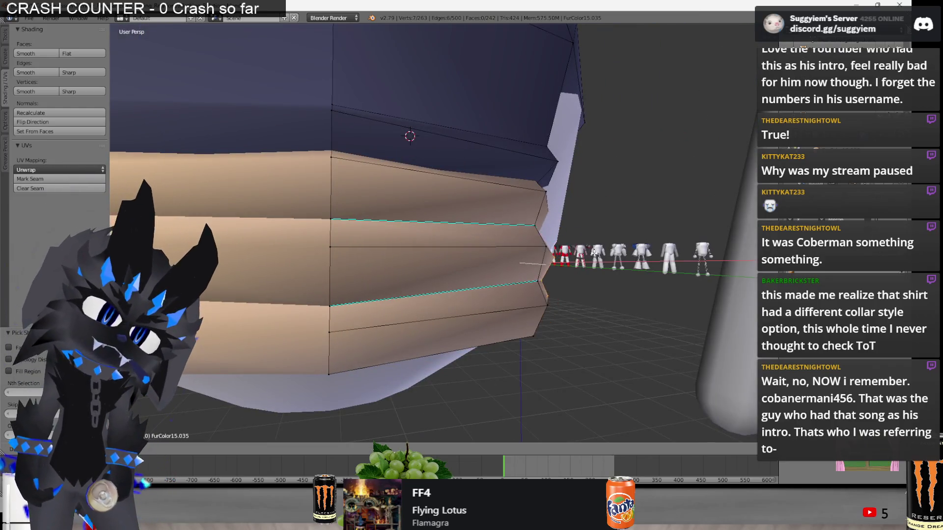
pyautogui.press('g')
pyautogui.click(638, 252)
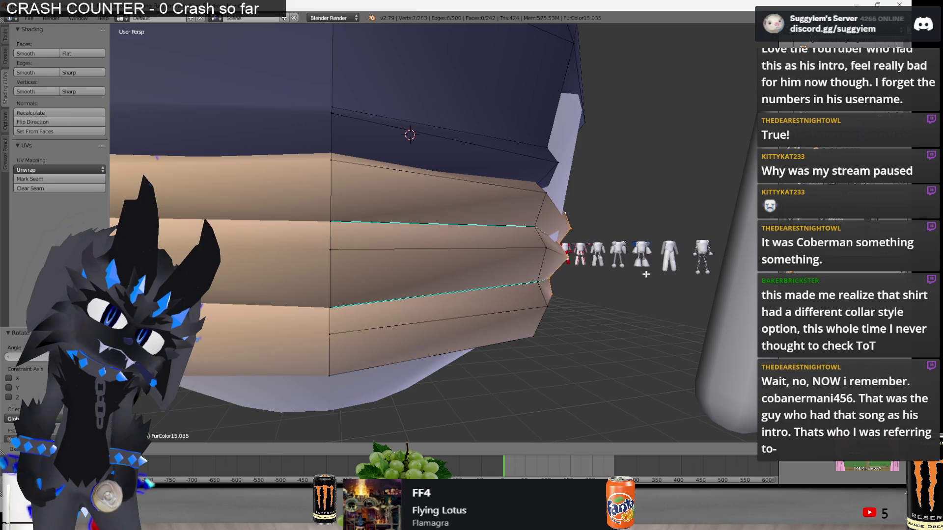
pyautogui.scroll(-2, 645, 274)
pyautogui.moveTo(645, 274)
pyautogui.mouseDown(button='middle')
pyautogui.moveTo(491, 283)
pyautogui.moveTo(552, 279)
pyautogui.mouseUp(button='middle')
pyautogui.press('g')
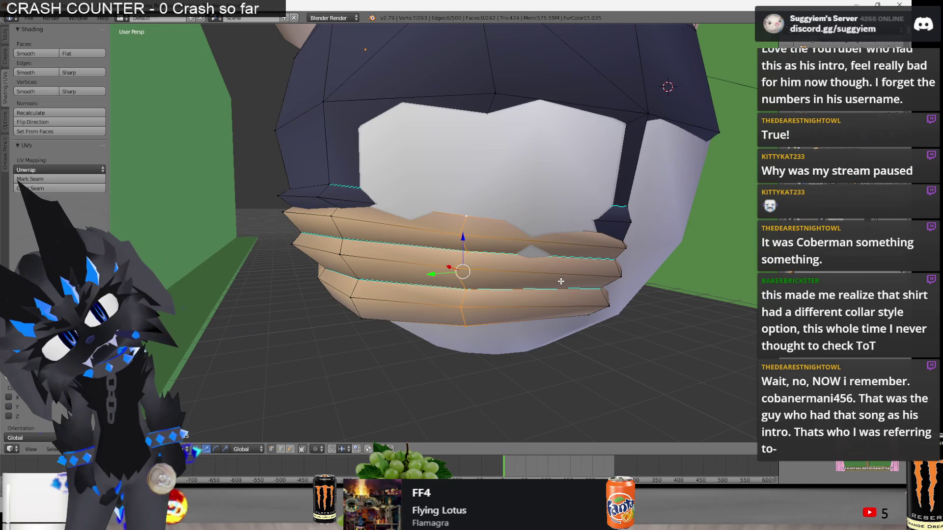
pyautogui.click(580, 269)
pyautogui.moveTo(580, 270)
pyautogui.mouseDown(button='middle')
pyautogui.moveTo(497, 270)
pyautogui.moveTo(558, 263)
pyautogui.moveTo(589, 160)
pyautogui.moveTo(588, 172)
pyautogui.moveTo(583, 147)
pyautogui.moveTo(540, 179)
pyautogui.moveTo(526, 263)
pyautogui.moveTo(473, 242)
pyautogui.moveTo(526, 252)
pyautogui.moveTo(518, 231)
pyautogui.moveTo(389, 221)
pyautogui.moveTo(427, 231)
pyautogui.moveTo(414, 255)
pyautogui.moveTo(393, 245)
pyautogui.moveTo(457, 226)
pyautogui.moveTo(427, 216)
pyautogui.moveTo(430, 256)
pyautogui.moveTo(356, 224)
pyautogui.moveTo(391, 224)
pyautogui.moveTo(387, 260)
pyautogui.moveTo(472, 219)
pyautogui.moveTo(474, 206)
pyautogui.moveTo(511, 212)
pyautogui.mouseUp(button='middle')
# Scale the hem loops into line, reselect edge vertices, then return to Object Mode.
pyautogui.press('s')
pyautogui.rightClick(532, 265)
pyautogui.rightClick(498, 247)
pyautogui.press('z')
pyautogui.press('a')
pyautogui.press('z')
pyautogui.scroll(3, 393, 246)
pyautogui.keyDown('shift'); pyautogui.rightClick(442, 230); pyautogui.keyUp('shift')
pyautogui.press('Tab')
pyautogui.press('Tab')
pyautogui.rightClick(473, 206)
pyautogui.scroll(3, 511, 213)
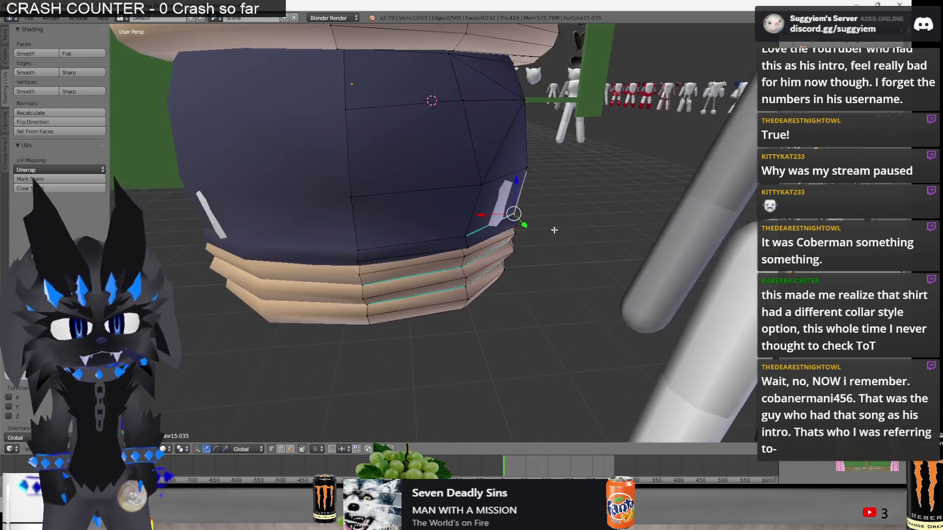
# Select the vertices of a white sliver above the hem rings and delete them.
pyautogui.moveTo(558, 230)
pyautogui.mouseDown(button='middle')
pyautogui.moveTo(511, 211)
pyautogui.moveTo(476, 231)
pyautogui.moveTo(447, 228)
pyautogui.moveTo(511, 203)
pyautogui.mouseUp(button='middle')
pyautogui.keyDown('shift'); pyautogui.rightClick(510, 203); pyautogui.keyUp('shift')
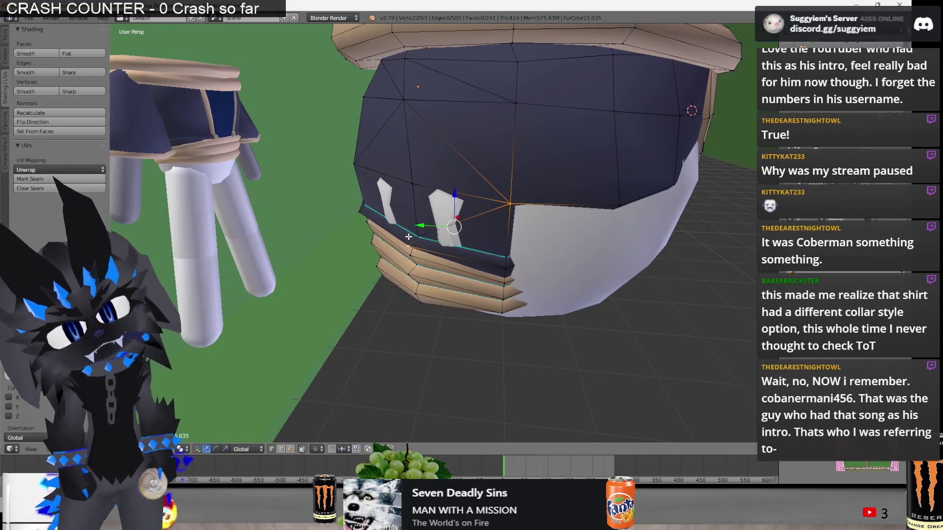
pyautogui.hotkey('ctrl', 'v')
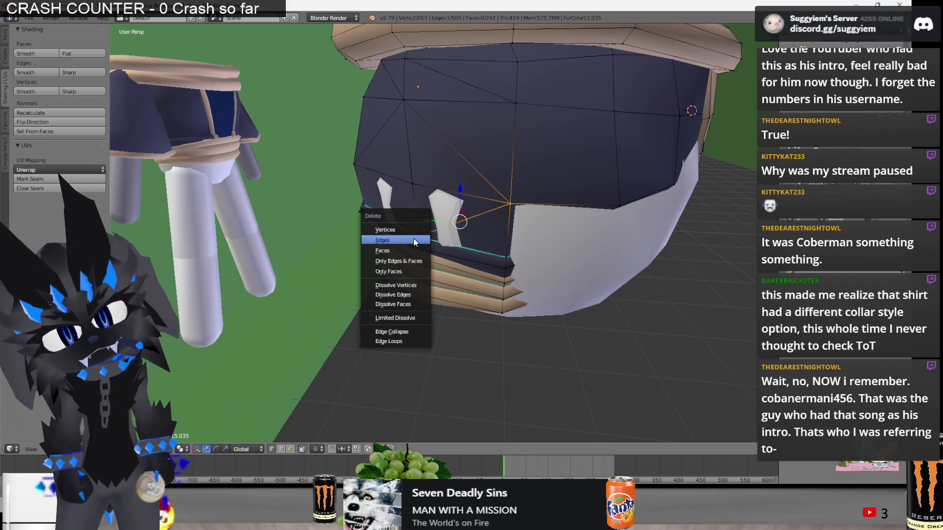
pyautogui.click(418, 236)
pyautogui.rightClick(418, 236)
# Select another sliver vertex on the vest front and check the result in wireframe.
pyautogui.moveTo(417, 237)
pyautogui.mouseDown(button='middle')
pyautogui.moveTo(493, 191)
pyautogui.moveTo(543, 226)
pyautogui.moveTo(492, 205)
pyautogui.moveTo(361, 196)
pyautogui.mouseUp(button='middle')
pyautogui.press('g')
pyautogui.press('a')
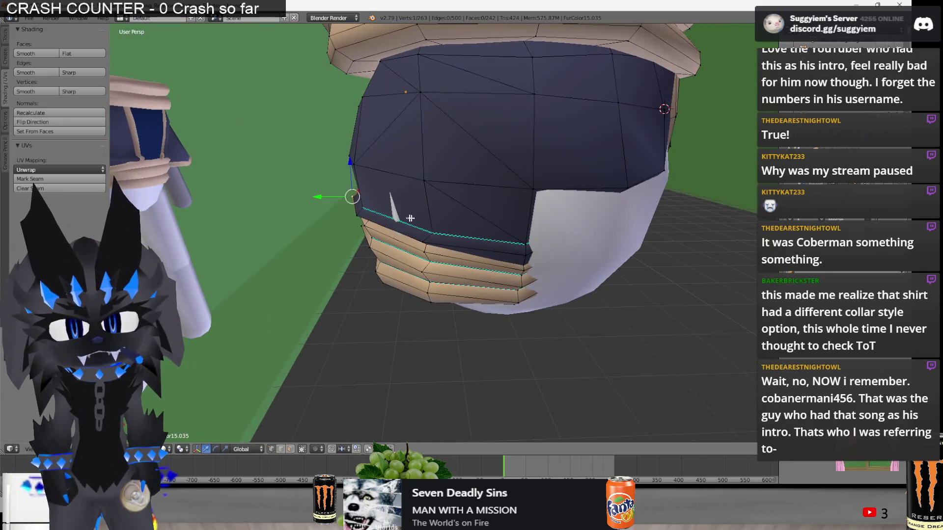
pyautogui.moveTo(438, 221)
pyautogui.mouseDown(button='middle')
pyautogui.moveTo(430, 216)
pyautogui.moveTo(392, 236)
pyautogui.moveTo(421, 217)
pyautogui.moveTo(481, 238)
pyautogui.moveTo(571, 239)
pyautogui.moveTo(421, 236)
pyautogui.mouseUp(button='middle')
pyautogui.keyDown('ctrl'); pyautogui.click(392, 236); pyautogui.keyUp('ctrl')
pyautogui.rightClick(434, 235)
pyautogui.rightClick(434, 236)
pyautogui.press('z')
pyautogui.press('z')
# Move the hem corner vertices vertically so the tan rings sit level.
pyautogui.scroll(6, 480, 220)
pyautogui.press('g')
pyautogui.press('z')
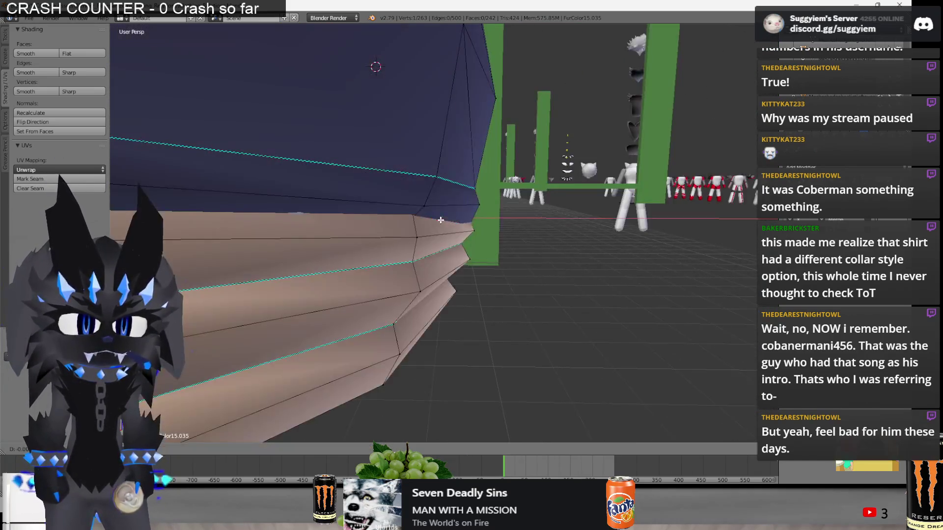
pyautogui.press('Escape')
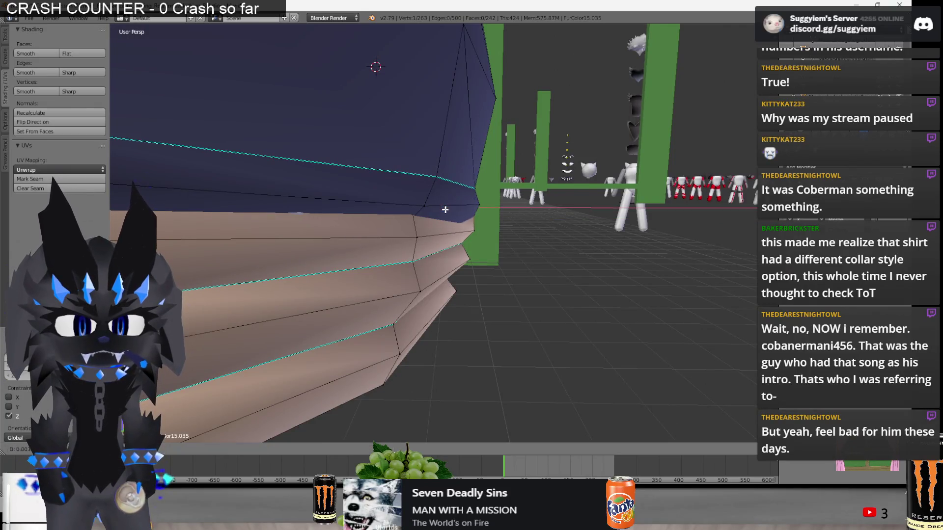
pyautogui.press('a')
pyautogui.moveTo(490, 226)
pyautogui.mouseDown(button='middle')
pyautogui.moveTo(393, 227)
pyautogui.moveTo(458, 217)
pyautogui.mouseUp(button='middle')
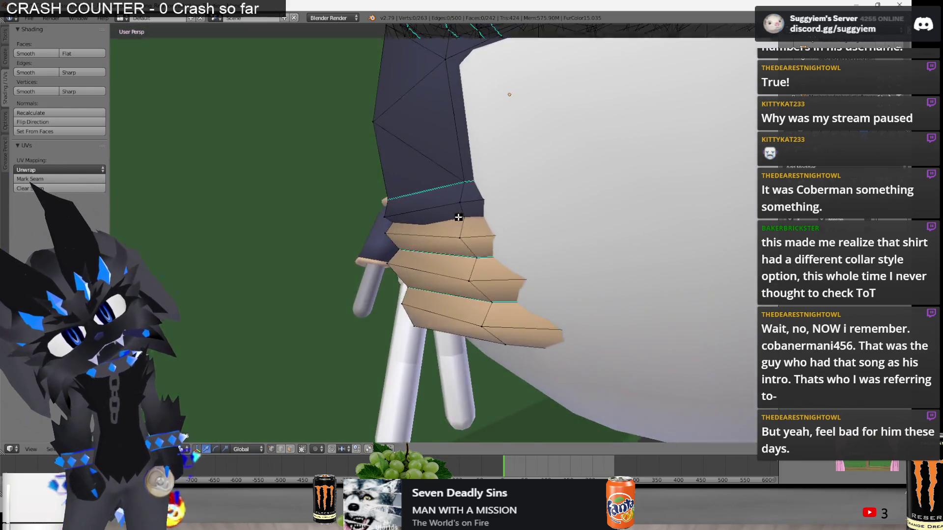
pyautogui.press('z')
pyautogui.rightClick(465, 229)
pyautogui.press('z')
# Scale the hem loop evenly and check the stacked rings in wireframe.
pyautogui.press('z')
pyautogui.press('z')
pyautogui.press('g')
pyautogui.press('z')
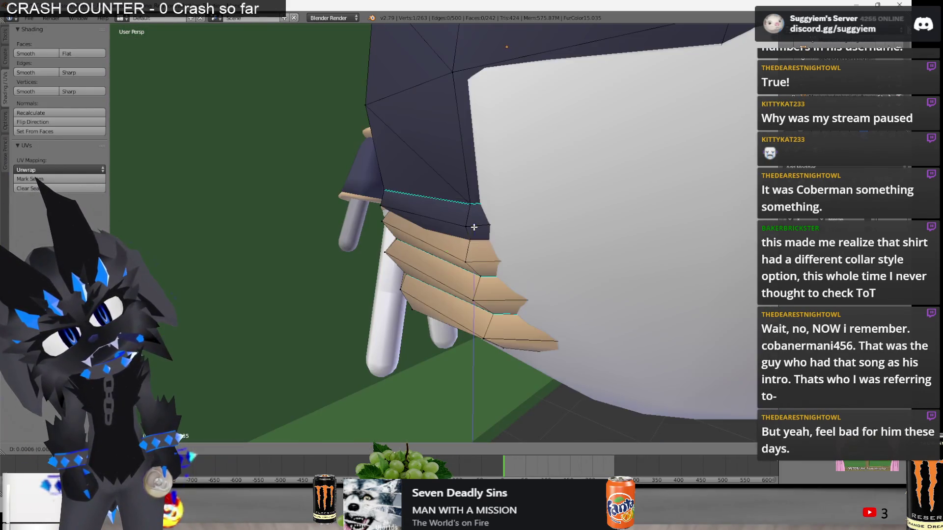
pyautogui.click(478, 211)
pyautogui.moveTo(478, 211)
pyautogui.mouseDown(button='middle')
pyautogui.moveTo(447, 204)
pyautogui.moveTo(501, 217)
pyautogui.mouseUp(button='middle')
pyautogui.press('z')
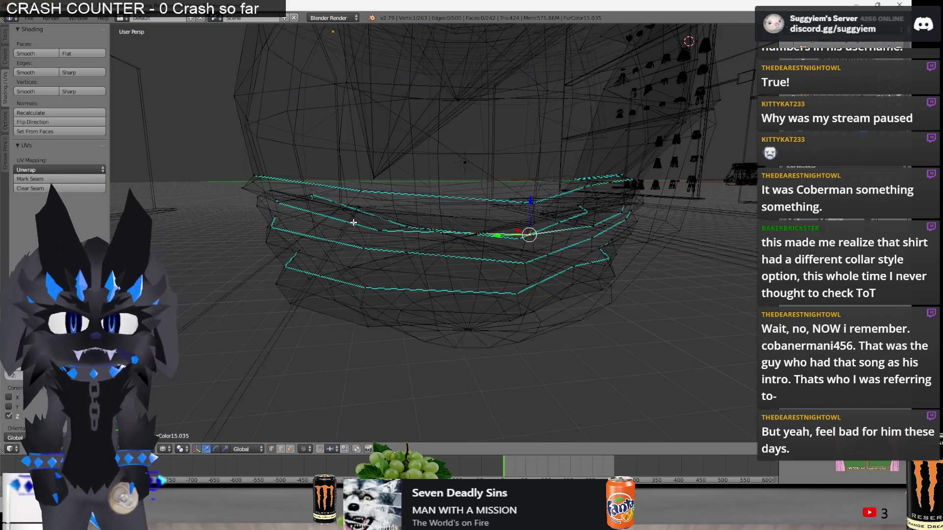
pyautogui.moveTo(365, 224)
pyautogui.mouseDown(button='middle')
pyautogui.moveTo(379, 216)
pyautogui.moveTo(362, 190)
pyautogui.moveTo(384, 264)
pyautogui.moveTo(435, 247)
pyautogui.mouseUp(button='middle')
pyautogui.press('z')
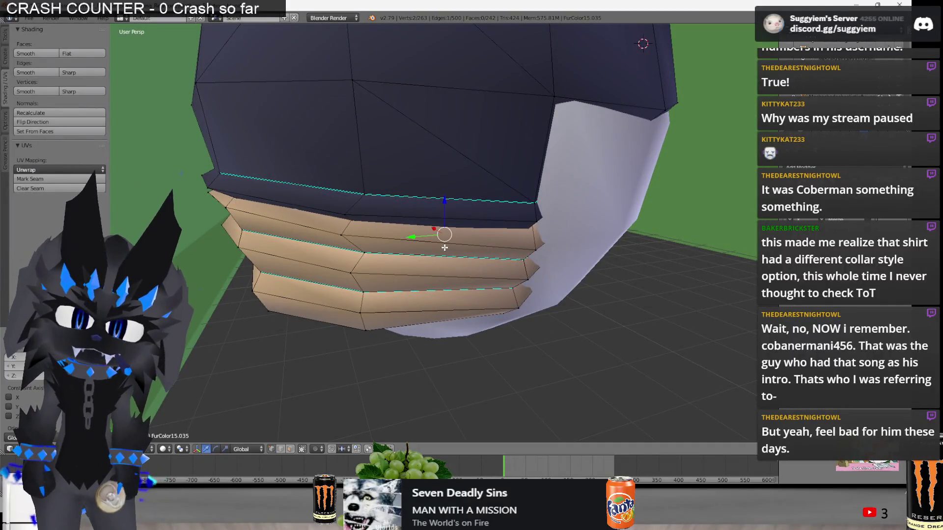
pyautogui.press('s')
pyautogui.click(582, 256)
pyautogui.scroll(2, 589, 256)
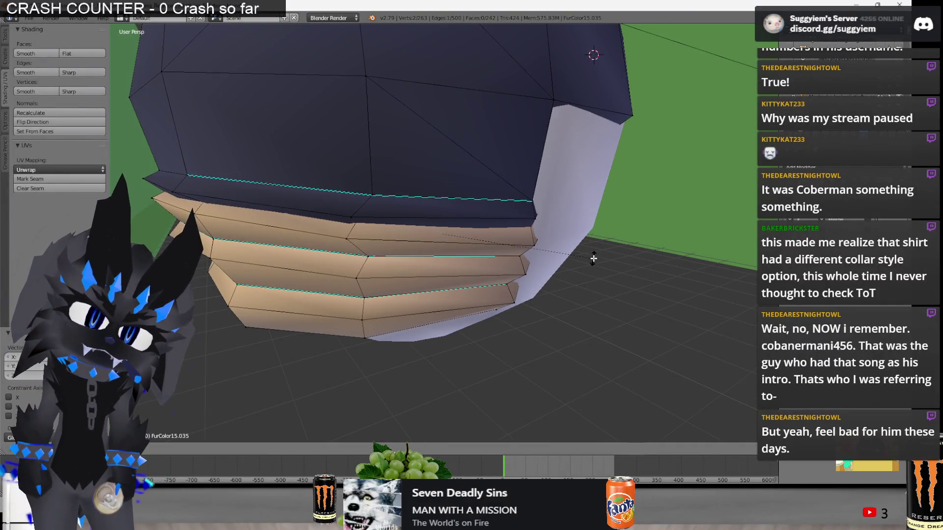
pyautogui.scroll(1, 588, 252)
pyautogui.moveTo(587, 252); pyautogui.dragTo(383, 239, button='middle')
pyautogui.press('z')
pyautogui.moveTo(316, 219)
pyautogui.mouseDown(button='middle')
pyautogui.moveTo(360, 219)
pyautogui.moveTo(324, 218)
pyautogui.mouseUp(button='middle')
pyautogui.press('z')
pyautogui.scroll(3, 330, 205)
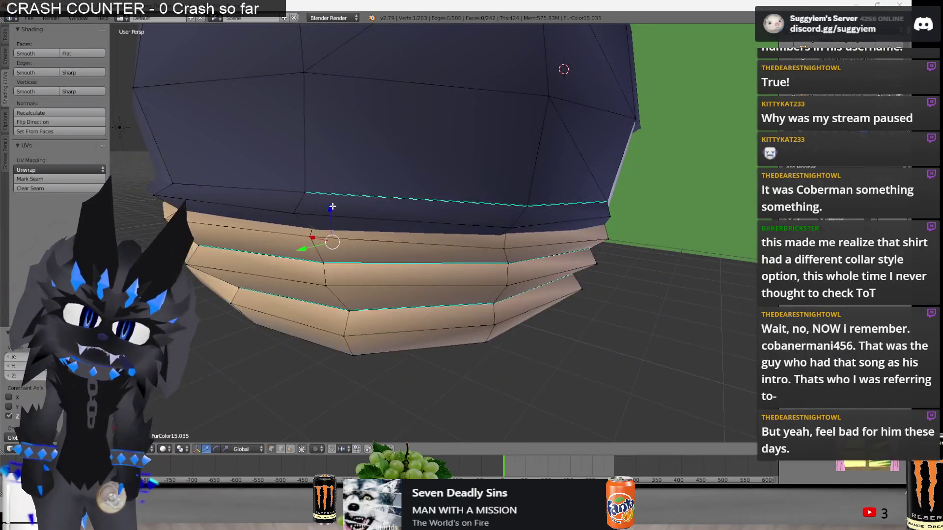
# Switch from Blender to the web browser showing the Quod Libet downloads page.
pyautogui.hotkey('alt', 'Tab')
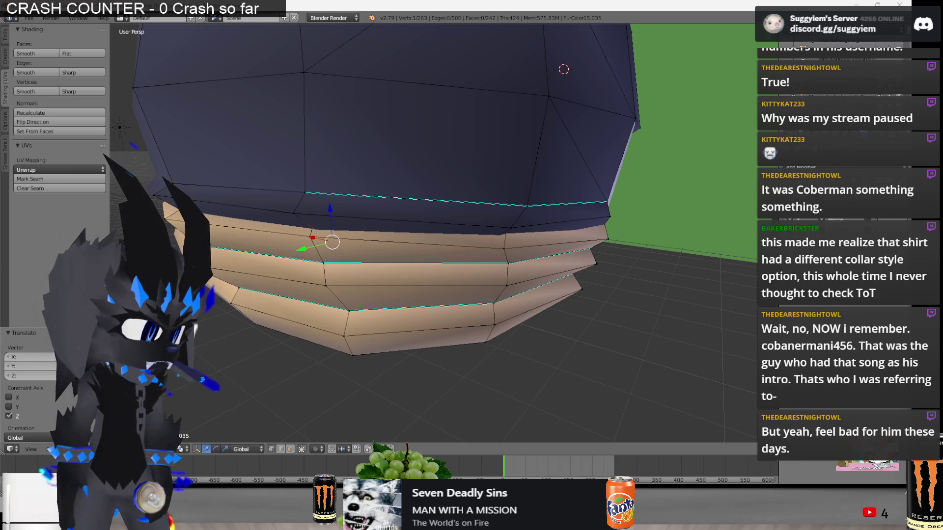
pyautogui.hotkey('alt', 'Tab')
pyautogui.press('Tab')
pyautogui.press('Tab')
pyautogui.press('Tab')
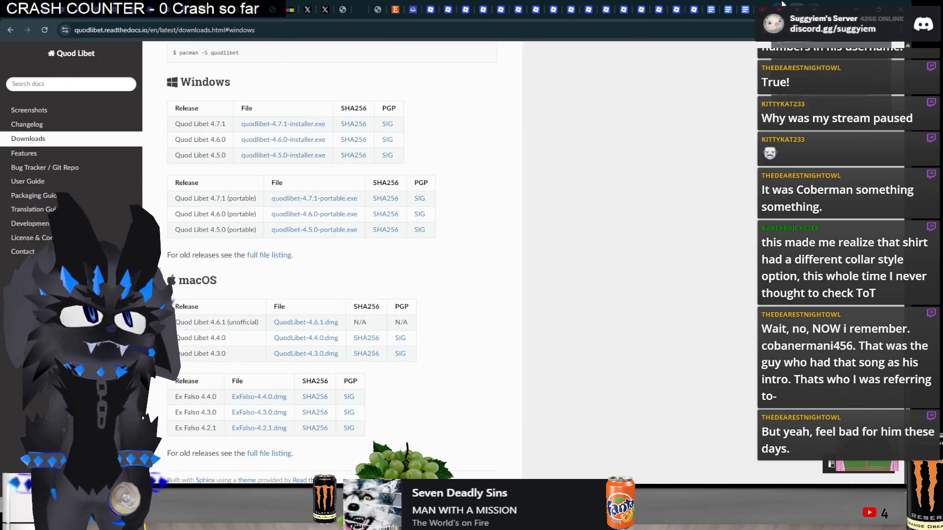
# Search YouTube for the channel by its name and open its Videos list.
pyautogui.click(780, 9)
pyautogui.click(326, 55)
pyautogui.write('cobanermani456')
pyautogui.press('Return')
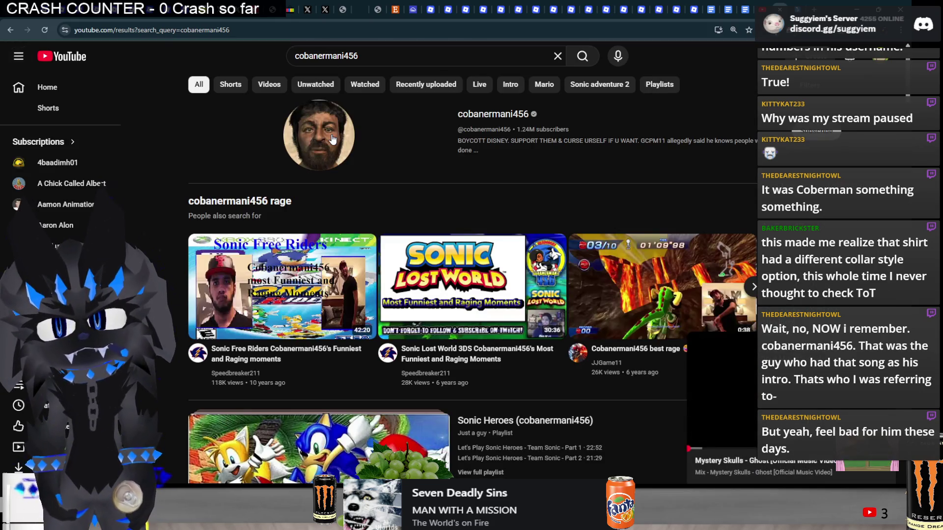
pyautogui.click(332, 139)
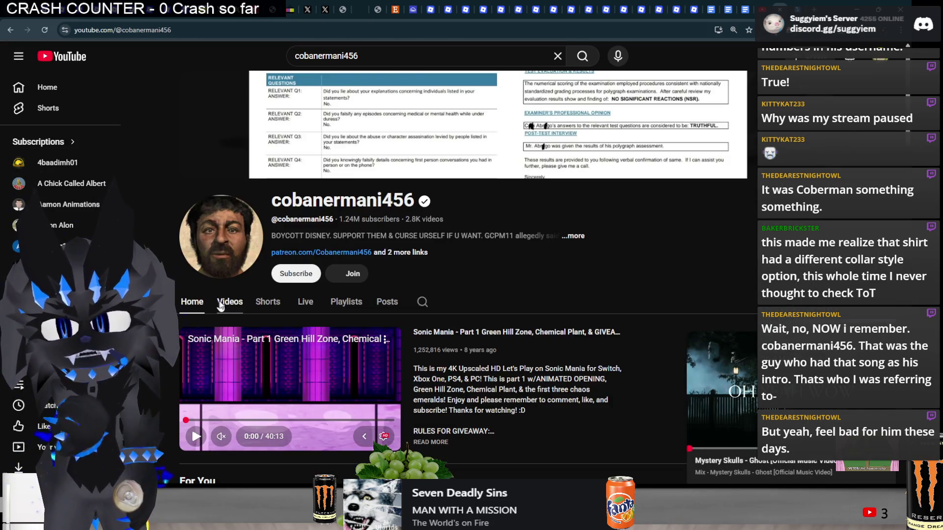
pyautogui.click(219, 302)
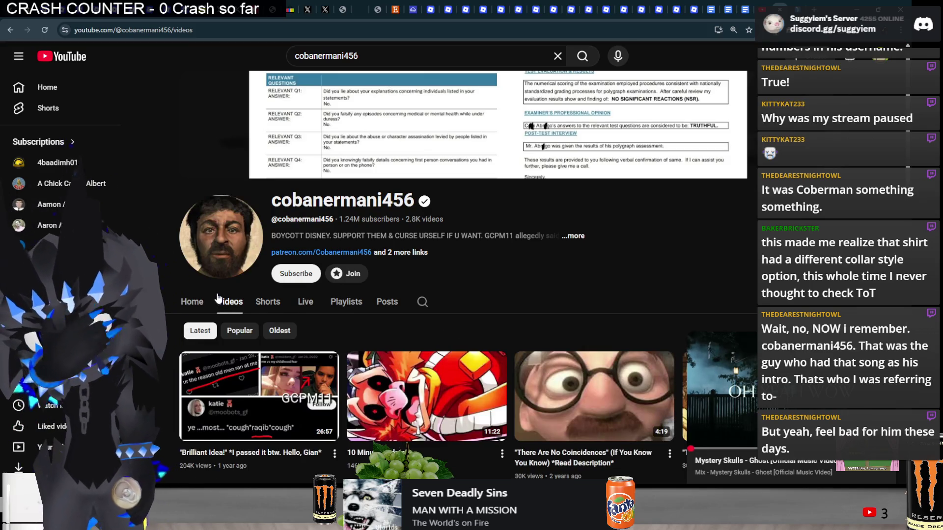
# Scroll back through older uploads to the seven-year-old Sonic videos, then leave YouTube.
pyautogui.scroll(-1, 387, 290)
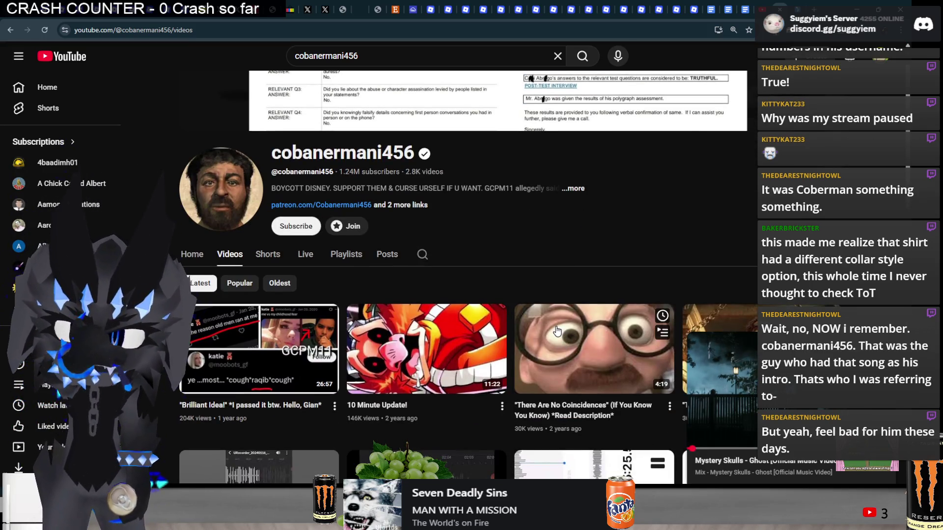
pyautogui.scroll(-10, 556, 332)
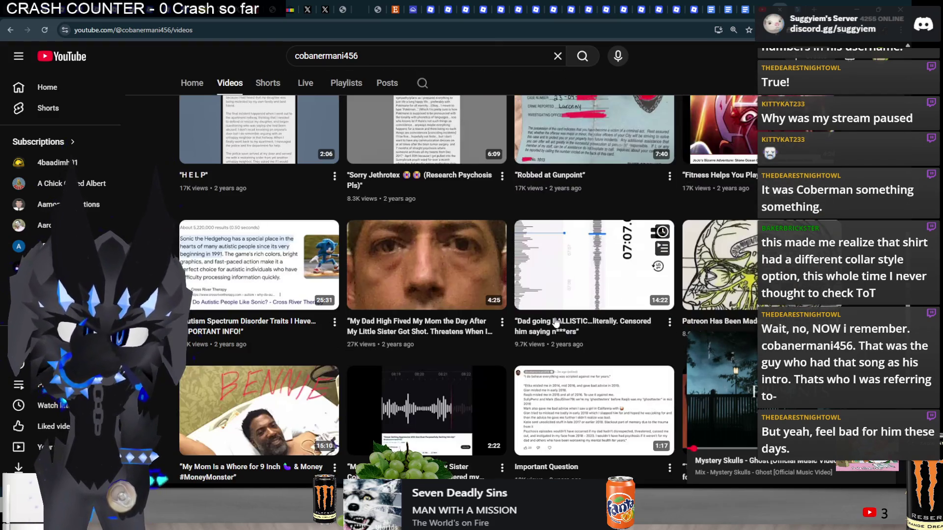
pyautogui.scroll(-5, 559, 323)
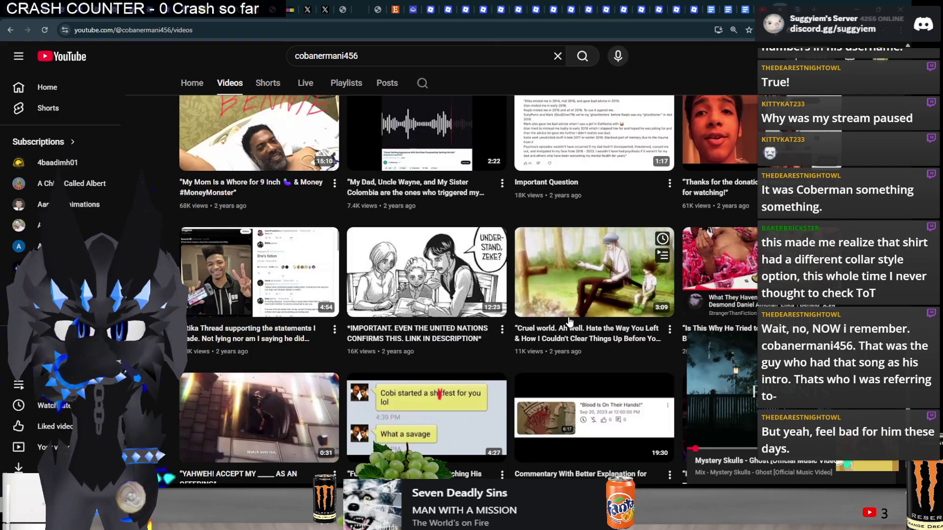
pyautogui.scroll(-1, 613, 355)
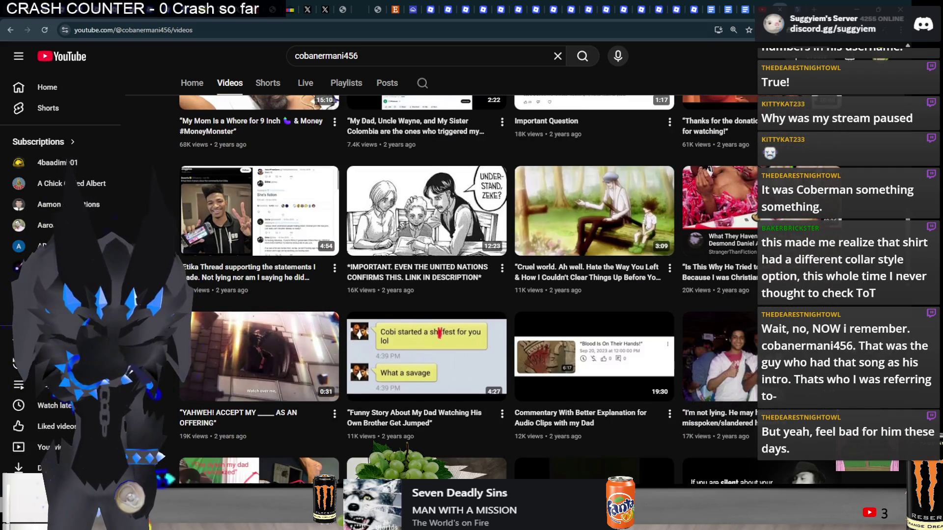
pyautogui.scroll(-3, 717, 363)
pyautogui.scroll(-9, 467, 289)
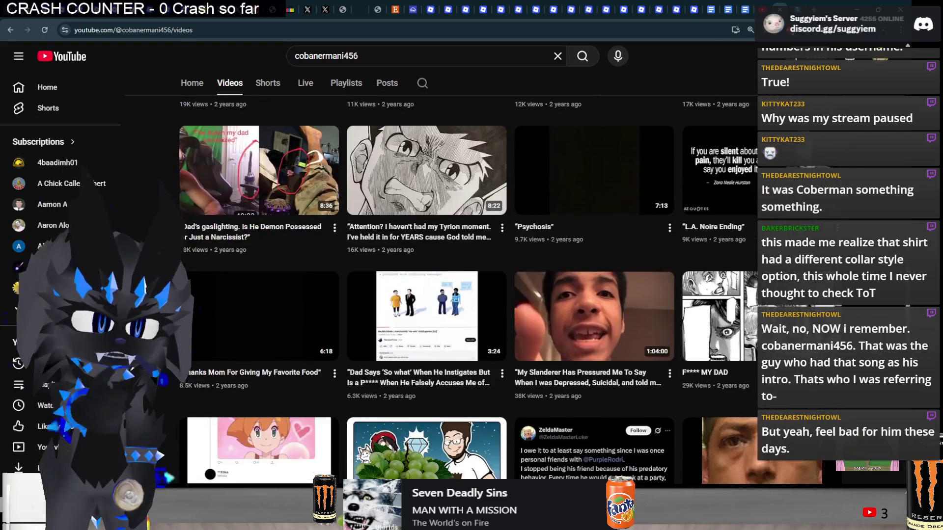
pyautogui.scroll(-15, 467, 289)
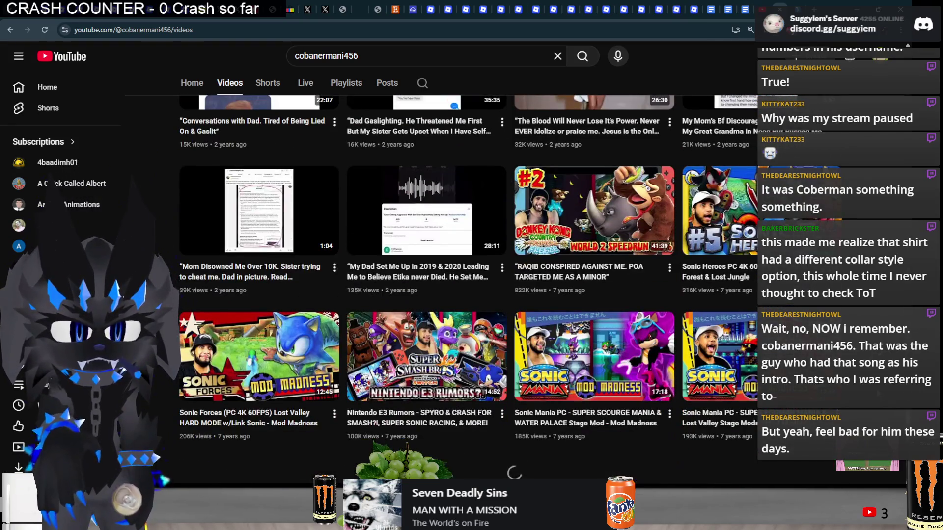
pyautogui.scroll(-4, 428, 343)
pyautogui.scroll(9, 427, 343)
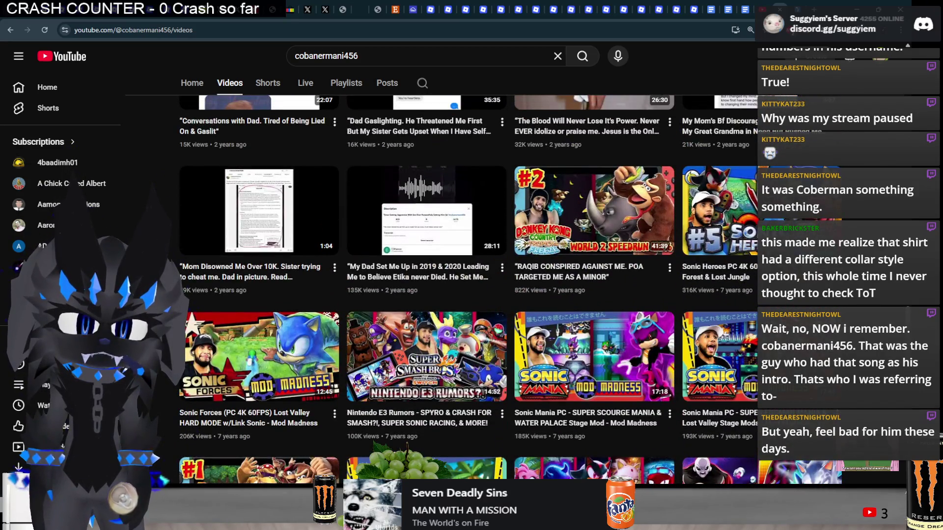
pyautogui.scroll(3, 467, 290)
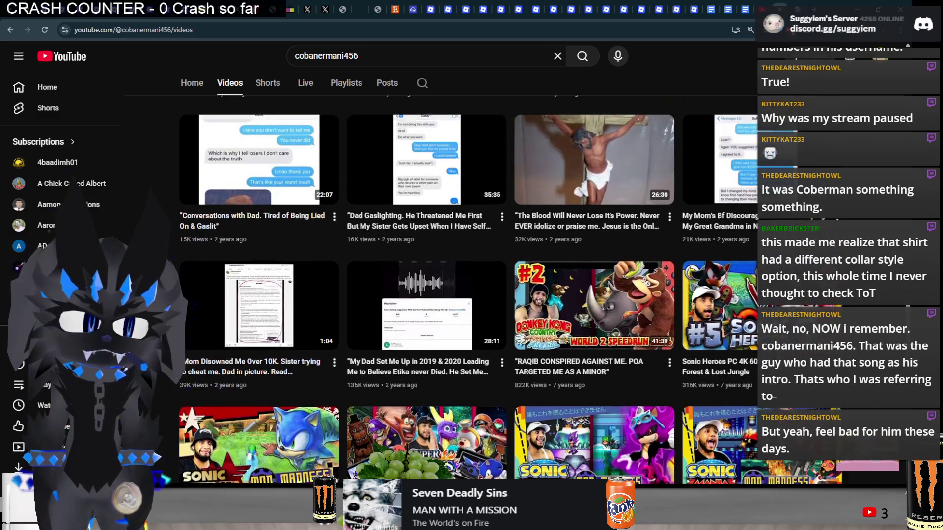
pyautogui.scroll(5, 467, 290)
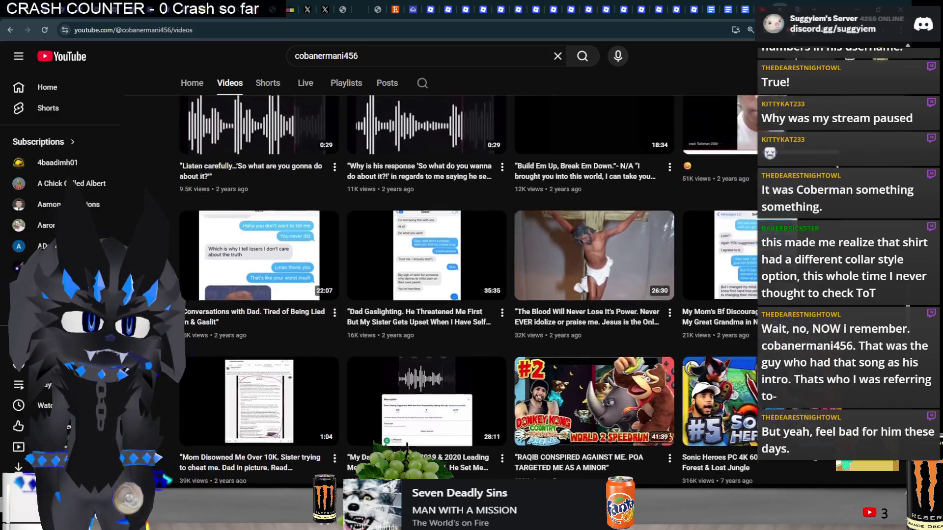
pyautogui.scroll(-20, 466, 290)
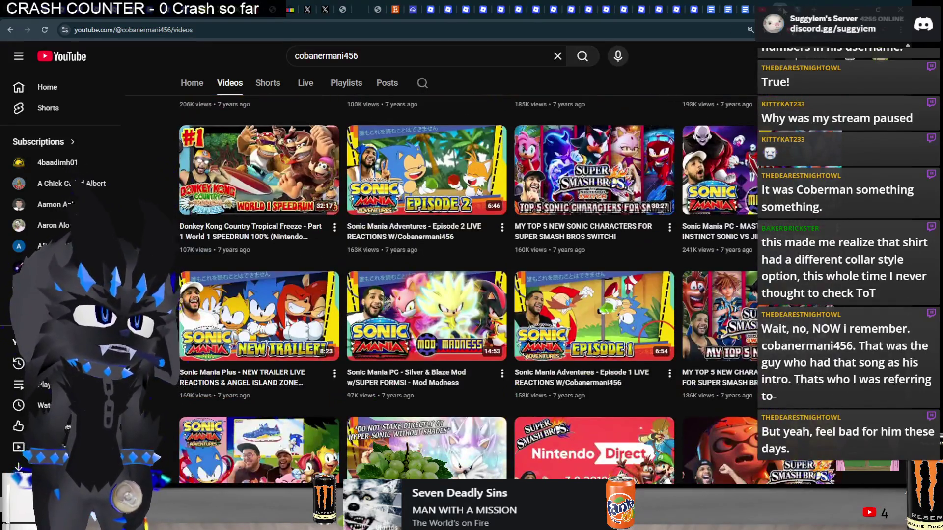
pyautogui.click(856, 9)
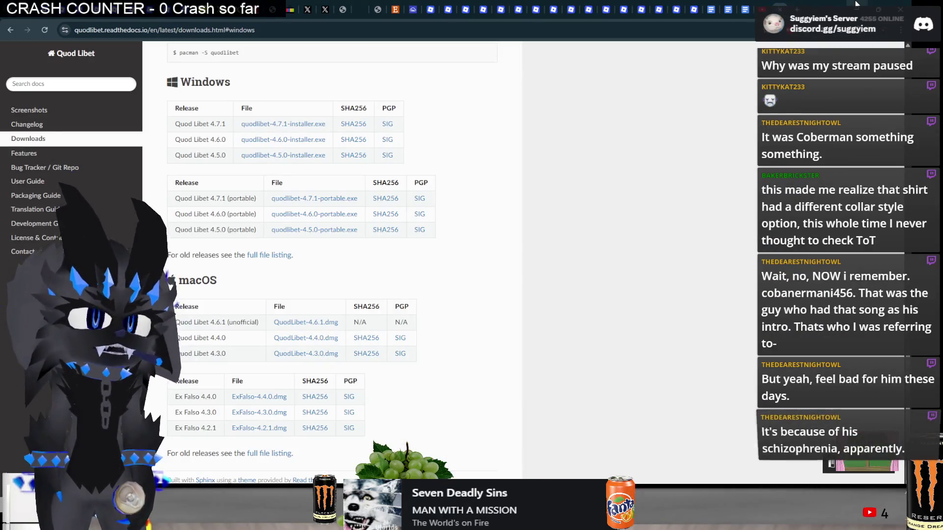
pyautogui.click(856, 7)
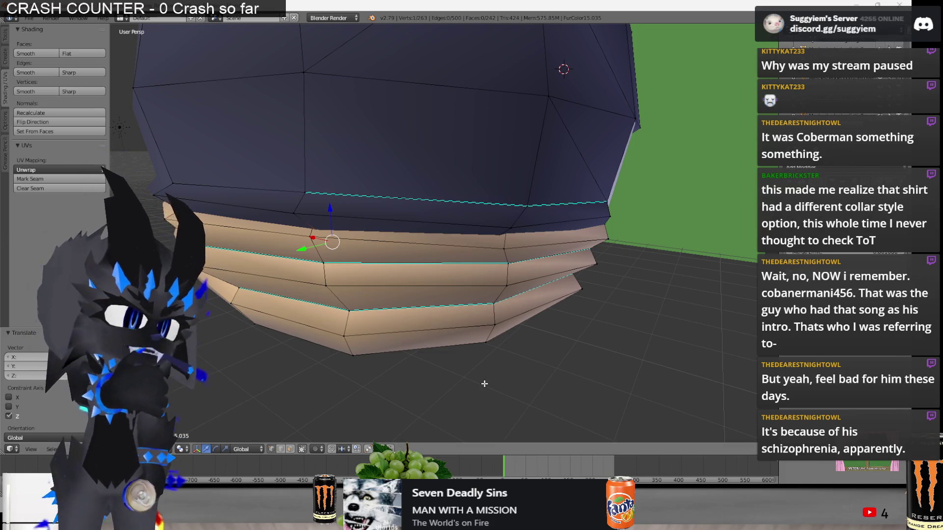
pyautogui.press('a')
pyautogui.moveTo(442, 245)
pyautogui.mouseDown(button='middle')
pyautogui.moveTo(527, 215)
pyautogui.moveTo(529, 231)
pyautogui.moveTo(411, 217)
pyautogui.moveTo(470, 234)
pyautogui.moveTo(562, 232)
pyautogui.moveTo(369, 261)
pyautogui.moveTo(350, 227)
pyautogui.moveTo(356, 197)
pyautogui.moveTo(329, 173)
pyautogui.moveTo(292, 197)
pyautogui.moveTo(291, 210)
pyautogui.mouseUp(button='middle')
pyautogui.press('Tab')
pyautogui.press('Tab')
pyautogui.press('z')
pyautogui.press('a')
pyautogui.press('z')
pyautogui.press('z')
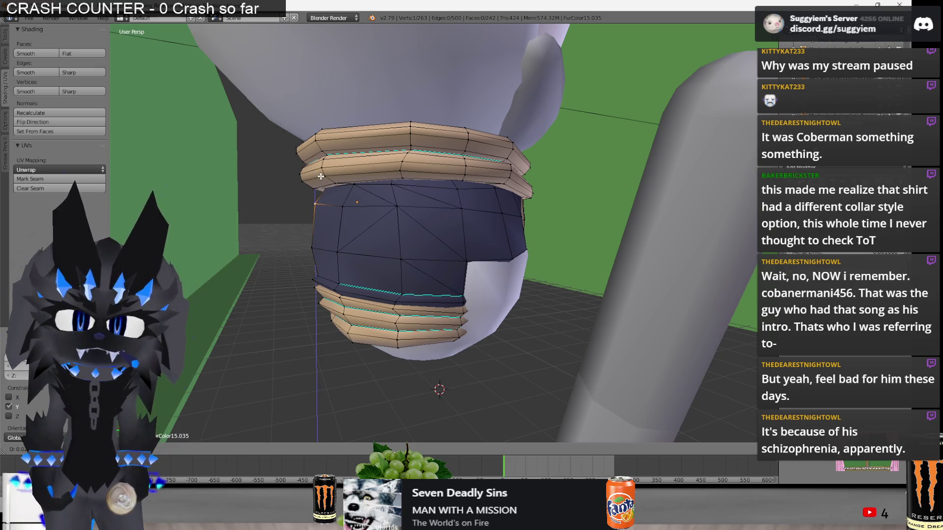
pyautogui.rightClick(331, 199)
pyautogui.moveTo(331, 199)
pyautogui.mouseDown(button='middle')
pyautogui.moveTo(391, 248)
pyautogui.moveTo(461, 244)
pyautogui.mouseUp(button='middle')
pyautogui.press('Tab')
pyautogui.scroll(2, 460, 243)
pyautogui.scroll(3, 491, 260)
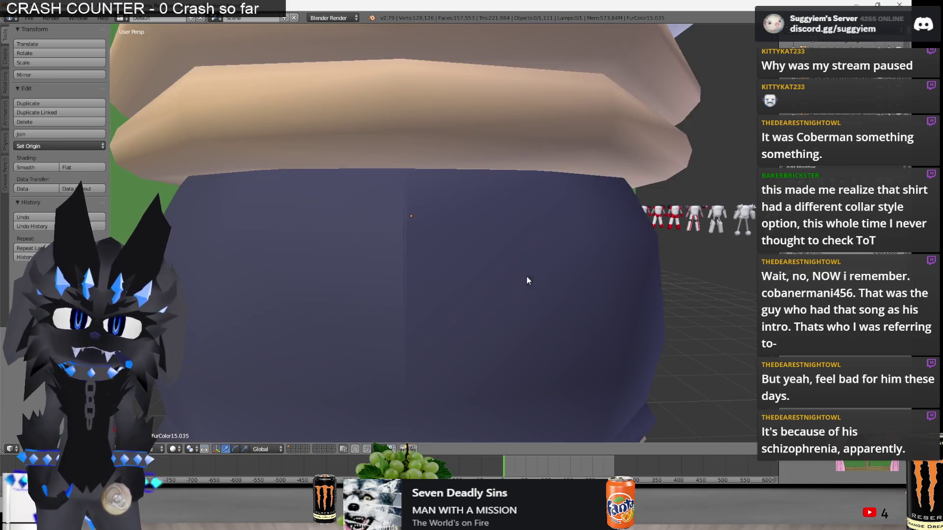
pyautogui.press('Tab')
pyautogui.scroll(-2, 354, 228)
pyautogui.press('Tab')
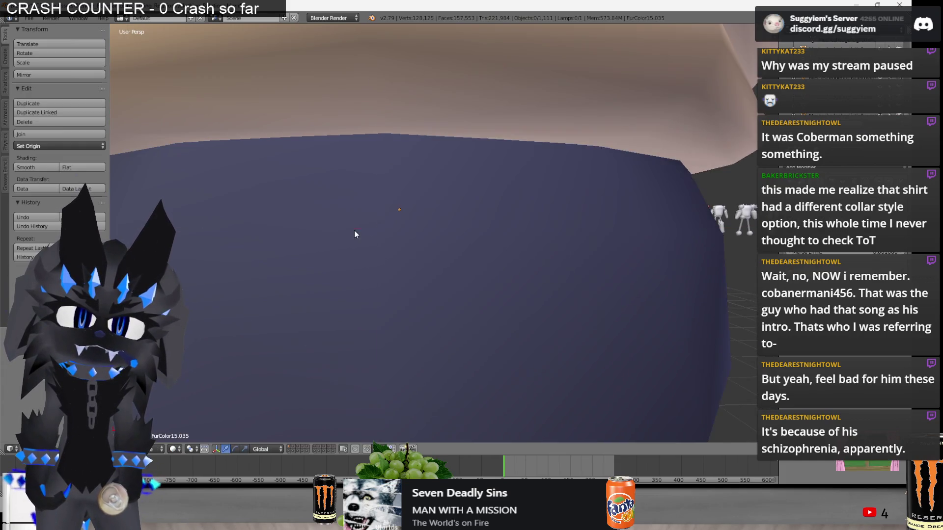
pyautogui.scroll(-3, 355, 231)
pyautogui.scroll(-2, 448, 267)
pyautogui.moveTo(448, 267)
pyautogui.mouseDown(button='middle')
pyautogui.moveTo(633, 321)
pyautogui.moveTo(528, 237)
pyautogui.moveTo(442, 255)
pyautogui.moveTo(396, 241)
pyautogui.moveTo(427, 246)
pyautogui.moveTo(491, 210)
pyautogui.moveTo(467, 212)
pyautogui.mouseUp(button='middle')
pyautogui.press('Tab')
pyautogui.scroll(1, 421, 259)
pyautogui.scroll(2, 420, 258)
pyautogui.moveTo(529, 216)
pyautogui.mouseDown(button='middle')
pyautogui.moveTo(473, 221)
pyautogui.moveTo(494, 180)
pyautogui.moveTo(573, 193)
pyautogui.moveTo(595, 181)
pyautogui.mouseUp(button='middle')
# Leave Edit Mode, view the whole character, and select the vest object.
pyautogui.press('a')
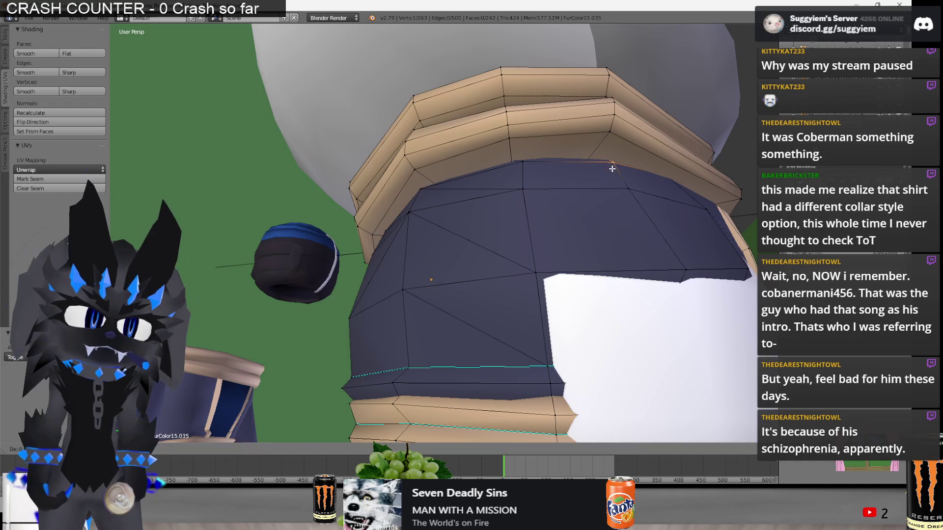
pyautogui.scroll(-5, 611, 168)
pyautogui.press('Tab')
pyautogui.moveTo(559, 214); pyautogui.dragTo(517, 220, button='middle')
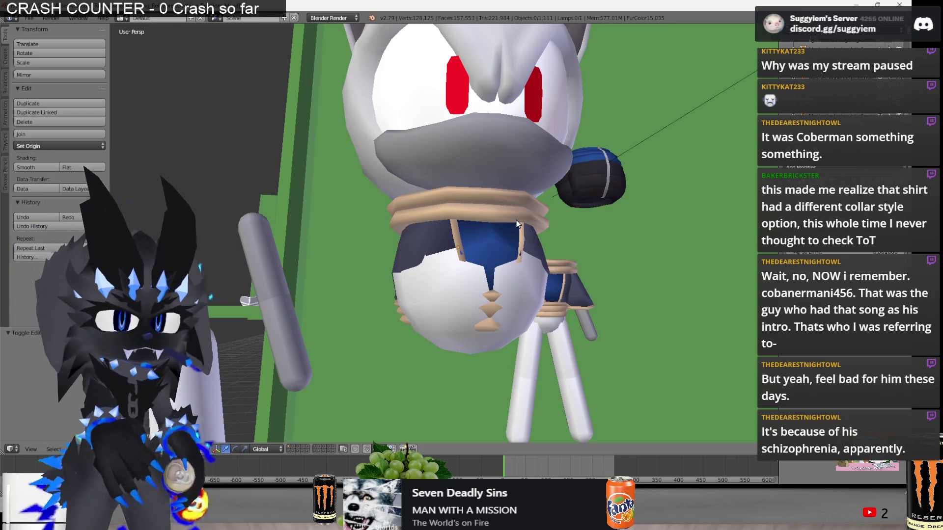
pyautogui.rightClick(469, 226)
pyautogui.moveTo(468, 225)
pyautogui.mouseDown(button='middle')
pyautogui.moveTo(436, 252)
pyautogui.moveTo(528, 381)
pyautogui.moveTo(455, 310)
pyautogui.mouseUp(button='middle')
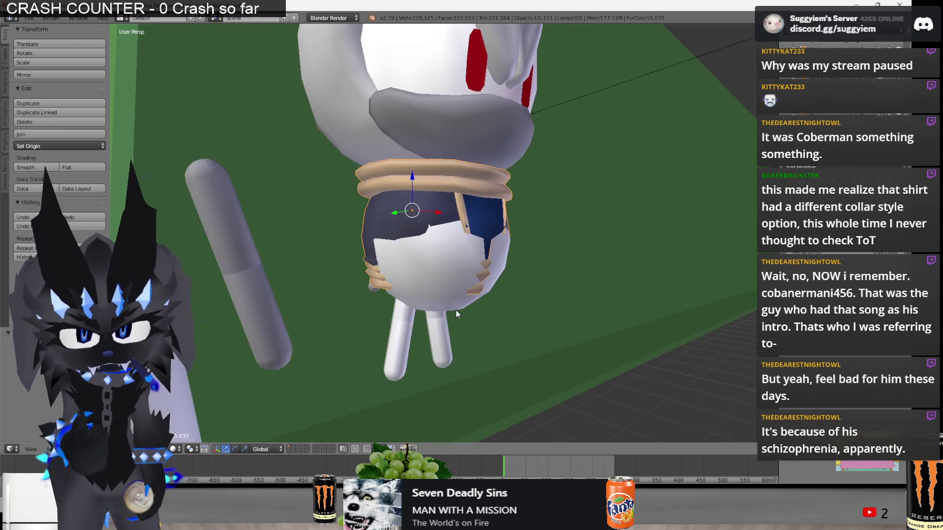
# Back in Edit Mode, move the vertices at the vest's hem corner.
pyautogui.press('Tab')
pyautogui.scroll(3, 493, 249)
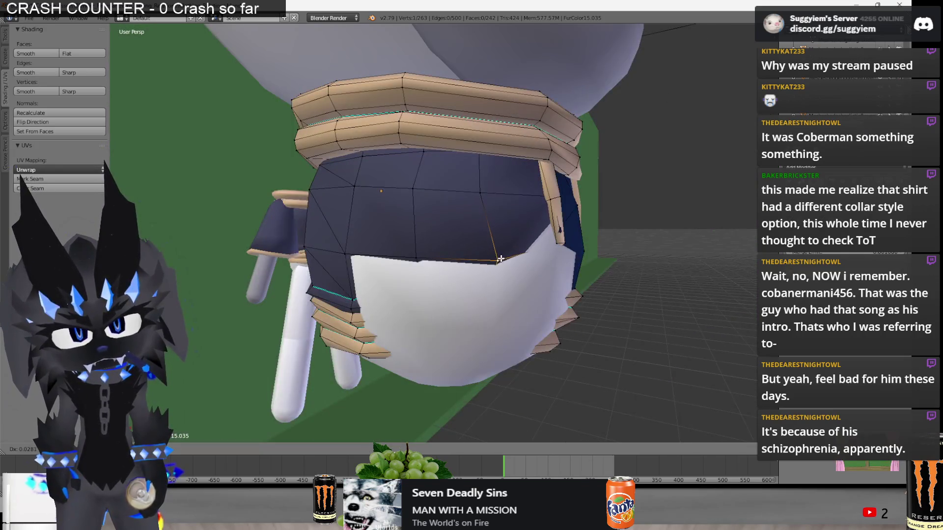
pyautogui.press('z')
pyautogui.scroll(4, 491, 245)
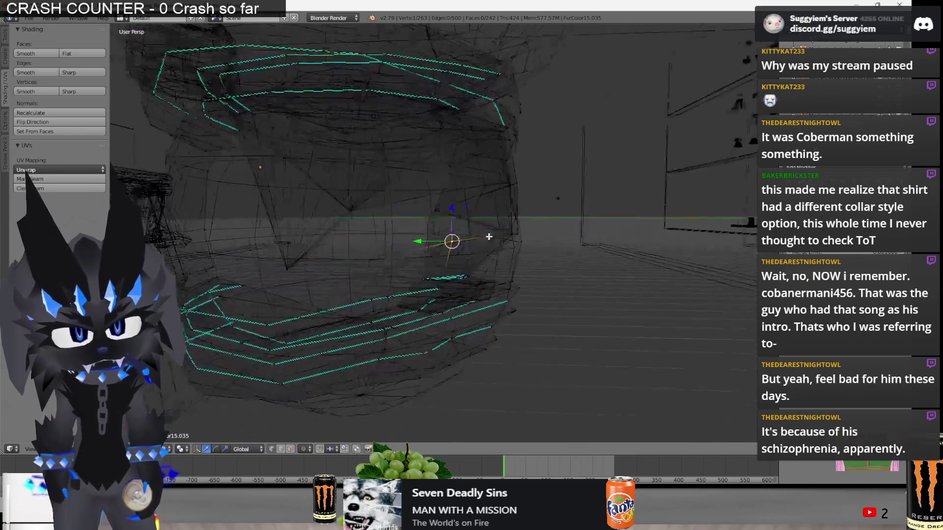
pyautogui.moveTo(489, 237); pyautogui.dragTo(563, 235, button='middle')
pyautogui.press('z')
pyautogui.keyDown('ctrl'); pyautogui.click(584, 238); pyautogui.keyUp('ctrl')
pyautogui.press('g')
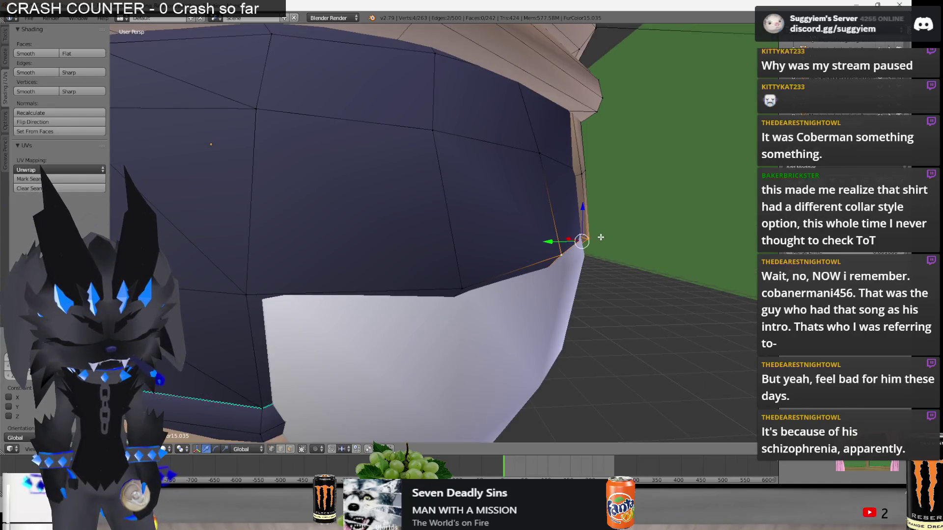
pyautogui.scroll(-5, 600, 237)
pyautogui.moveTo(601, 237); pyautogui.dragTo(425, 200, button='middle')
pyautogui.press('g')
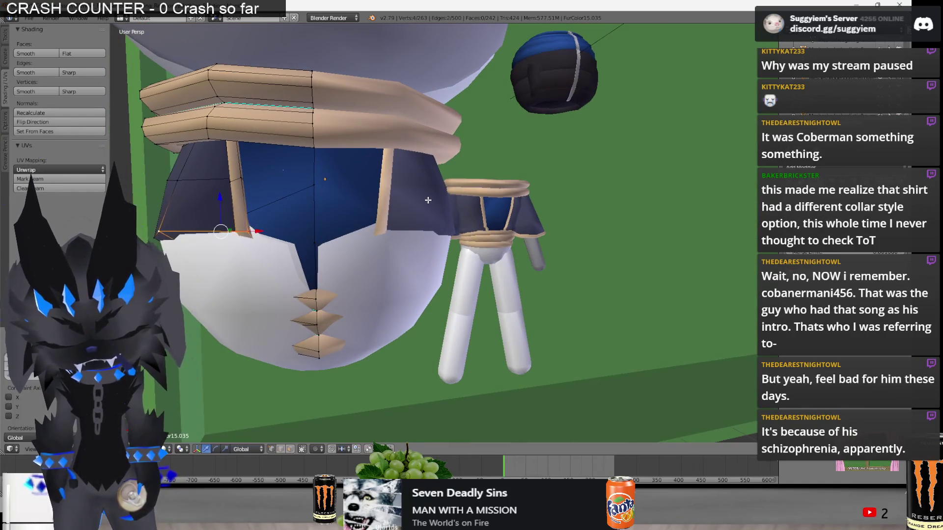
pyautogui.press('Escape')
# Finish adjusting the four hem vertices and deselect them, checking in wireframe.
pyautogui.scroll(3, 168, 237)
pyautogui.moveTo(168, 237); pyautogui.dragTo(265, 231, button='middle')
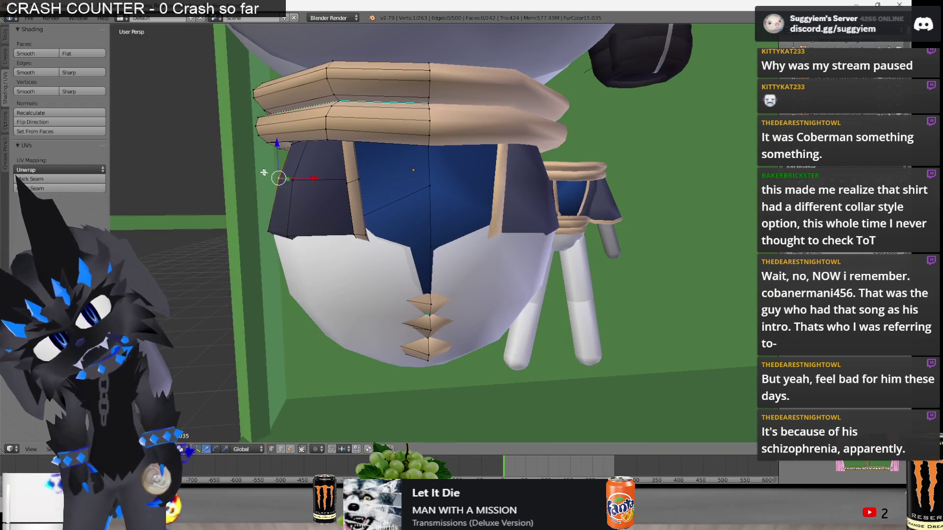
pyautogui.press('Escape')
pyautogui.moveTo(271, 178)
pyautogui.mouseDown(button='middle')
pyautogui.moveTo(322, 212)
pyautogui.moveTo(263, 215)
pyautogui.moveTo(253, 202)
pyautogui.moveTo(295, 180)
pyautogui.moveTo(297, 152)
pyautogui.moveTo(451, 246)
pyautogui.mouseUp(button='middle')
pyautogui.moveTo(491, 204)
pyautogui.mouseDown(button='middle')
pyautogui.moveTo(503, 205)
pyautogui.moveTo(403, 190)
pyautogui.moveTo(391, 207)
pyautogui.mouseUp(button='middle')
pyautogui.press('z')
pyautogui.press('a')
pyautogui.scroll(3, 391, 196)
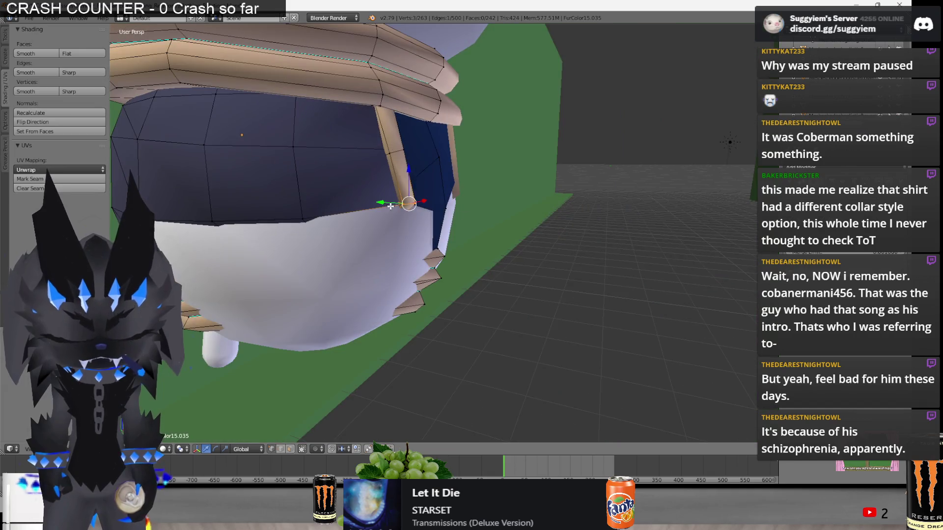
pyautogui.moveTo(409, 176)
pyautogui.mouseDown(button='middle')
pyautogui.moveTo(440, 193)
pyautogui.moveTo(481, 136)
pyautogui.mouseUp(button='middle')
pyautogui.press('a')
pyautogui.press('z')
pyautogui.press('z')
# Inspect the collar, return to Object Mode, deselect the vest, and place the 3D cursor on the floor.
pyautogui.keyDown('shift'); pyautogui.rightClick(481, 137); pyautogui.keyUp('shift')
pyautogui.press('Tab')
pyautogui.scroll(-4, 481, 145)
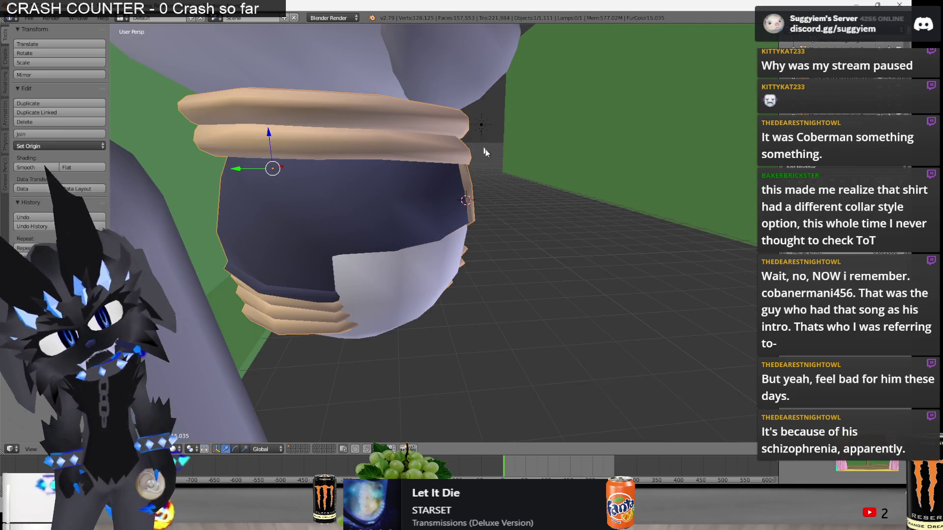
pyautogui.moveTo(562, 206)
pyautogui.mouseDown(button='middle')
pyautogui.moveTo(533, 196)
pyautogui.moveTo(452, 133)
pyautogui.moveTo(450, 195)
pyautogui.moveTo(504, 226)
pyautogui.moveTo(460, 224)
pyautogui.moveTo(368, 186)
pyautogui.moveTo(392, 157)
pyautogui.moveTo(471, 147)
pyautogui.moveTo(387, 208)
pyautogui.moveTo(519, 211)
pyautogui.moveTo(342, 238)
pyautogui.moveTo(520, 245)
pyautogui.mouseUp(button='middle')
pyautogui.press('Tab')
pyautogui.press('z')
pyautogui.press('z')
pyautogui.press('Tab')
pyautogui.press('a')
pyautogui.click(635, 293)
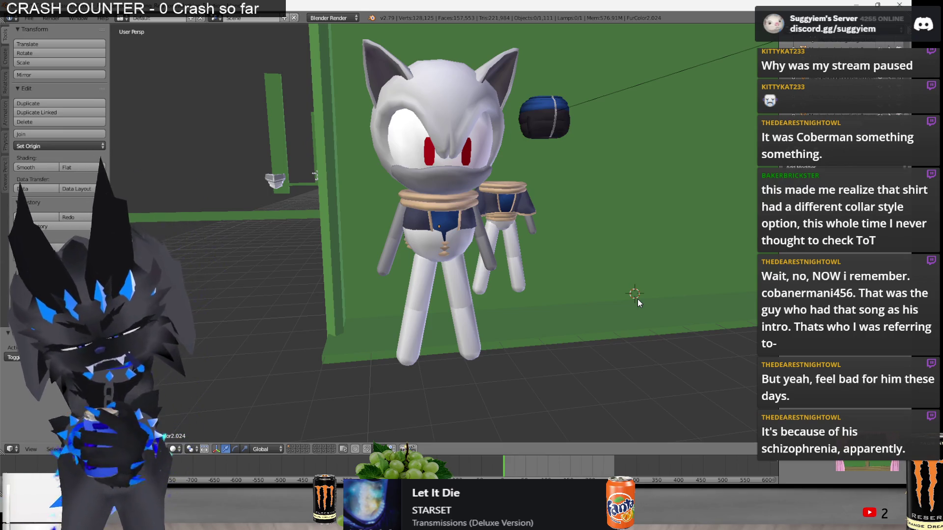
# In VLC, skip seven tracks to Nothing More's If It Doesn't Hurt, then return to Blender.
pyautogui.hotkey('alt', 'Tab')
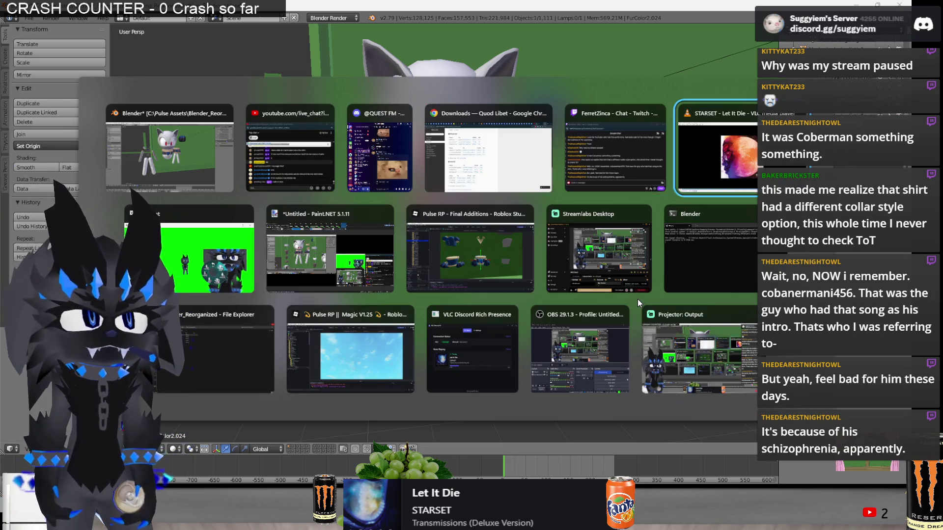
pyautogui.press('n')
pyautogui.press('n')
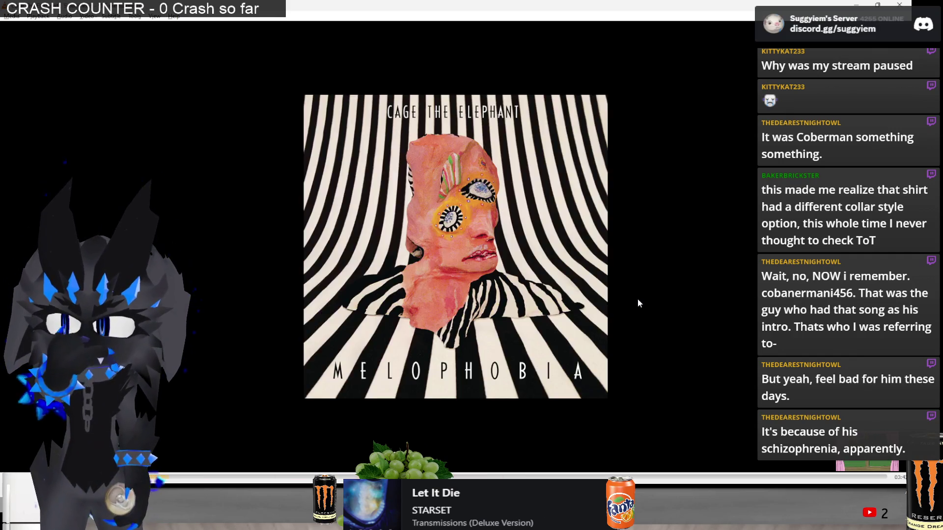
pyautogui.press('n')
pyautogui.press('n')
pyautogui.press('n')
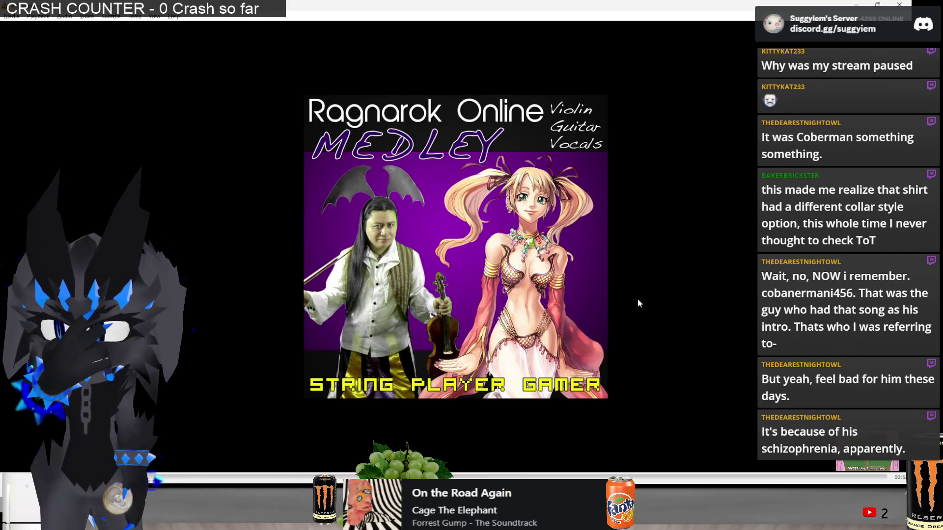
pyautogui.press('n')
pyautogui.press('n')
pyautogui.press('n')
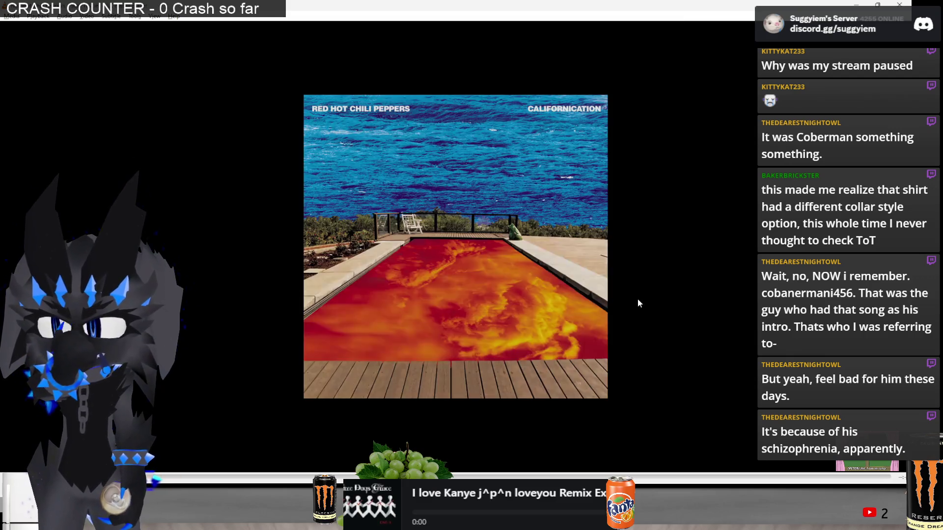
pyautogui.press('n')
pyautogui.press('n')
pyautogui.press('n')
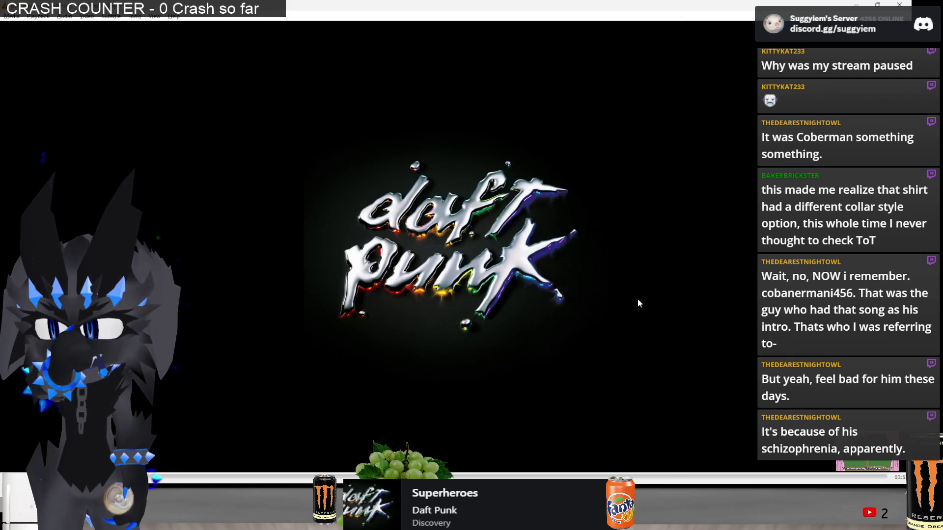
pyautogui.press('n')
pyautogui.press('n')
pyautogui.press('n')
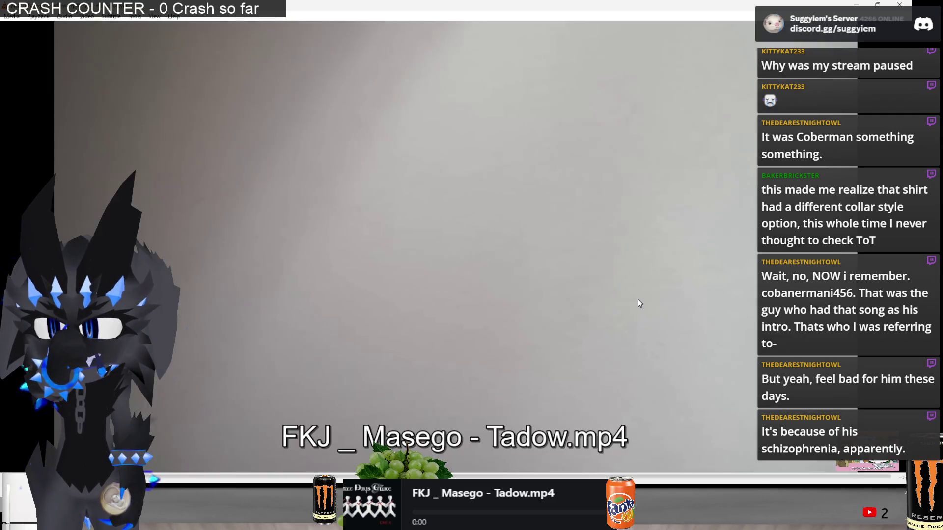
pyautogui.press('n')
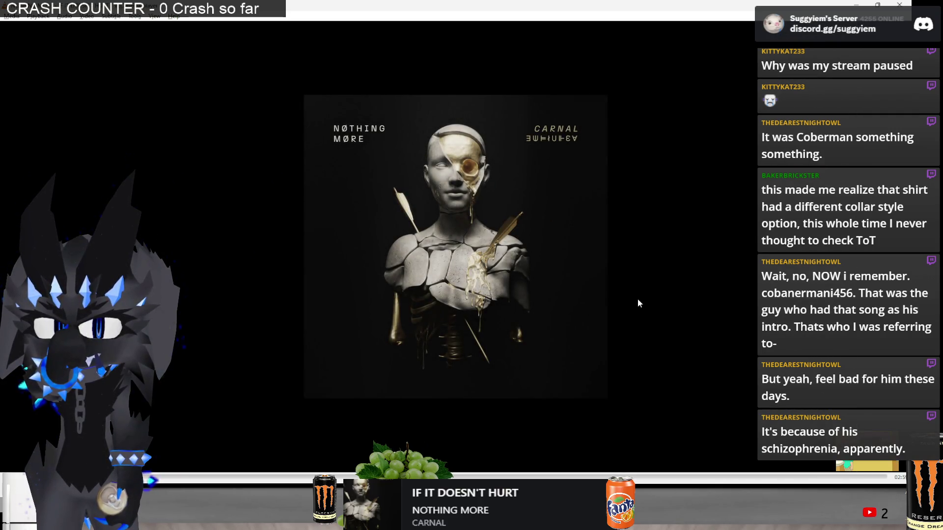
pyautogui.press('n')
pyautogui.press('n')
pyautogui.press('n')
pyautogui.hotkey('alt', 'Tab')
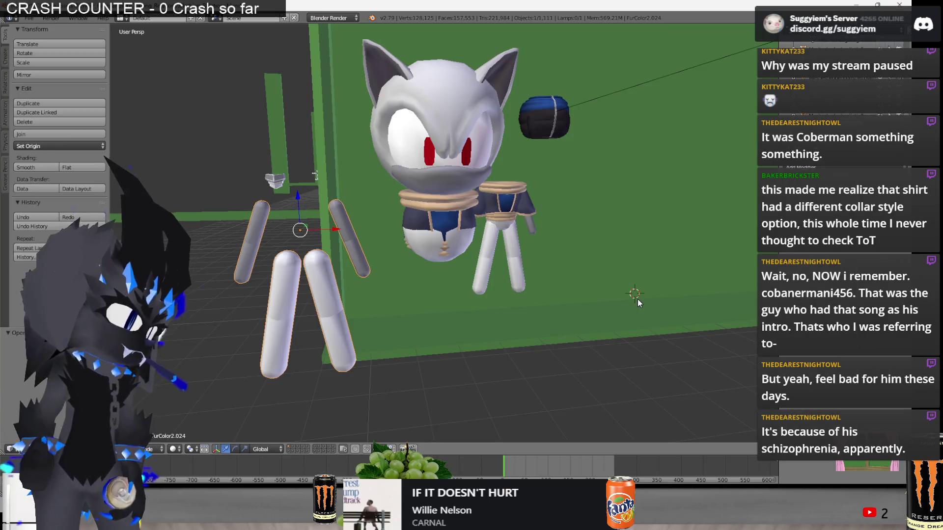
# Enter Edit Mode on the vest and lasso-select a group of hem ring vertices in wireframe.
pyautogui.scroll(2, 637, 302)
pyautogui.press('Tab')
pyautogui.press('z')
pyautogui.moveTo(454, 250); pyautogui.dragTo(466, 258, button='middle')
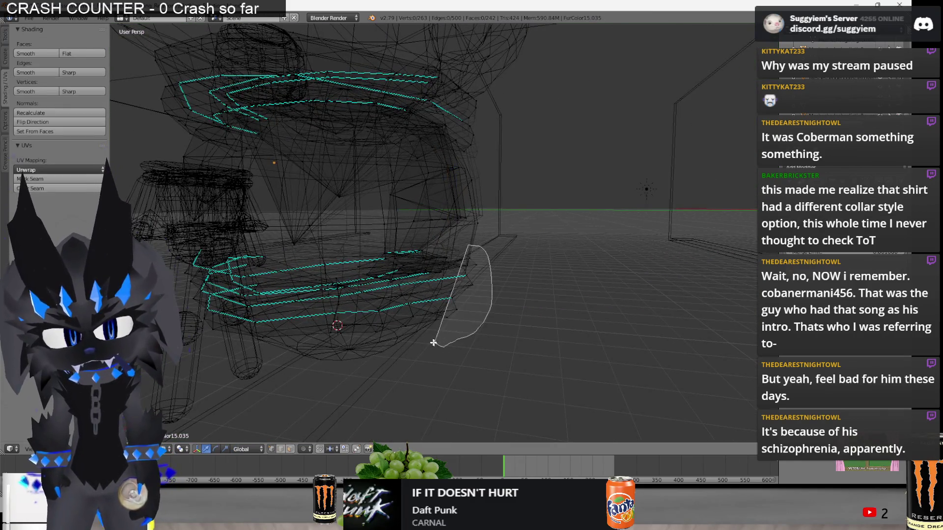
pyautogui.keyDown('ctrl'); pyautogui.moveTo(433, 342); pyautogui.dragTo(439, 284); pyautogui.keyUp('ctrl')
pyautogui.press('z')
pyautogui.rightClick(442, 282)
# Select ten vertices of the lower hem ring and move them into better alignment.
pyautogui.moveTo(442, 282)
pyautogui.mouseDown(button='middle')
pyautogui.moveTo(441, 268)
pyautogui.moveTo(471, 238)
pyautogui.mouseUp(button='middle')
pyautogui.press('z')
pyautogui.press('a')
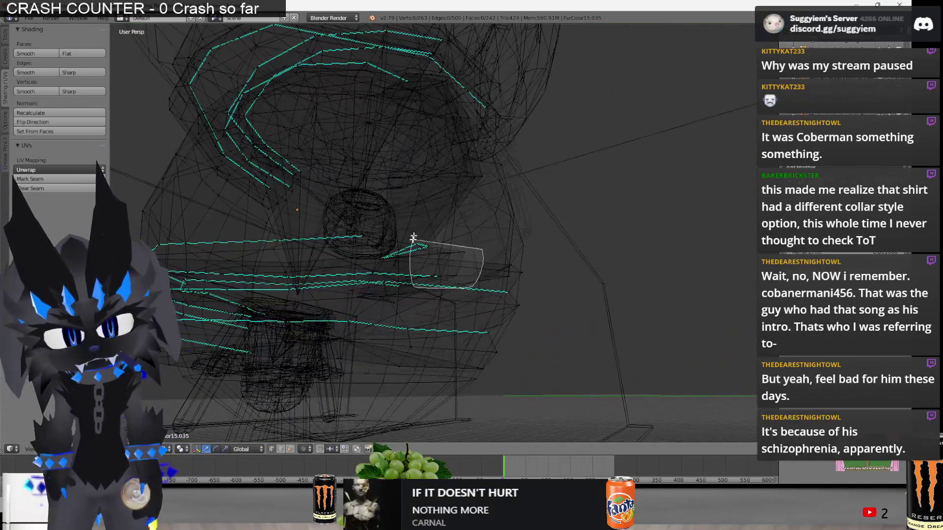
pyautogui.keyDown('ctrl'); pyautogui.moveTo(413, 237); pyautogui.dragTo(413, 240); pyautogui.keyUp('ctrl')
pyautogui.press('z')
pyautogui.press('g')
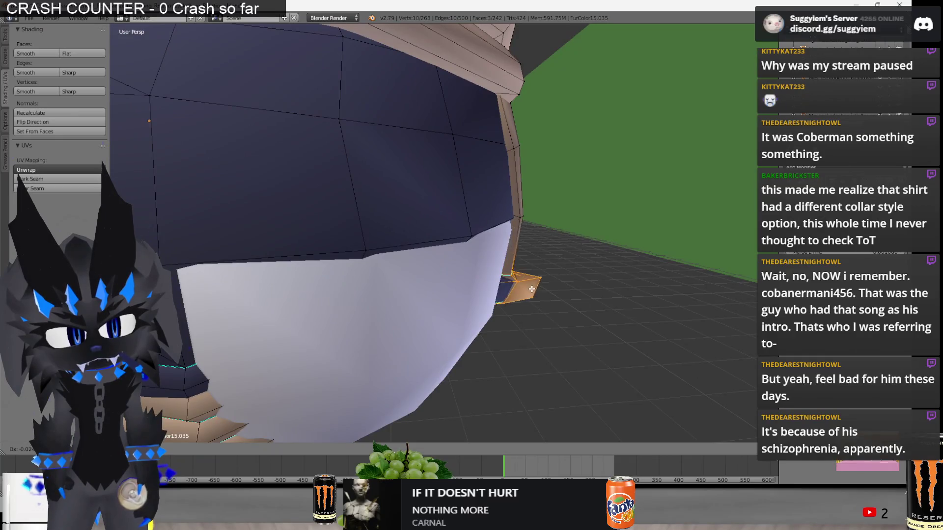
pyautogui.click(523, 294)
pyautogui.moveTo(523, 294)
pyautogui.mouseDown(button='middle')
pyautogui.moveTo(486, 265)
pyautogui.moveTo(457, 305)
pyautogui.moveTo(368, 295)
pyautogui.moveTo(444, 288)
pyautogui.moveTo(429, 282)
pyautogui.moveTo(480, 295)
pyautogui.moveTo(463, 272)
pyautogui.moveTo(472, 298)
pyautogui.mouseUp(button='middle')
pyautogui.press('a')
# Nudge the ring vertices slightly into place, then abandon a further move and deselect.
pyautogui.press('z')
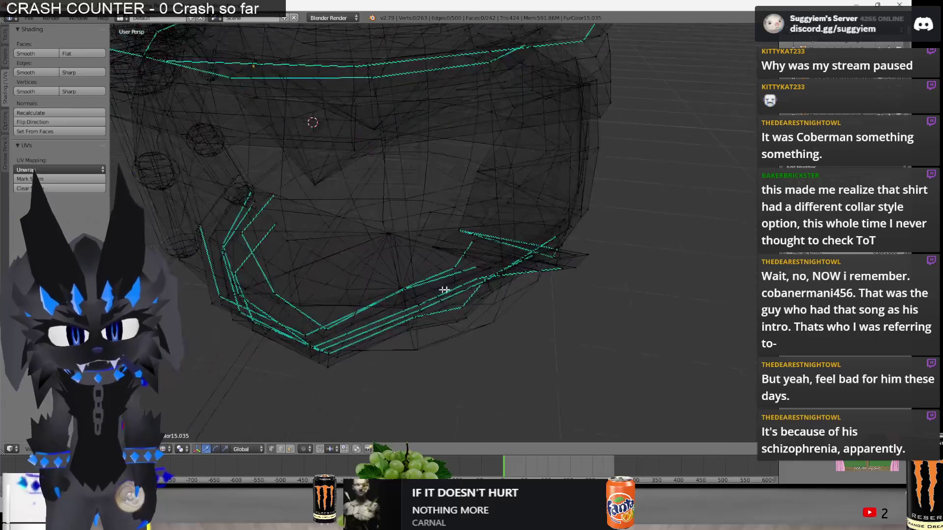
pyautogui.moveTo(421, 363); pyautogui.dragTo(465, 352, button='middle')
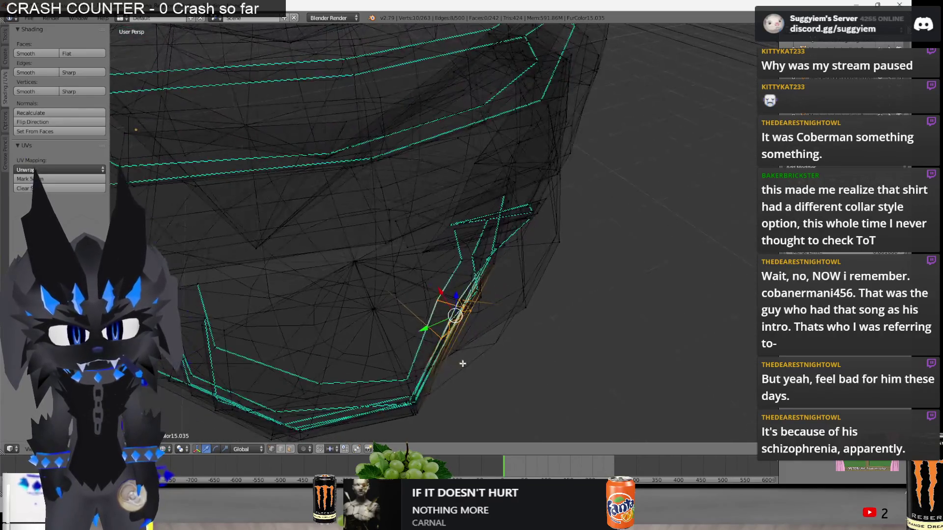
pyautogui.press('z')
pyautogui.moveTo(514, 392)
pyautogui.mouseDown(button='middle')
pyautogui.moveTo(437, 279)
pyautogui.moveTo(319, 282)
pyautogui.mouseUp(button='middle')
pyautogui.click(333, 280)
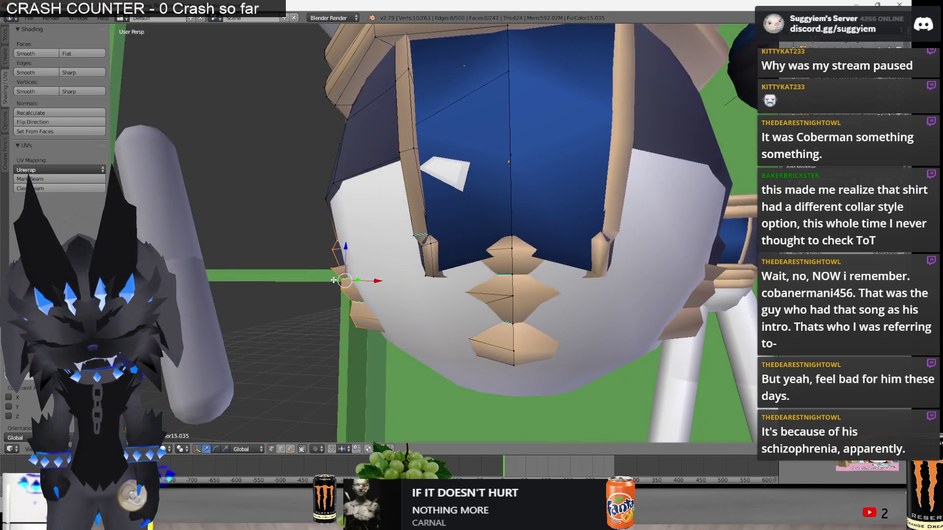
pyautogui.moveTo(515, 307)
pyautogui.mouseDown(button='middle')
pyautogui.moveTo(587, 320)
pyautogui.moveTo(536, 308)
pyautogui.moveTo(566, 303)
pyautogui.moveTo(644, 320)
pyautogui.moveTo(641, 311)
pyautogui.moveTo(642, 320)
pyautogui.moveTo(419, 234)
pyautogui.moveTo(488, 257)
pyautogui.moveTo(546, 259)
pyautogui.mouseUp(button='middle')
pyautogui.press('g')
pyautogui.rightClick(646, 325)
pyautogui.press('a')
# From a low front view, pick a single vertex on the hem ring's edge.
pyautogui.moveTo(546, 259); pyautogui.dragTo(507, 258, button='right')
pyautogui.moveTo(534, 242); pyautogui.dragTo(532, 246, button='middle')
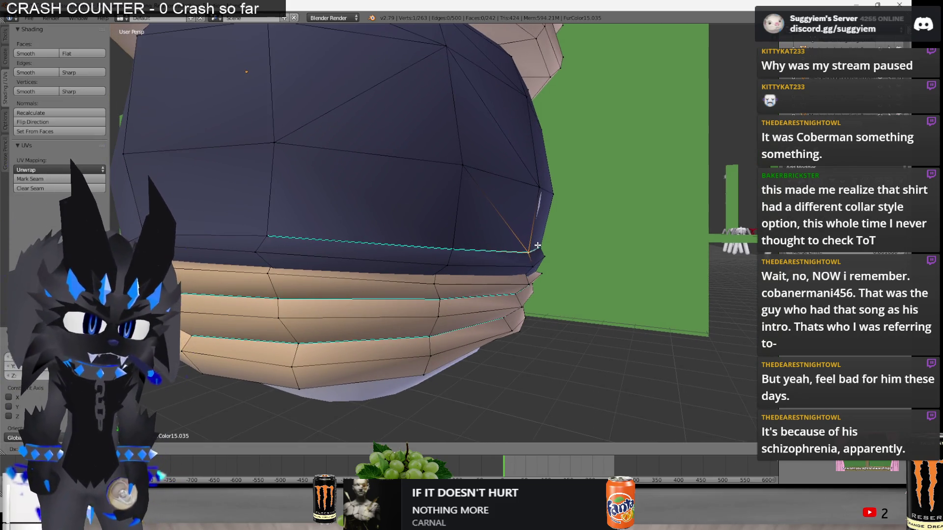
pyautogui.press('a')
pyautogui.moveTo(542, 190)
pyautogui.mouseDown(button='middle')
pyautogui.moveTo(363, 242)
pyautogui.moveTo(412, 160)
pyautogui.moveTo(478, 254)
pyautogui.mouseUp(button='middle')
pyautogui.rightClick(363, 242)
pyautogui.press('z')
pyautogui.press('z')
pyautogui.press('z')
pyautogui.press('z')
pyautogui.press('z')
# Add more ring-edge vertices to the selection from a top-down view, then clear it.
pyautogui.moveTo(460, 239)
pyautogui.mouseDown(button='middle')
pyautogui.moveTo(446, 252)
pyautogui.moveTo(459, 340)
pyautogui.mouseUp(button='middle')
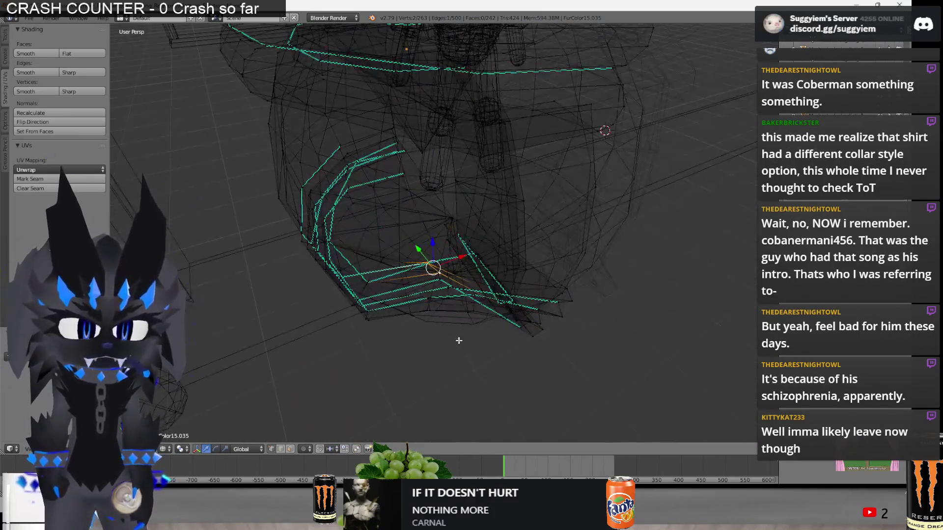
pyautogui.keyDown('ctrl'); pyautogui.moveTo(450, 281); pyautogui.dragTo(450, 282); pyautogui.keyUp('ctrl')
pyautogui.moveTo(451, 283); pyautogui.dragTo(453, 332, button='middle')
pyautogui.moveTo(446, 286)
pyautogui.mouseDown(button='middle')
pyautogui.moveTo(406, 228)
pyautogui.moveTo(411, 235)
pyautogui.moveTo(385, 237)
pyautogui.moveTo(439, 299)
pyautogui.mouseUp(button='middle')
pyautogui.keyDown('shift'); pyautogui.rightClick(402, 255); pyautogui.keyUp('shift')
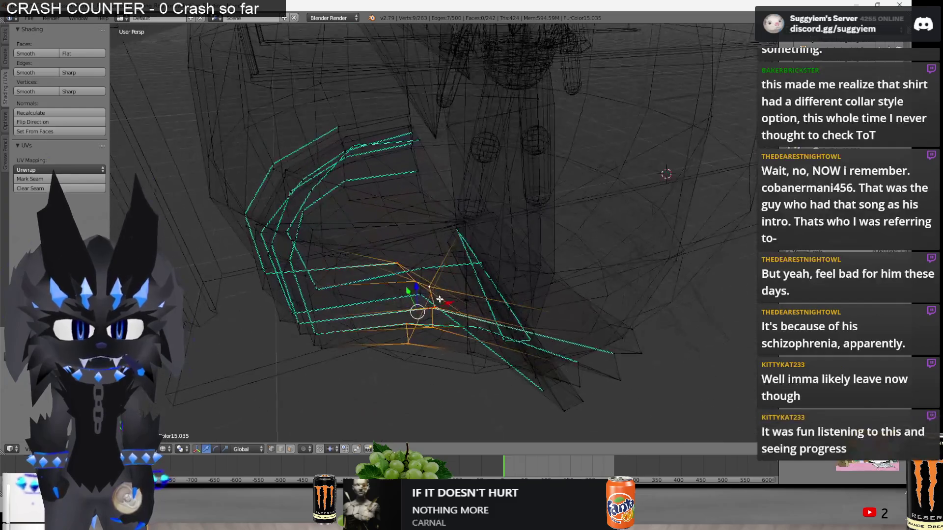
pyautogui.keyDown('shift'); pyautogui.rightClick(411, 261); pyautogui.keyUp('shift')
pyautogui.moveTo(411, 260)
pyautogui.mouseDown(button='middle')
pyautogui.moveTo(334, 283)
pyautogui.moveTo(542, 275)
pyautogui.moveTo(486, 274)
pyautogui.mouseUp(button='middle')
pyautogui.press('z')
pyautogui.press('a')
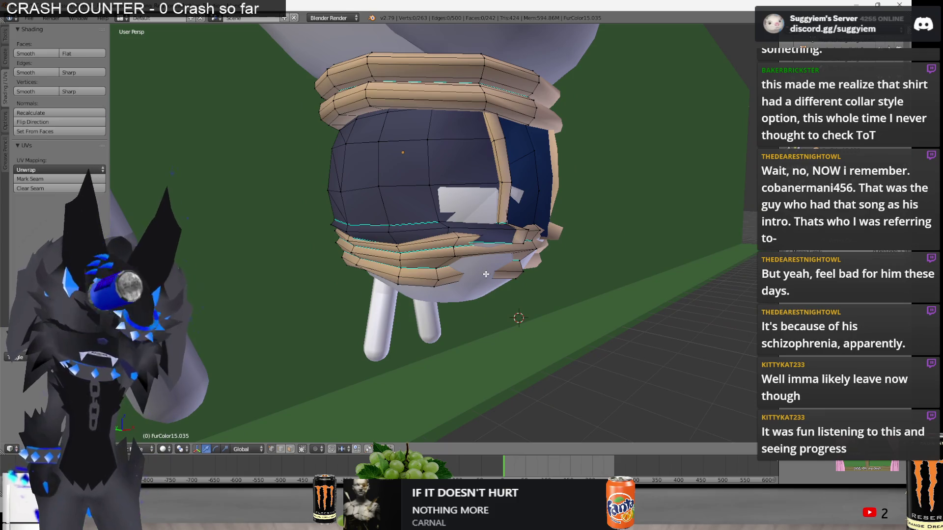
# Select a hem ring vertex in wireframe and begin repositioning it.
pyautogui.scroll(3, 482, 274)
pyautogui.moveTo(482, 273)
pyautogui.mouseDown(button='middle')
pyautogui.moveTo(445, 248)
pyautogui.moveTo(364, 286)
pyautogui.moveTo(383, 298)
pyautogui.mouseUp(button='middle')
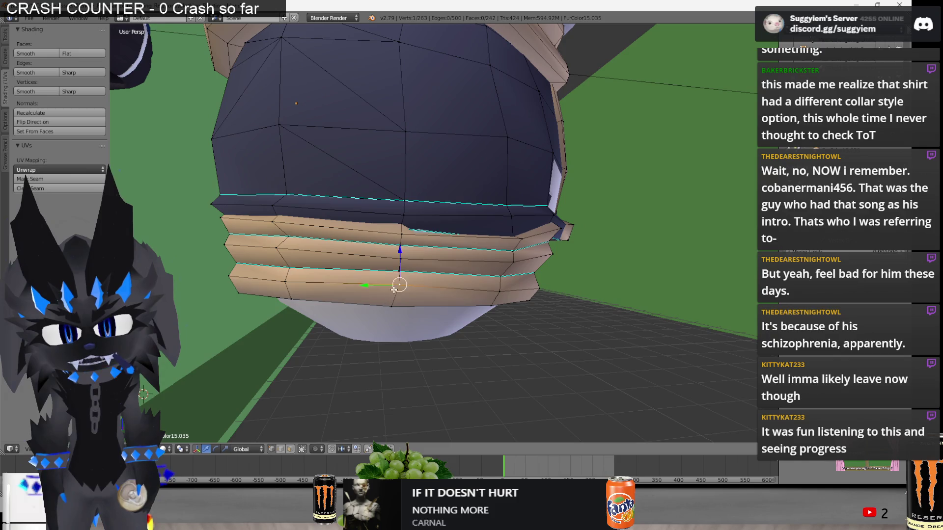
pyautogui.press('a')
pyautogui.moveTo(398, 274)
pyautogui.mouseDown(button='middle')
pyautogui.moveTo(514, 245)
pyautogui.moveTo(568, 257)
pyautogui.mouseUp(button='middle')
pyautogui.press('z')
pyautogui.rightClick(551, 256)
pyautogui.press('z')
pyautogui.press('g')
# Add two more ring vertices and shift all three together, then deselect.
pyautogui.press('z')
pyautogui.keyDown('shift'); pyautogui.rightClick(511, 276); pyautogui.keyUp('shift')
pyautogui.press('z')
pyautogui.press('z')
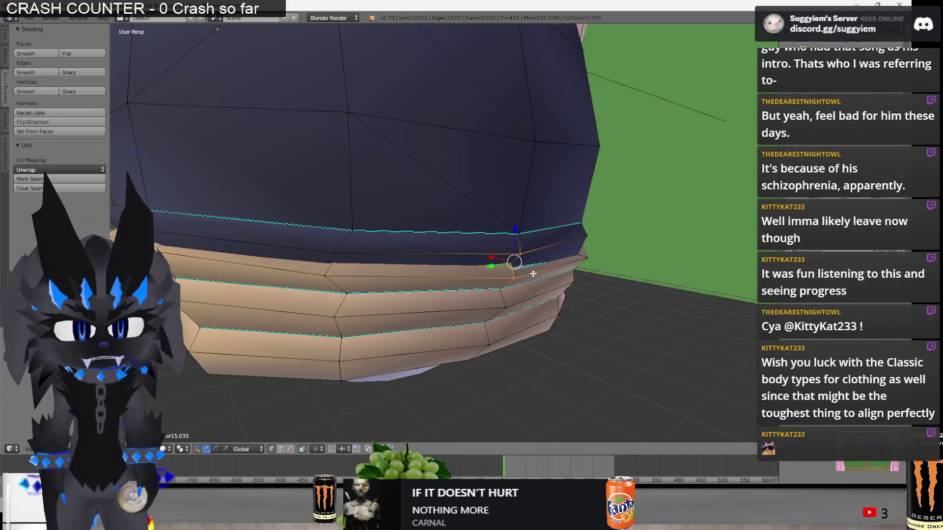
pyautogui.keyDown('shift'); pyautogui.rightClick(513, 269); pyautogui.keyUp('shift')
pyautogui.press('g')
pyautogui.rightClick(517, 271)
pyautogui.press('a')
pyautogui.moveTo(446, 246)
pyautogui.mouseDown(button='middle')
pyautogui.moveTo(573, 331)
pyautogui.moveTo(549, 275)
pyautogui.moveTo(571, 240)
pyautogui.moveTo(590, 254)
pyautogui.moveTo(559, 241)
pyautogui.moveTo(504, 252)
pyautogui.moveTo(547, 285)
pyautogui.moveTo(577, 237)
pyautogui.moveTo(484, 230)
pyautogui.mouseUp(button='middle')
# Move a single ring-edge vertex into place, re-adjusting it several times.
pyautogui.press('z')
pyautogui.rightClick(571, 246)
pyautogui.press('z')
pyautogui.press('g')
pyautogui.click(593, 239)
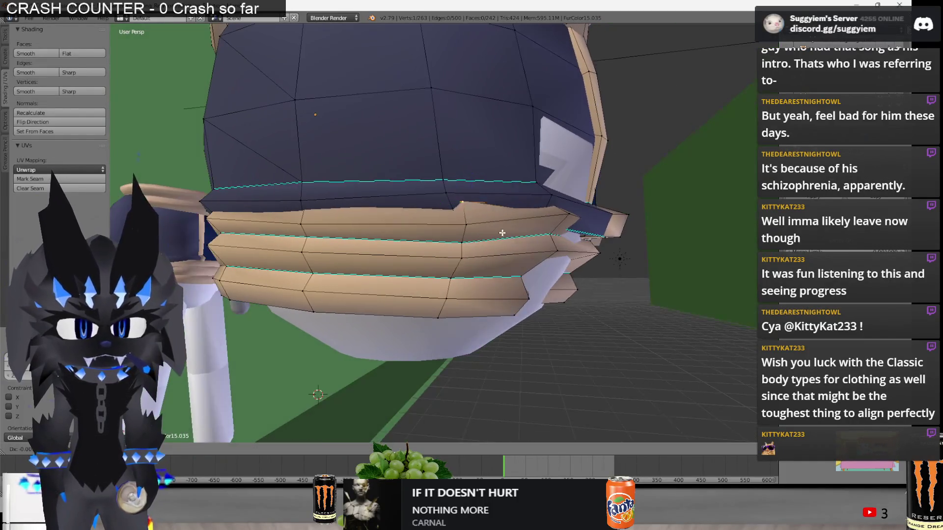
pyautogui.press('g')
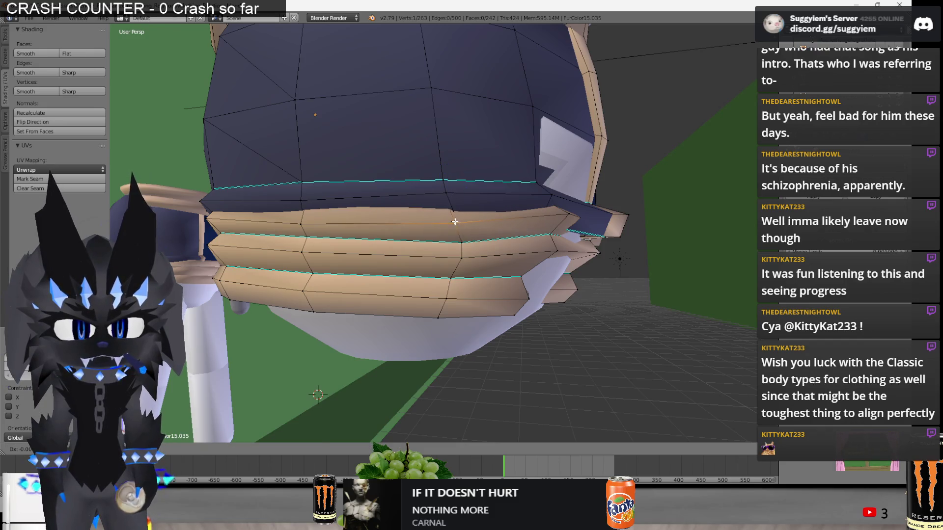
pyautogui.press('z')
pyautogui.press('z')
pyautogui.press('g')
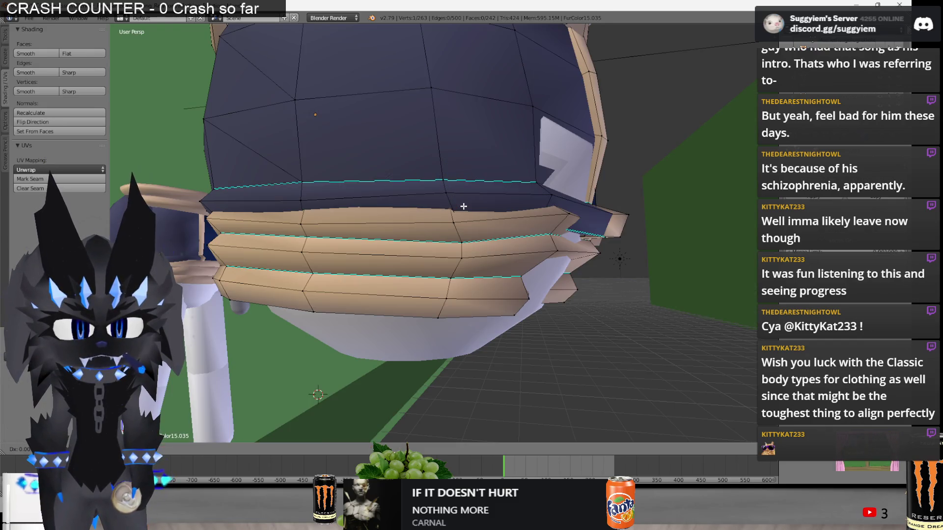
pyautogui.press('z')
pyautogui.press('z')
pyautogui.press('g')
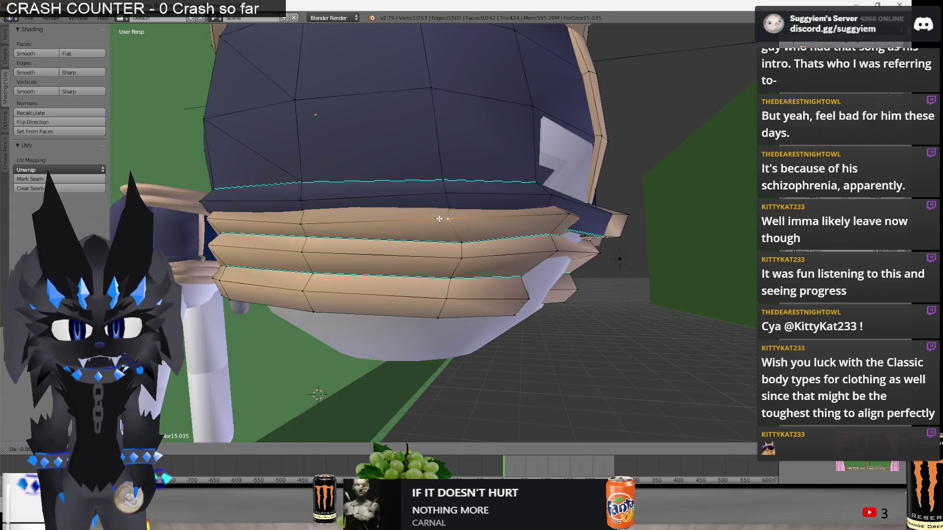
# Work along the ring and bottom edge, then start moving the upper loop's left-end vertex.
pyautogui.rightClick(460, 240)
pyautogui.press('g')
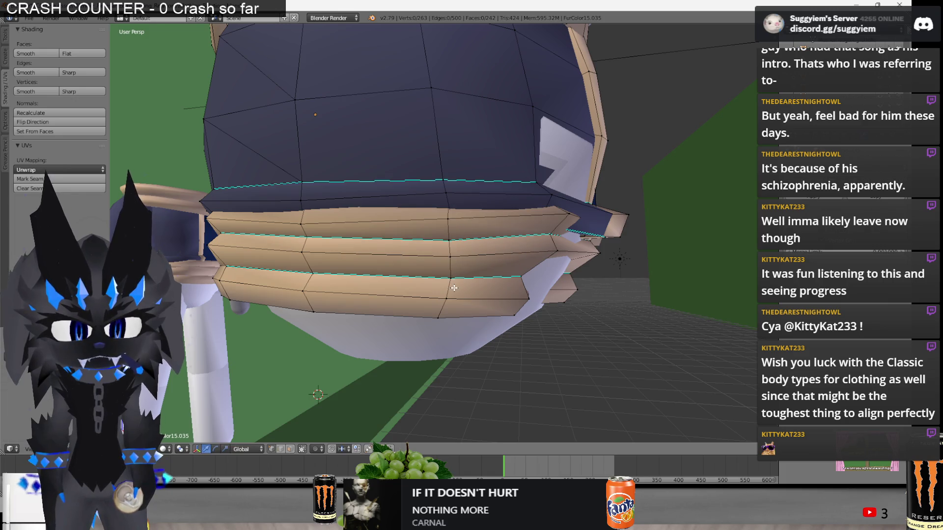
pyautogui.rightClick(445, 315)
pyautogui.moveTo(445, 317); pyautogui.dragTo(427, 320, button='middle')
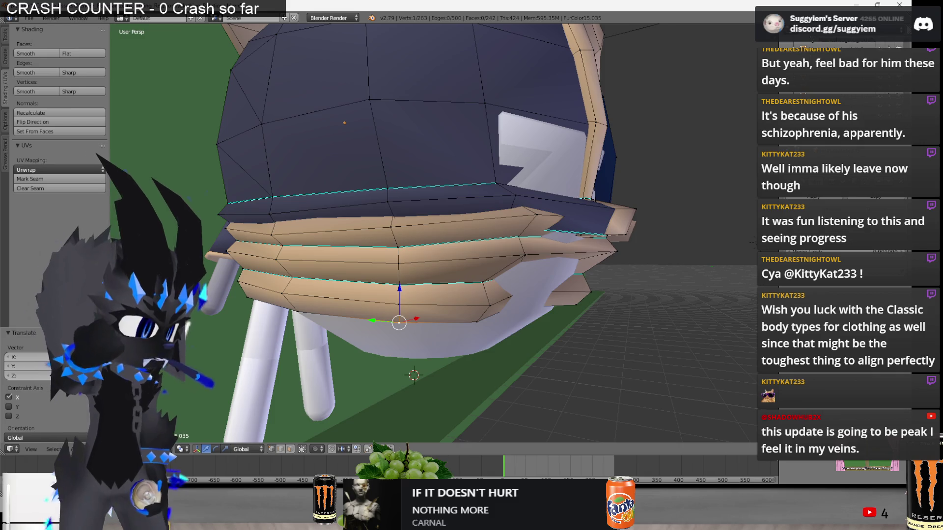
pyautogui.moveTo(442, 221); pyautogui.dragTo(455, 290, button='middle')
pyautogui.moveTo(392, 279); pyautogui.dragTo(410, 230, button='middle')
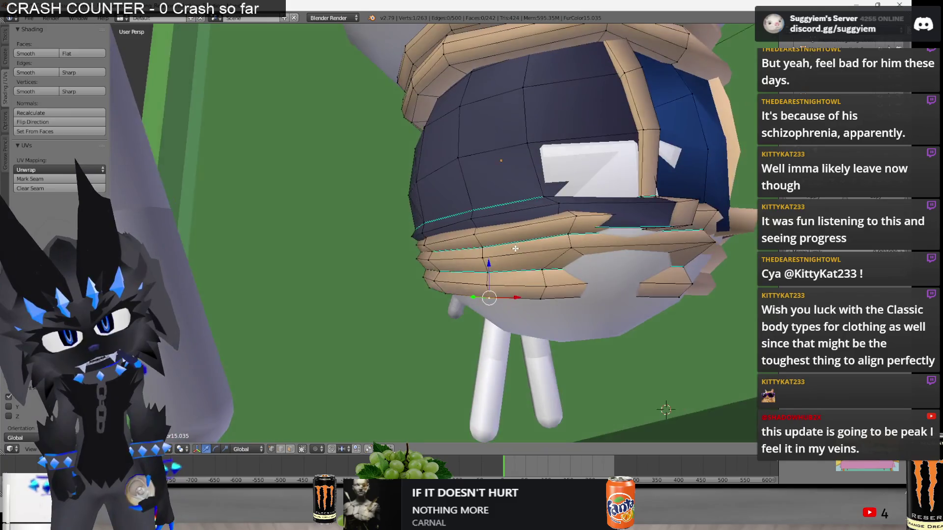
pyautogui.scroll(5, 413, 225)
pyautogui.rightClick(415, 216)
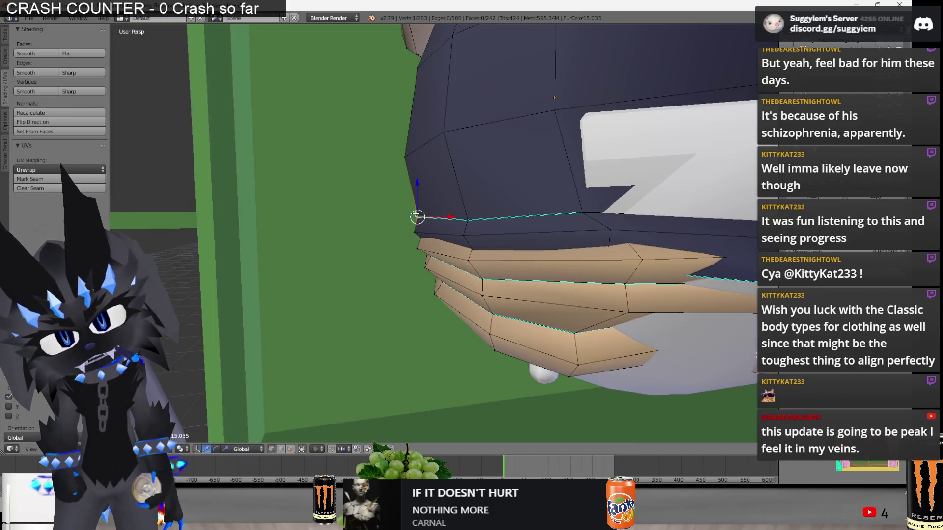
pyautogui.scroll(-4, 417, 218)
pyautogui.scroll(4, 417, 219)
pyautogui.press('g')
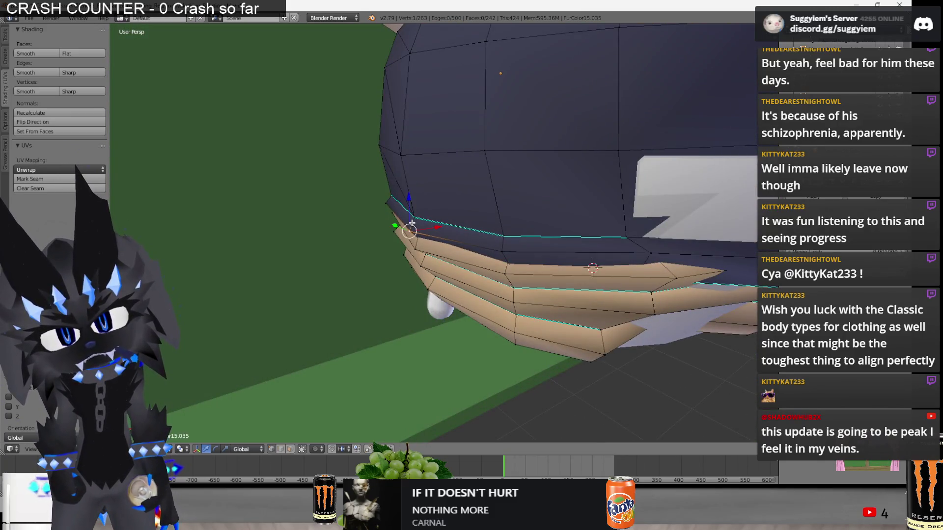
pyautogui.scroll(-4, 412, 224)
# Drag that vertex into line with the ring and confirm its new position.
pyautogui.moveTo(408, 228)
pyautogui.mouseDown(button='middle')
pyautogui.moveTo(393, 245)
pyautogui.moveTo(529, 258)
pyautogui.mouseUp(button='middle')
pyautogui.scroll(5, 388, 250)
pyautogui.press('a')
pyautogui.scroll(-4, 384, 256)
pyautogui.scroll(5, 528, 257)
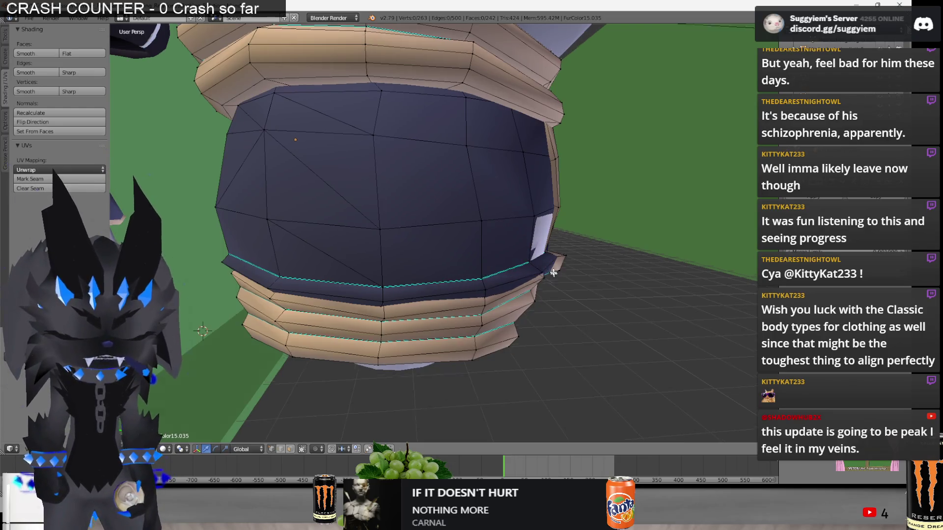
pyautogui.moveTo(553, 274); pyautogui.dragTo(496, 260, button='middle')
pyautogui.moveTo(493, 270); pyautogui.dragTo(463, 267, button='right')
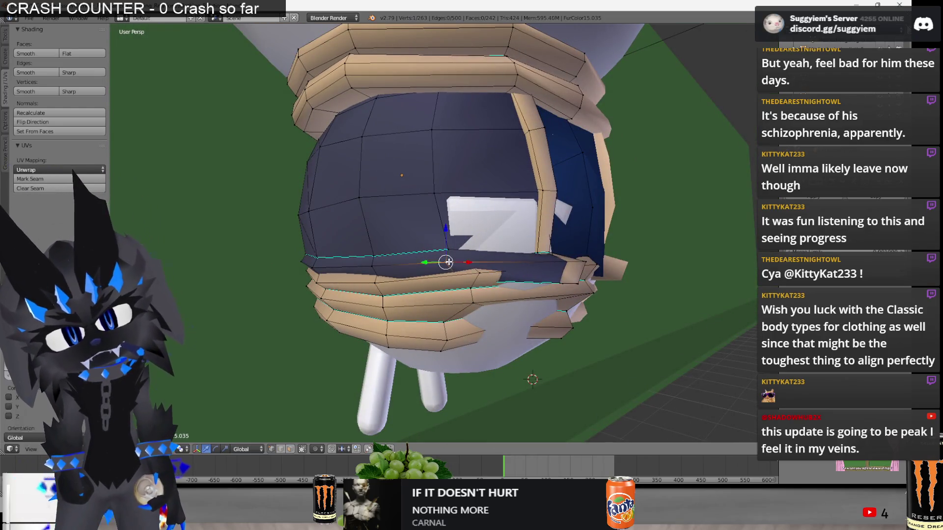
pyautogui.moveTo(444, 230)
pyautogui.mouseDown(button='middle')
pyautogui.moveTo(458, 241)
pyautogui.moveTo(420, 225)
pyautogui.moveTo(501, 204)
pyautogui.moveTo(471, 211)
pyautogui.mouseUp(button='middle')
pyautogui.click(434, 249)
# Confirm another vertex move, then adjust a vertex on the lower ring and deselect.
pyautogui.press('z')
pyautogui.press('z')
pyautogui.press('z')
pyautogui.moveTo(472, 211); pyautogui.dragTo(479, 233, button='middle')
pyautogui.scroll(3, 479, 233)
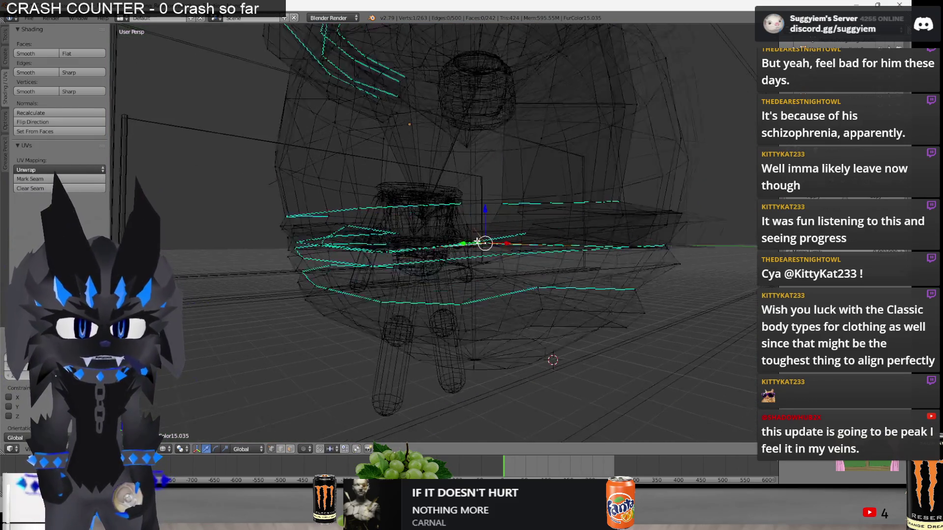
pyautogui.press('z')
pyautogui.click(493, 249)
pyautogui.moveTo(493, 248); pyautogui.dragTo(510, 267, button='middle')
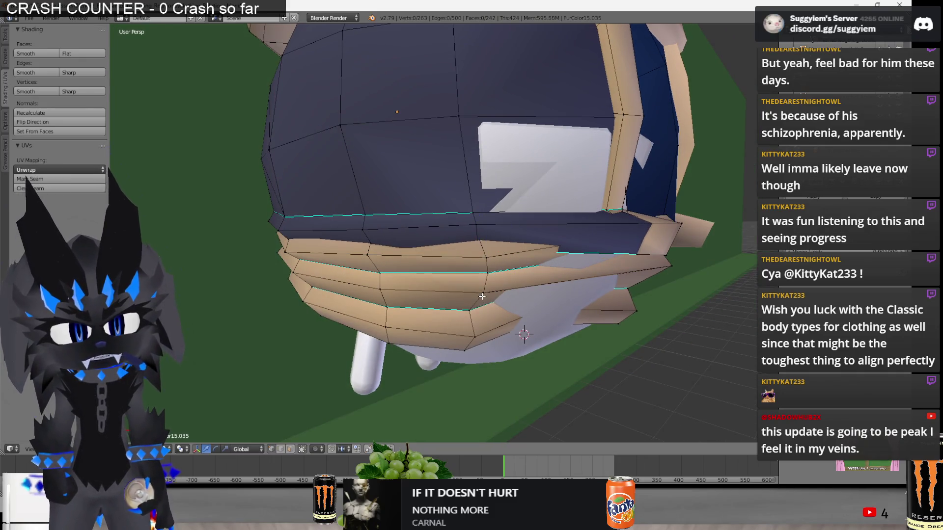
pyautogui.moveTo(478, 334); pyautogui.dragTo(475, 320, button='middle')
pyautogui.rightClick(476, 320)
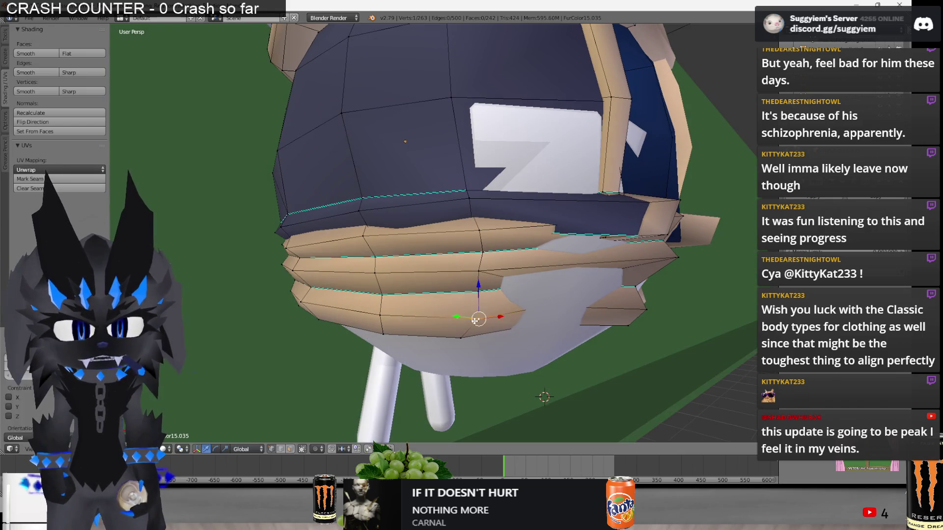
pyautogui.rightClick(471, 333)
pyautogui.press('a')
# Move one more ring vertex along a single axis and confirm it.
pyautogui.moveTo(471, 333)
pyautogui.mouseDown(button='middle')
pyautogui.moveTo(454, 329)
pyautogui.moveTo(471, 280)
pyautogui.mouseUp(button='middle')
pyautogui.press('z')
pyautogui.rightClick(476, 265)
pyautogui.press('z')
pyautogui.scroll(5, 479, 304)
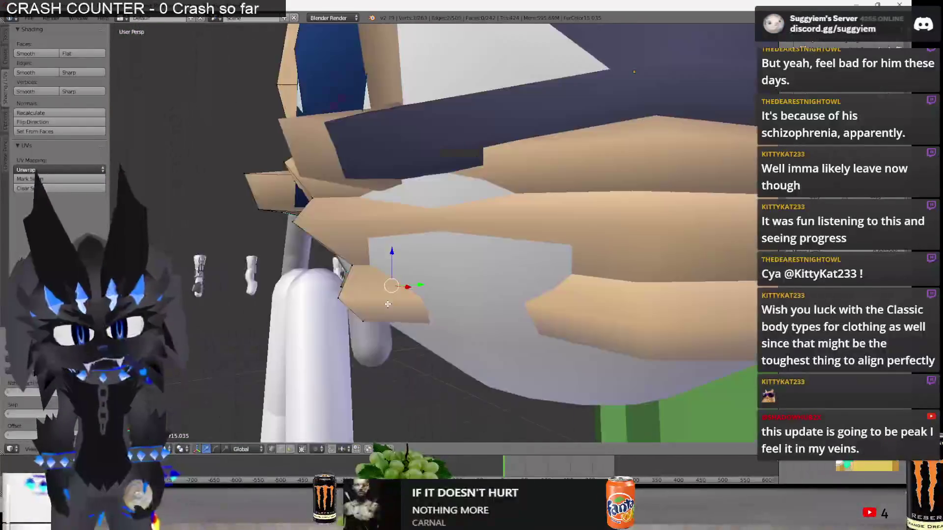
pyautogui.press('g')
pyautogui.click(413, 299)
pyautogui.moveTo(413, 300)
pyautogui.mouseDown(button='middle')
pyautogui.moveTo(541, 302)
pyautogui.moveTo(524, 230)
pyautogui.moveTo(436, 98)
pyautogui.moveTo(482, 283)
pyautogui.moveTo(496, 243)
pyautogui.moveTo(525, 280)
pyautogui.moveTo(432, 393)
pyautogui.mouseUp(button='middle')
pyautogui.press('a')
# Select the whole bottom tan band and move it out below the vest.
pyautogui.press('z')
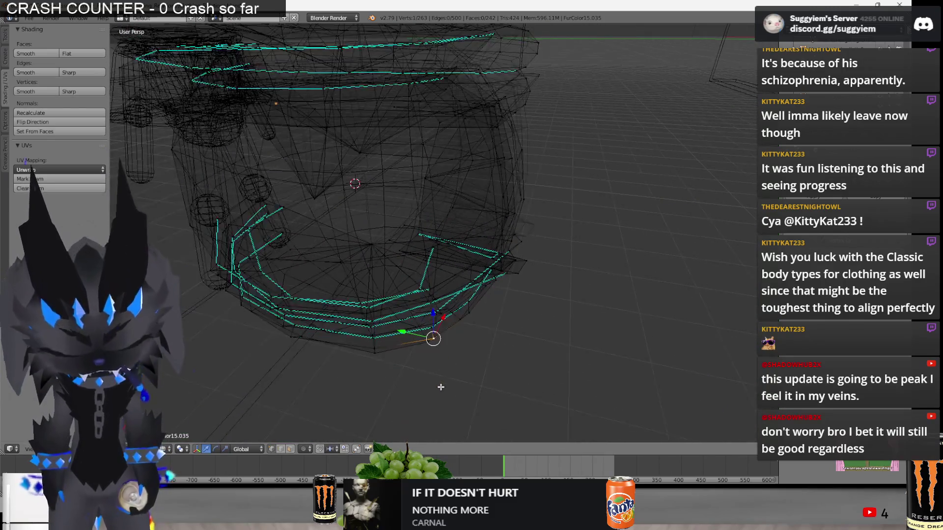
pyautogui.press('l')
pyautogui.press('z')
pyautogui.scroll(-5, 441, 387)
pyautogui.press('g')
pyautogui.click(638, 304)
pyautogui.moveTo(638, 305)
pyautogui.mouseDown(button='middle')
pyautogui.moveTo(408, 238)
pyautogui.moveTo(496, 252)
pyautogui.mouseUp(button='middle')
pyautogui.press('a')
# Start a knife cut across the bottom band from one of its vertices.
pyautogui.scroll(4, 409, 237)
pyautogui.press('k')
pyautogui.click(539, 163)
pyautogui.click(448, 168)
pyautogui.moveTo(448, 168); pyautogui.dragTo(464, 282, button='middle')
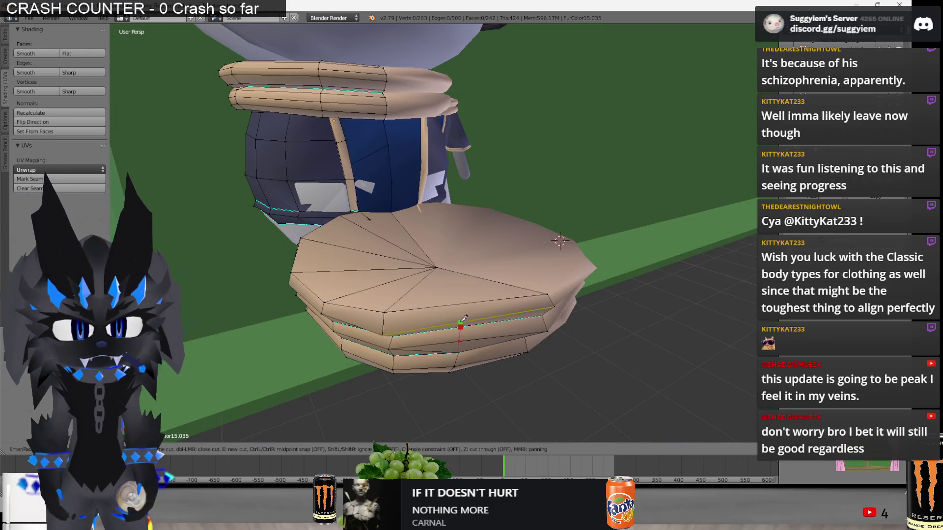
# Finish the knife cut across the tan ring and inspect it from below.
pyautogui.click(437, 267)
pyautogui.press('Return')
pyautogui.moveTo(437, 267); pyautogui.dragTo(480, 280, button='middle')
pyautogui.moveTo(467, 334); pyautogui.dragTo(468, 308, button='middle')
pyautogui.press('a')
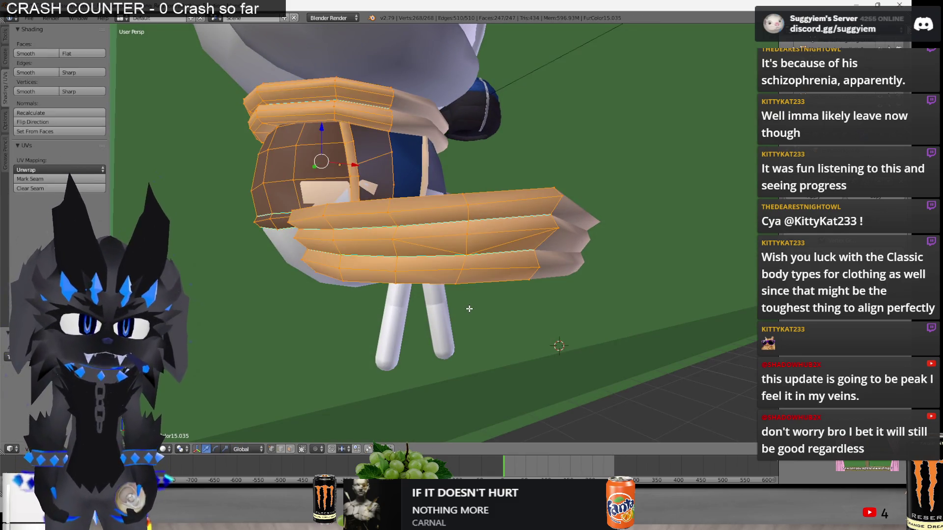
pyautogui.press('a')
# Merge two ring vertices into one At Cursor.
pyautogui.scroll(3, 463, 310)
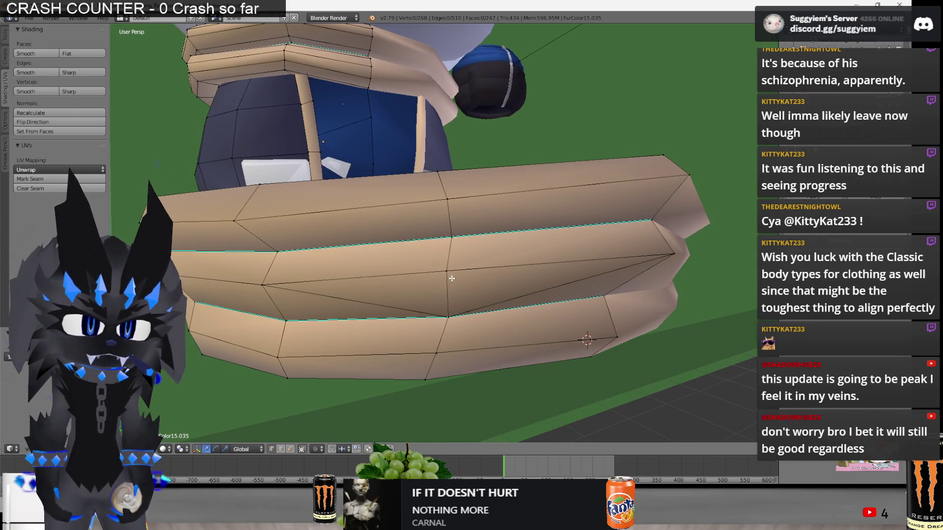
pyautogui.rightClick(446, 270)
pyautogui.press('z')
pyautogui.press('z')
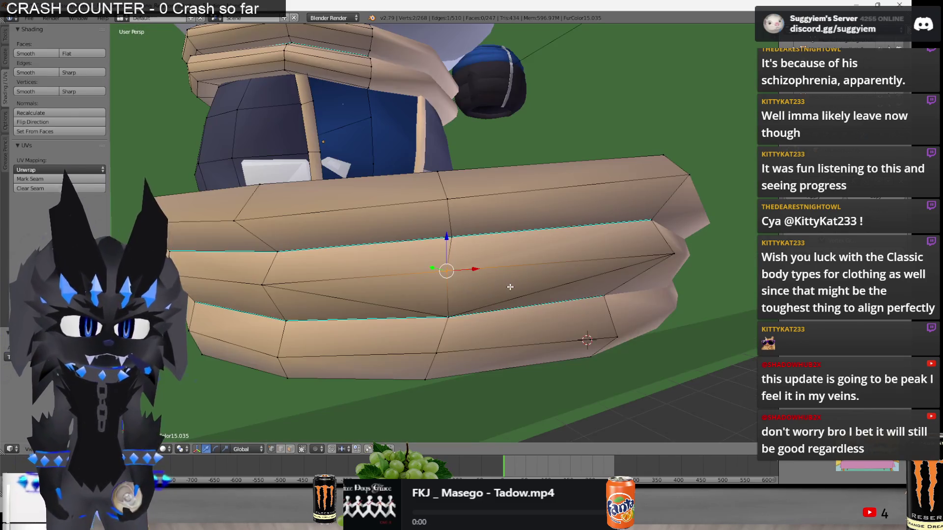
pyautogui.hotkey('alt', 'm')
pyautogui.click(509, 306)
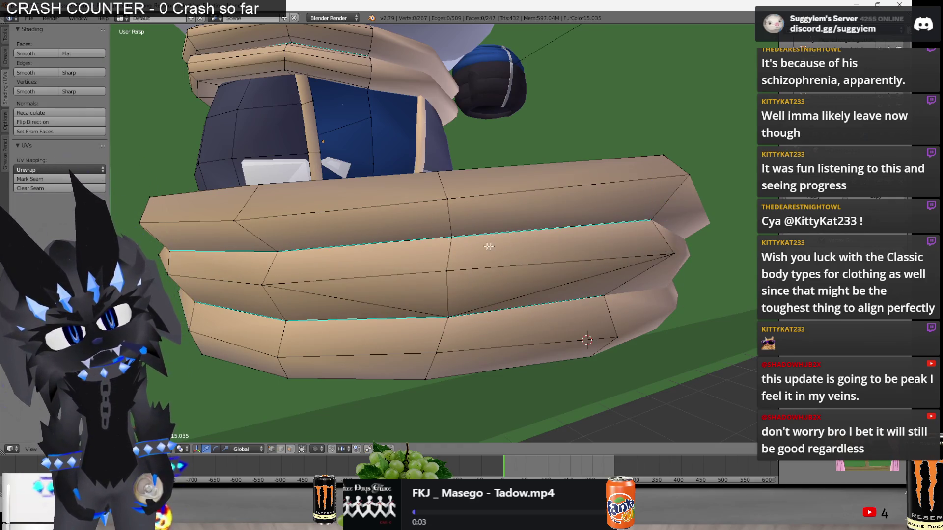
# Select the linked ring stack and move it along Y under the vest.
pyautogui.rightClick(637, 236)
pyautogui.moveTo(638, 236); pyautogui.dragTo(585, 297, button='middle')
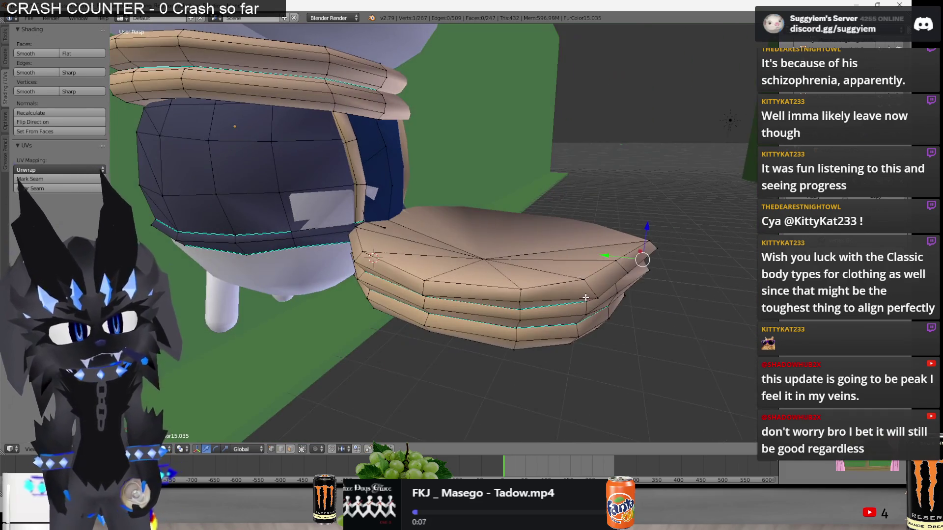
pyautogui.press('l')
pyautogui.press('g')
pyautogui.press('y')
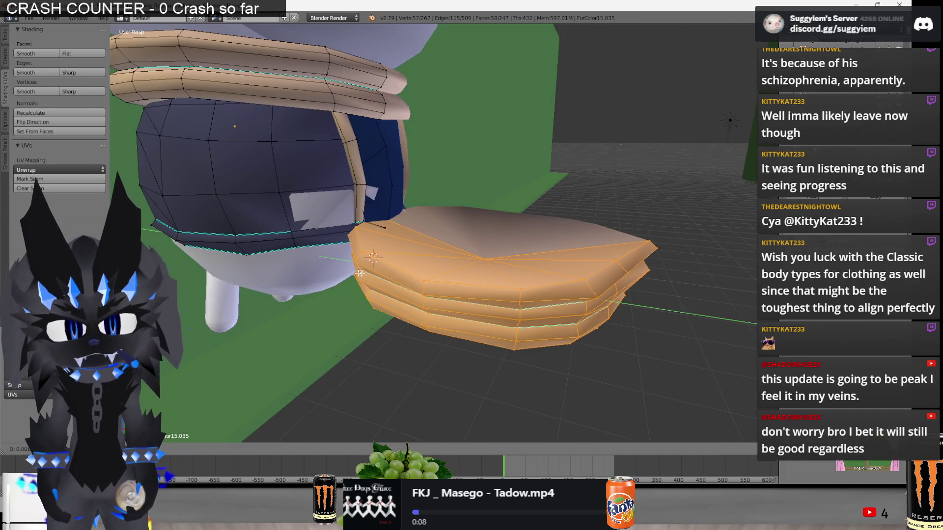
pyautogui.click(244, 271)
# Inspect the hem ring in wireframe and frame the view on the ring's end vertex.
pyautogui.moveTo(244, 271); pyautogui.dragTo(492, 260, button='middle')
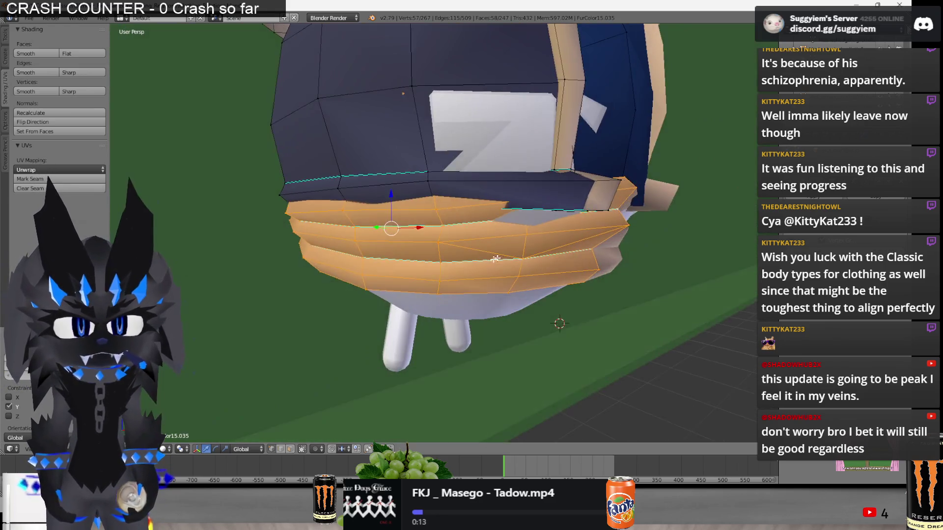
pyautogui.press('z')
pyautogui.rightClick(424, 241)
pyautogui.press('z')
pyautogui.press('a')
pyautogui.moveTo(703, 341); pyautogui.dragTo(466, 248, button='middle')
pyautogui.scroll(-5, 346, 202)
pyautogui.press('z')
pyautogui.rightClick(346, 202)
pyautogui.press('KP_Decimal')
pyautogui.press('z')
# Orbit around the vest and pick out the vertex at the ring corner.
pyautogui.moveTo(487, 215)
pyautogui.mouseDown(button='middle')
pyautogui.moveTo(610, 257)
pyautogui.moveTo(645, 256)
pyautogui.mouseUp(button='middle')
pyautogui.moveTo(567, 235)
pyautogui.mouseDown(button='middle')
pyautogui.moveTo(564, 221)
pyautogui.moveTo(449, 269)
pyautogui.moveTo(421, 267)
pyautogui.mouseUp(button='middle')
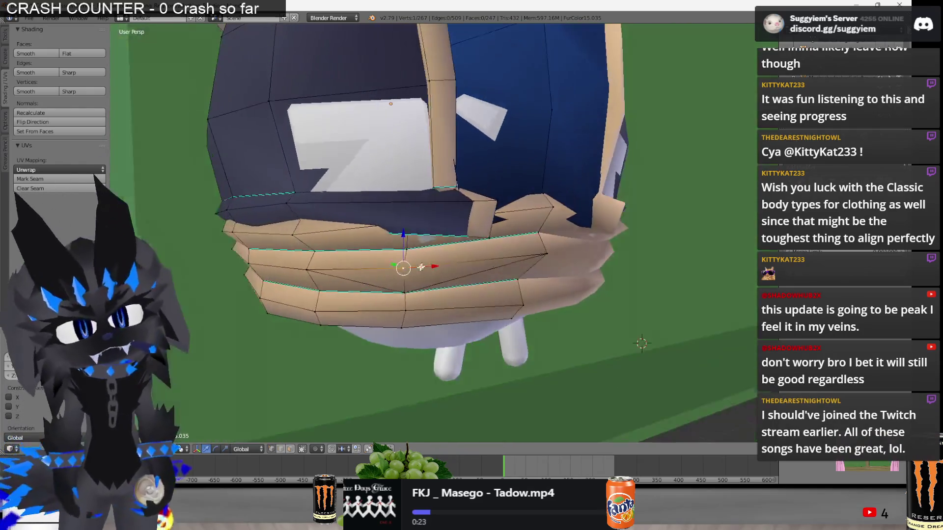
pyautogui.scroll(-2, 473, 202)
pyautogui.moveTo(473, 202); pyautogui.dragTo(490, 239, button='middle')
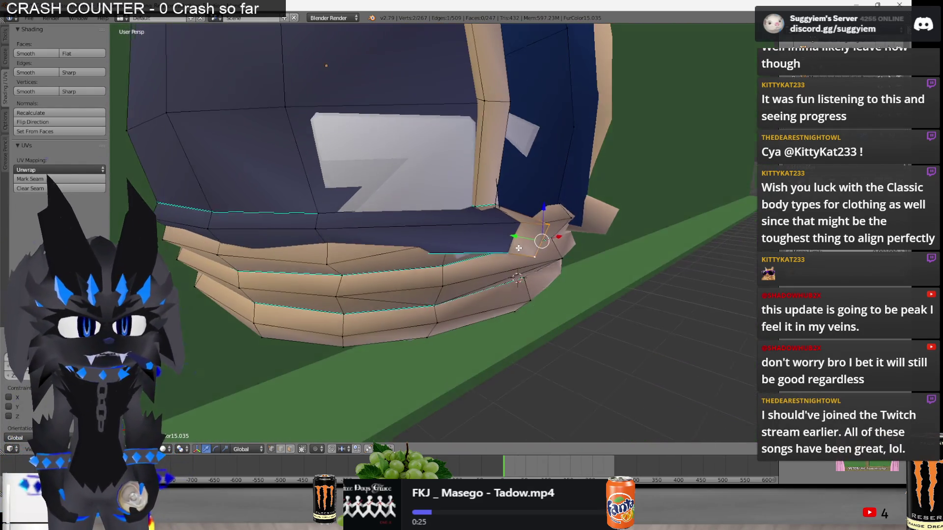
pyautogui.keyDown('shift'); pyautogui.rightClick(490, 240); pyautogui.keyUp('shift')
pyautogui.press('z')
pyautogui.scroll(3, 490, 239)
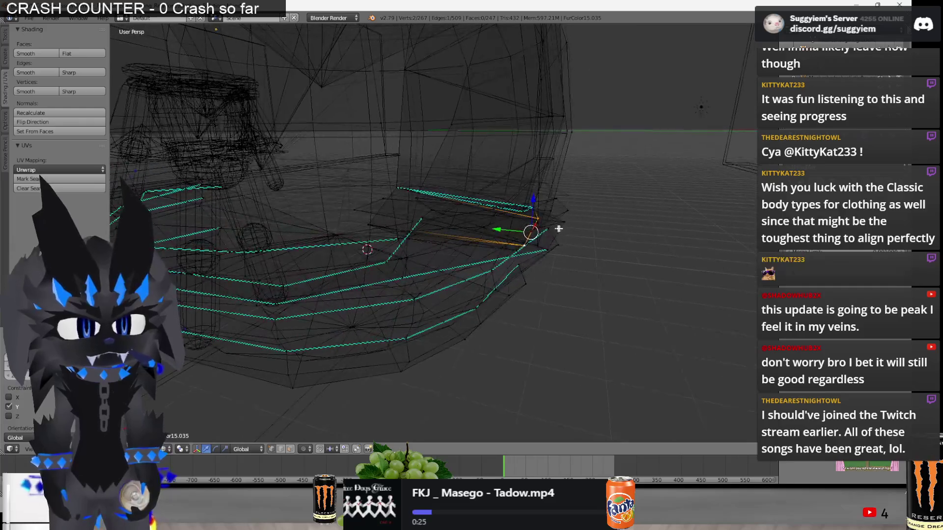
pyautogui.rightClick(554, 244)
pyautogui.press('z')
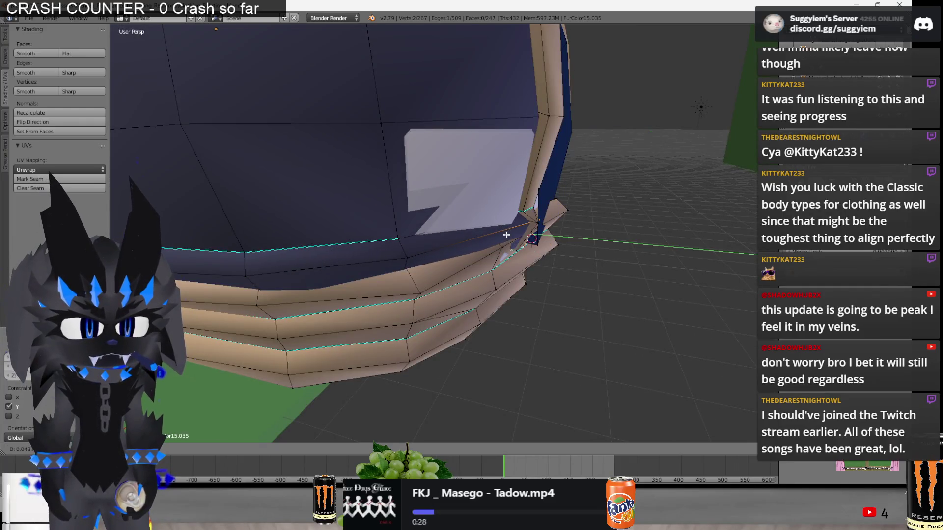
# Try moving the ring-corner vertex, then check a vertex on the hem band.
pyautogui.moveTo(500, 235)
pyautogui.mouseDown(button='middle')
pyautogui.moveTo(343, 240)
pyautogui.moveTo(481, 233)
pyautogui.moveTo(514, 235)
pyautogui.moveTo(523, 249)
pyautogui.moveTo(493, 234)
pyautogui.moveTo(379, 244)
pyautogui.moveTo(476, 239)
pyautogui.mouseUp(button='middle')
pyautogui.scroll(3, 338, 240)
pyautogui.rightClick(338, 240)
pyautogui.press('g')
pyautogui.press('Escape')
pyautogui.press('a')
pyautogui.scroll(-4, 542, 244)
pyautogui.scroll(3, 511, 238)
pyautogui.rightClick(459, 235)
pyautogui.press('a')
pyautogui.scroll(-3, 387, 245)
pyautogui.scroll(3, 481, 239)
pyautogui.scroll(-3, 482, 239)
# Select a hem-ring vertex and raise it slightly.
pyautogui.press('Tab')
pyautogui.scroll(4, 480, 271)
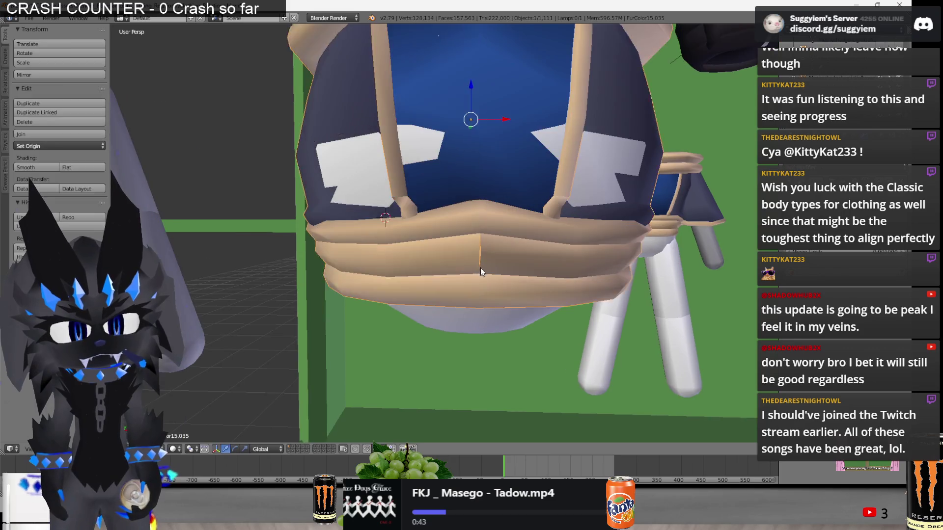
pyautogui.press('Tab')
pyautogui.scroll(2, 480, 271)
pyautogui.rightClick(506, 265)
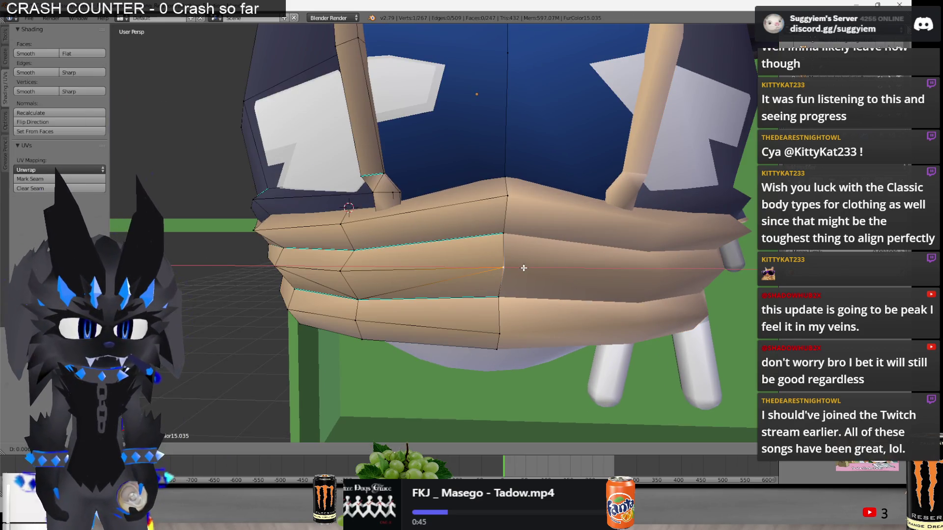
pyautogui.scroll(-4, 524, 269)
pyautogui.moveTo(526, 270); pyautogui.dragTo(490, 252, button='middle')
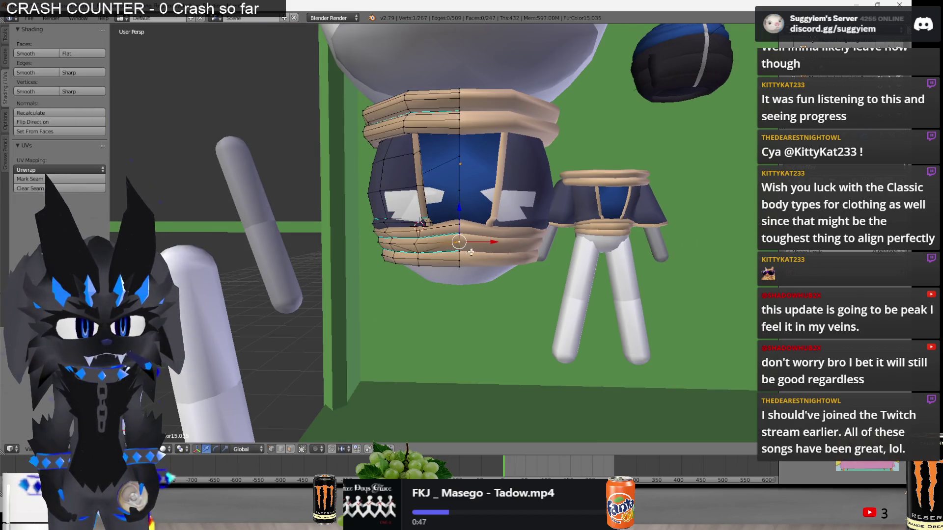
pyautogui.scroll(4, 489, 252)
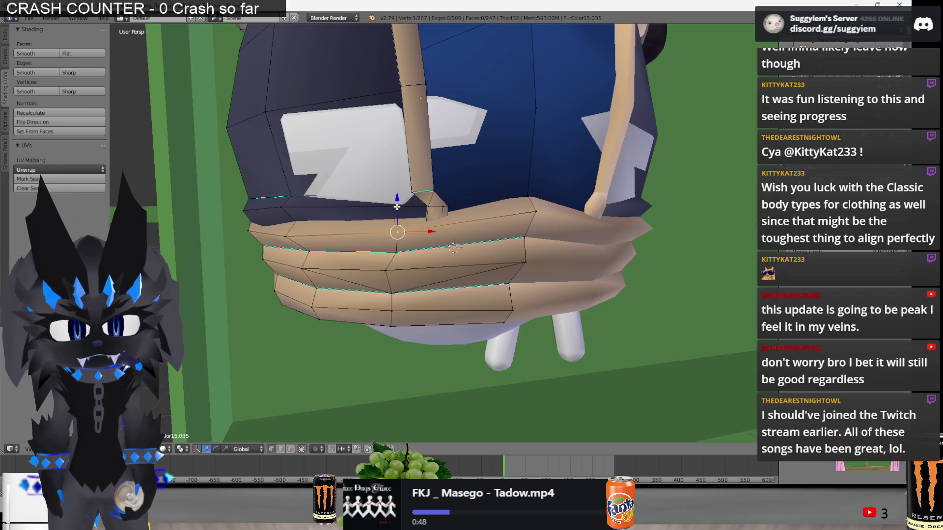
pyautogui.moveTo(397, 207); pyautogui.dragTo(397, 194)
# Raise the selected vertex further and nudge another hem vertex upward.
pyautogui.moveTo(433, 206)
pyautogui.mouseDown(button='middle')
pyautogui.moveTo(446, 242)
pyautogui.moveTo(402, 243)
pyautogui.mouseUp(button='middle')
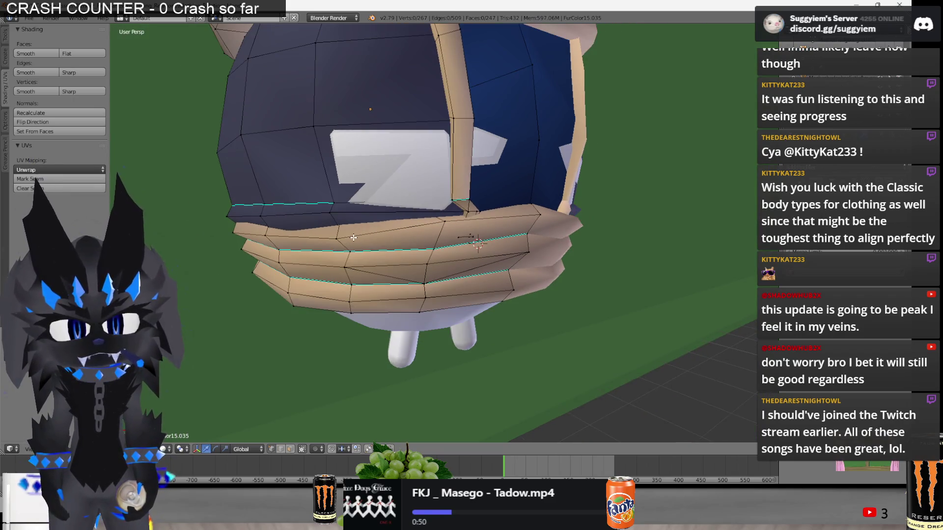
pyautogui.moveTo(333, 220); pyautogui.dragTo(341, 210)
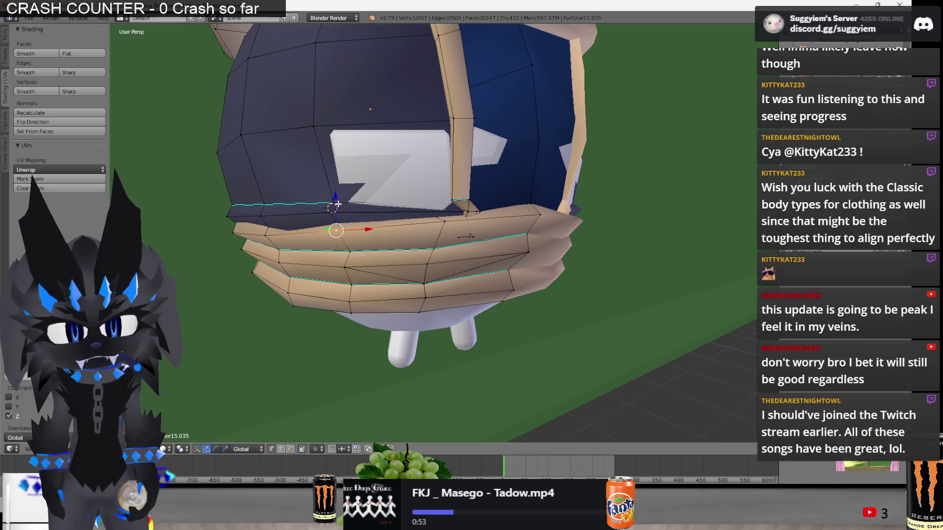
pyautogui.press('a')
pyautogui.moveTo(337, 204); pyautogui.dragTo(391, 228, button='middle')
pyautogui.moveTo(418, 224); pyautogui.dragTo(423, 212)
# Move another hem-ring vertex along the Y axis.
pyautogui.moveTo(430, 217)
pyautogui.mouseDown(button='middle')
pyautogui.moveTo(465, 238)
pyautogui.moveTo(418, 239)
pyautogui.mouseUp(button='middle')
pyautogui.rightClick(465, 238)
pyautogui.press('g')
pyautogui.press('y')
pyautogui.click(469, 238)
# Select a vertex at the hem edge and move it along Z.
pyautogui.moveTo(356, 236)
pyautogui.mouseDown(button='middle')
pyautogui.moveTo(334, 232)
pyautogui.moveTo(328, 212)
pyautogui.mouseUp(button='middle')
pyautogui.press('a')
pyautogui.rightClick(328, 211)
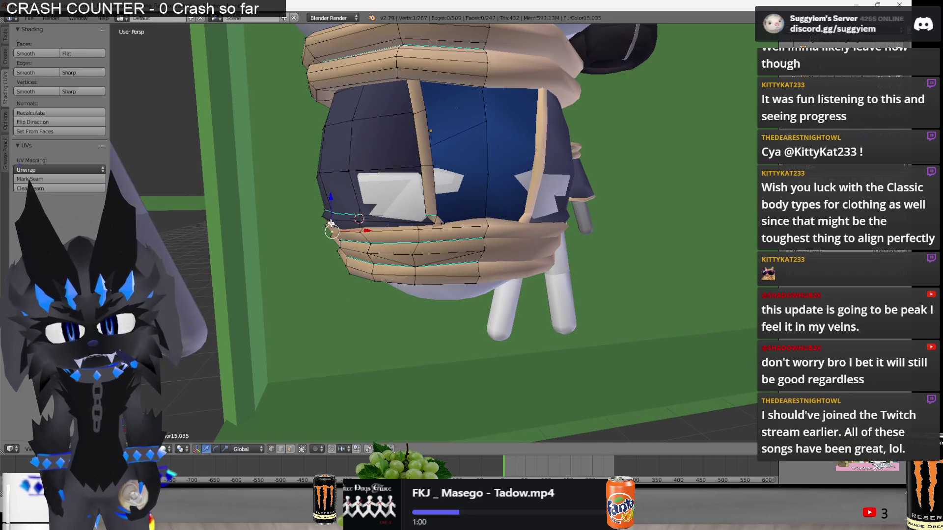
pyautogui.press('g')
pyautogui.press('z')
# Check the whole model from the front, then end the hem-edge vertex move.
pyautogui.press('Tab')
pyautogui.scroll(-3, 324, 199)
pyautogui.moveTo(324, 200)
pyautogui.mouseDown(button='middle')
pyautogui.moveTo(275, 275)
pyautogui.moveTo(301, 326)
pyautogui.mouseUp(button='middle')
pyautogui.scroll(-3, 260, 291)
pyautogui.press('Tab')
pyautogui.scroll(8, 299, 326)
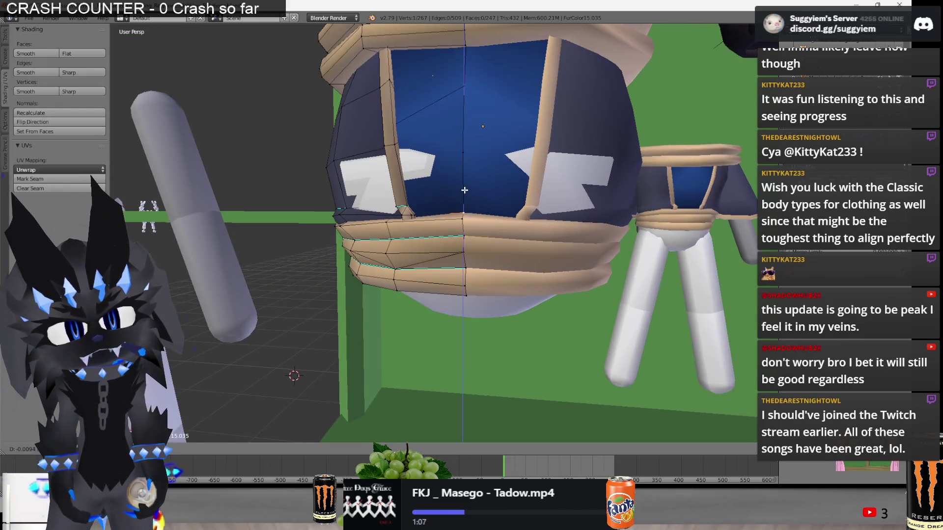
pyautogui.rightClick(465, 190)
pyautogui.moveTo(465, 190); pyautogui.dragTo(418, 225, button='middle')
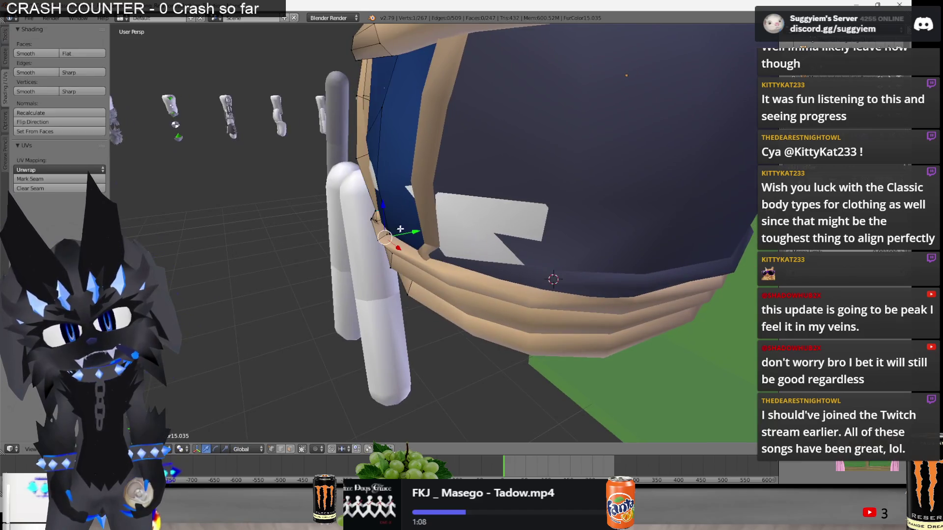
# Review the figure from the front and above, then return to editing the vest.
pyautogui.press('Tab')
pyautogui.scroll(-8, 407, 231)
pyautogui.moveTo(549, 285); pyautogui.dragTo(396, 264, button='middle')
pyautogui.scroll(6, 395, 261)
pyautogui.press('Tab')
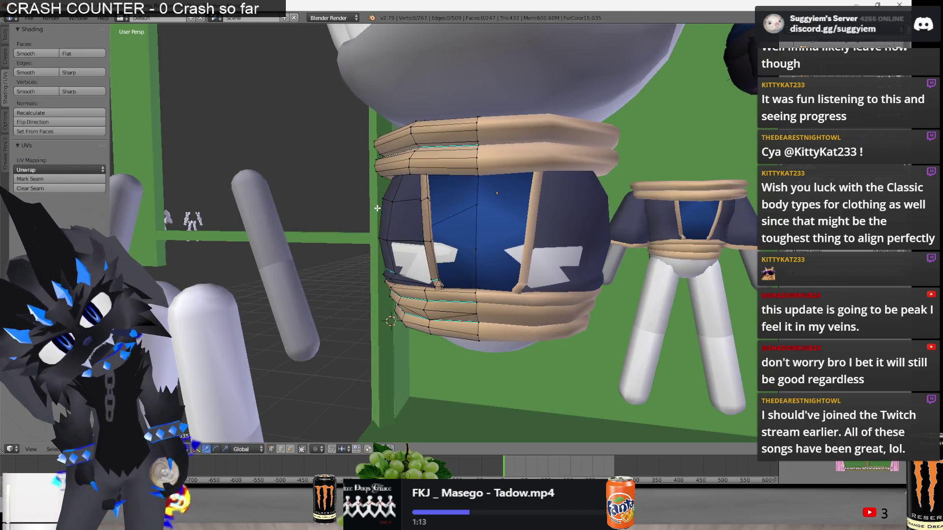
pyautogui.scroll(-2, 377, 208)
pyautogui.press('Tab')
pyautogui.moveTo(377, 208)
pyautogui.mouseDown(button='middle')
pyautogui.moveTo(486, 225)
pyautogui.moveTo(511, 266)
pyautogui.moveTo(372, 273)
pyautogui.moveTo(445, 225)
pyautogui.moveTo(549, 295)
pyautogui.moveTo(508, 300)
pyautogui.mouseUp(button='middle')
pyautogui.scroll(3, 508, 299)
pyautogui.scroll(5, 534, 301)
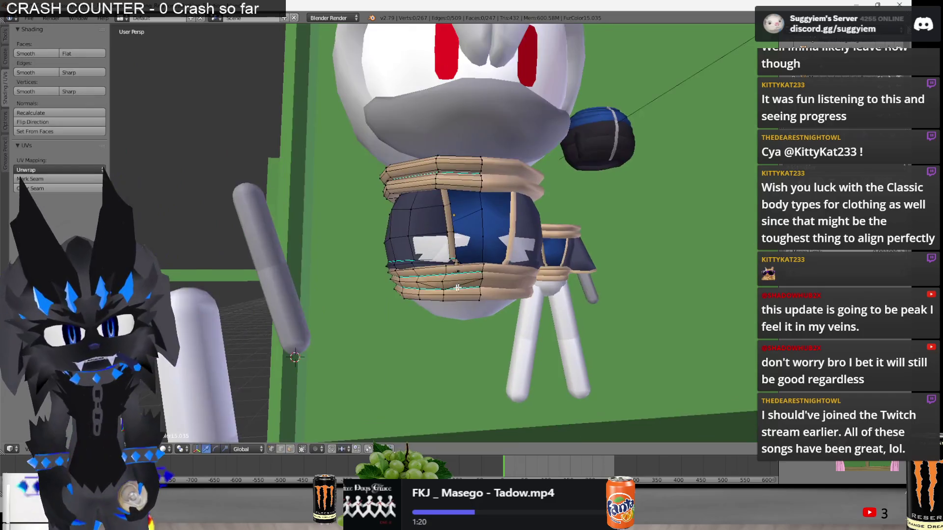
pyautogui.press('Tab')
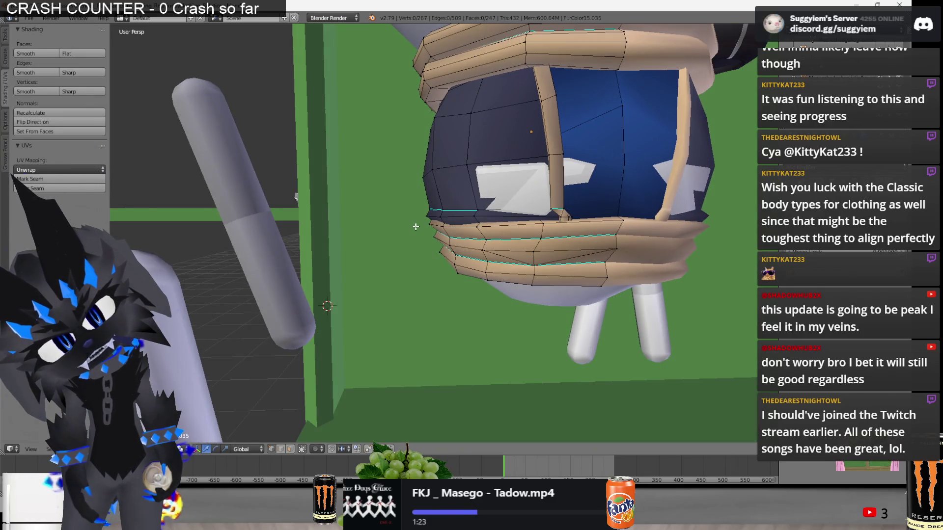
# Select two vest hem vertices in wireframe, then clear the selection.
pyautogui.moveTo(424, 210)
pyautogui.mouseDown(button='middle')
pyautogui.moveTo(422, 243)
pyautogui.moveTo(482, 260)
pyautogui.mouseUp(button='middle')
pyautogui.press('z')
pyautogui.rightClick(421, 242)
pyautogui.press('z')
pyautogui.scroll(-3, 455, 231)
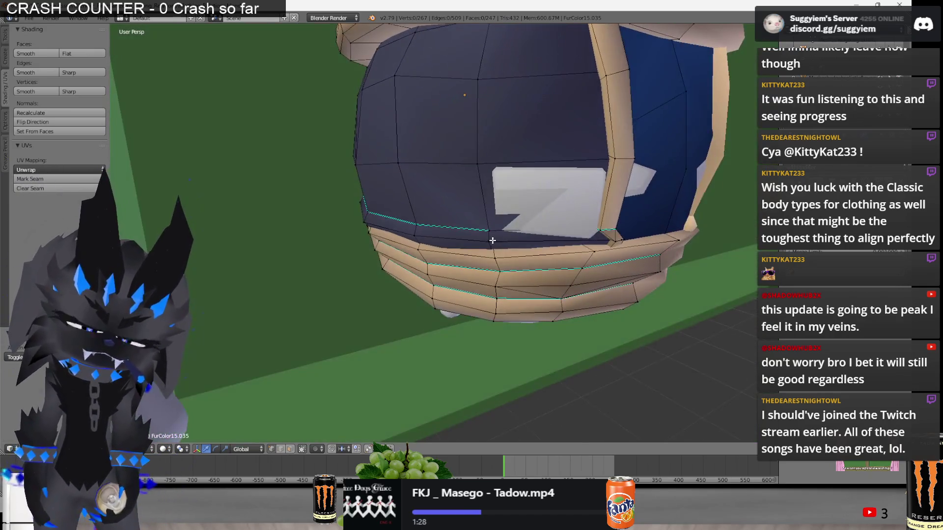
pyautogui.press('z')
pyautogui.rightClick(483, 260)
pyautogui.press('z')
pyautogui.scroll(3, 491, 272)
pyautogui.press('a')
# Select the entire vest mesh and orbit to check its alignment with the hem rings.
pyautogui.moveTo(510, 277)
pyautogui.mouseDown(button='middle')
pyautogui.moveTo(442, 294)
pyautogui.moveTo(394, 261)
pyautogui.moveTo(395, 271)
pyautogui.mouseUp(button='middle')
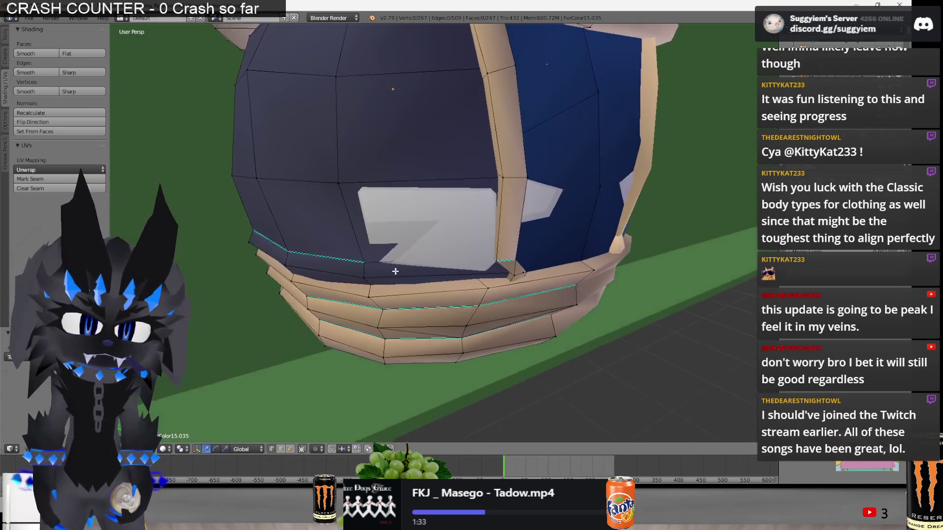
pyautogui.scroll(-4, 393, 270)
pyautogui.press('z')
pyautogui.press('a')
pyautogui.press('z')
pyautogui.moveTo(397, 263); pyautogui.dragTo(452, 261, button='middle')
pyautogui.moveTo(442, 256)
pyautogui.mouseDown(button='middle')
pyautogui.moveTo(383, 275)
pyautogui.moveTo(484, 282)
pyautogui.moveTo(484, 263)
pyautogui.moveTo(466, 279)
pyautogui.moveTo(442, 272)
pyautogui.moveTo(454, 277)
pyautogui.moveTo(367, 249)
pyautogui.mouseUp(button='middle')
# Pick a vertex near the vest's front opening in wireframe.
pyautogui.press('z')
pyautogui.rightClick(474, 269)
pyautogui.press('z')
pyautogui.press('z')
pyautogui.rightClick(336, 341)
pyautogui.press('z')
pyautogui.scroll(-5, 449, 275)
pyautogui.scroll(5, 458, 279)
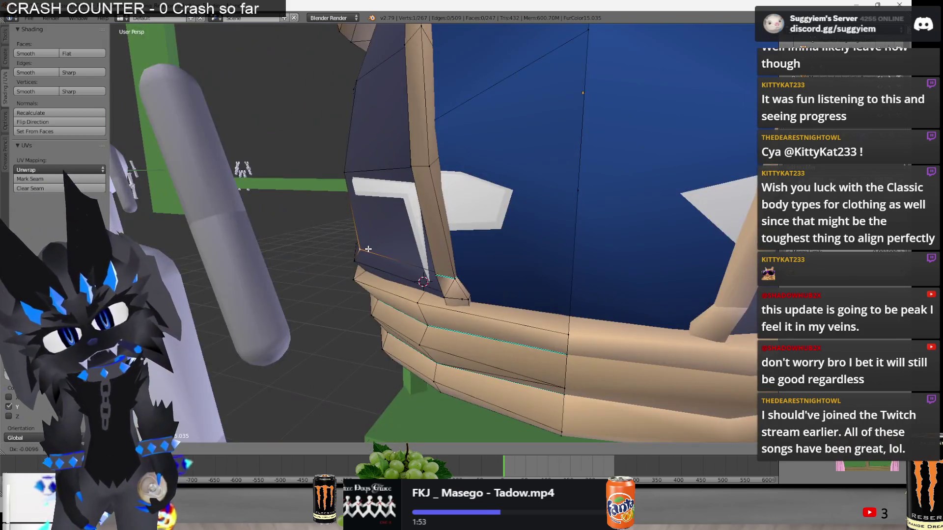
pyautogui.scroll(-5, 369, 249)
# Move the front-edge vertex toward the top hem ring to close the corner.
pyautogui.press('z')
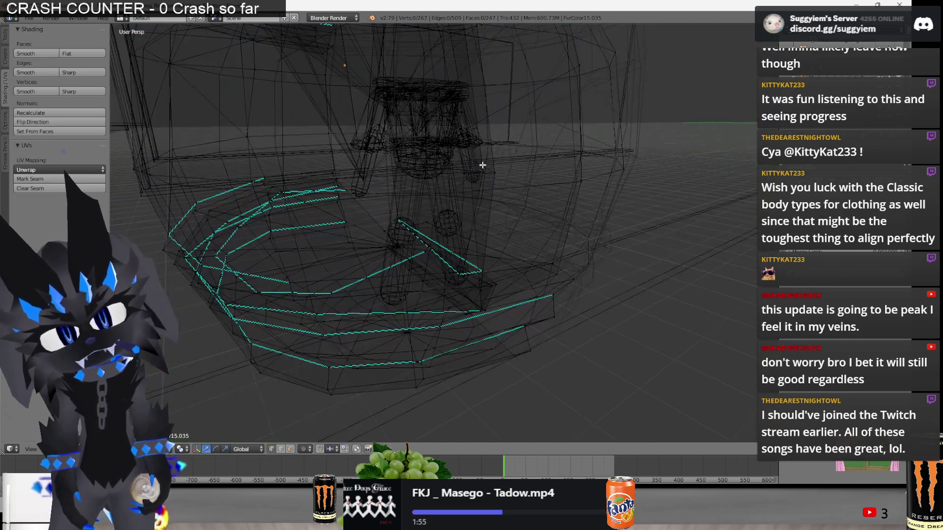
pyautogui.moveTo(482, 164); pyautogui.dragTo(496, 171, button='middle')
pyautogui.press('z')
pyautogui.scroll(5, 491, 195)
pyautogui.press('g')
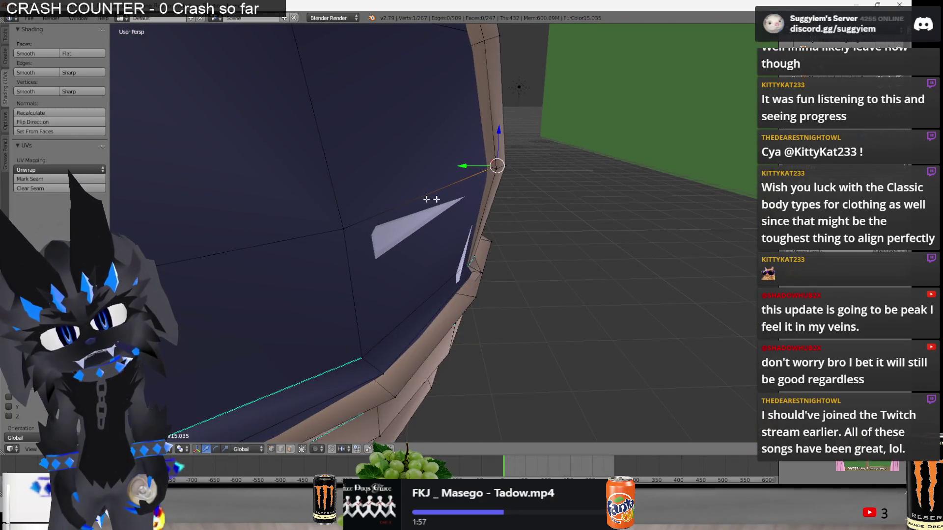
pyautogui.moveTo(454, 269); pyautogui.dragTo(476, 286, button='middle')
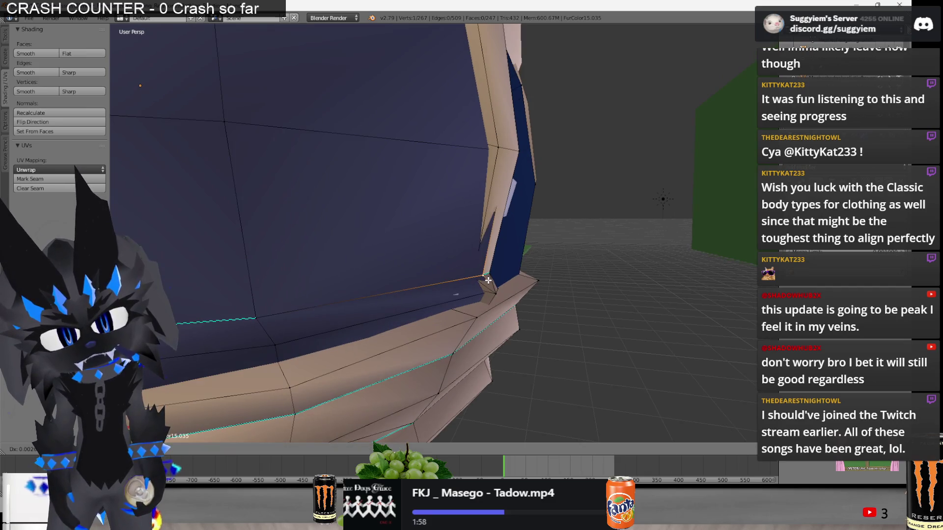
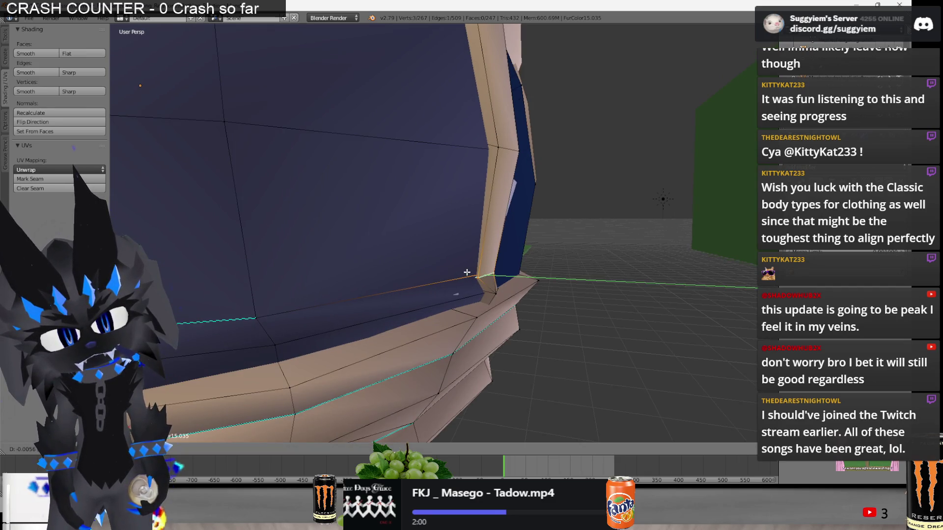
# Delete the corner edge of the shirt's lower panel and fill the gap with two new faces.
pyautogui.press('z')
pyautogui.rightClick(498, 291)
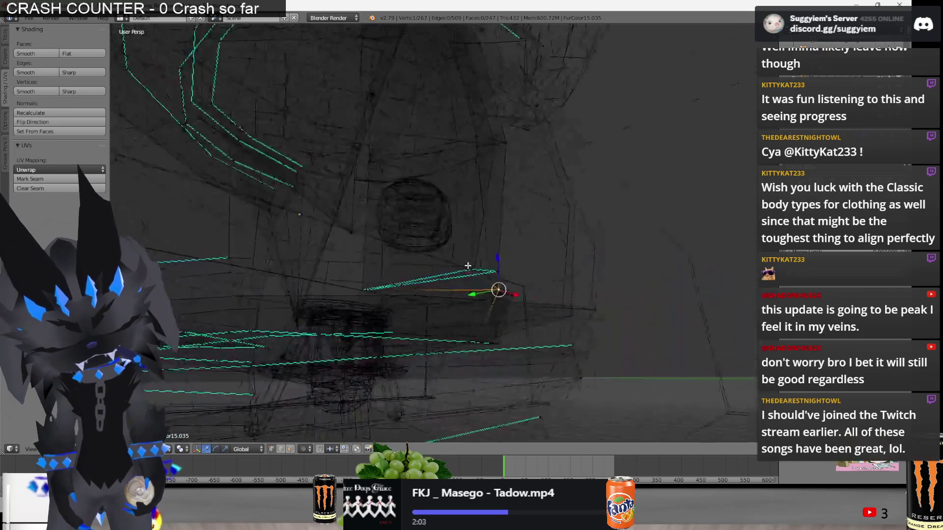
pyautogui.press('z')
pyautogui.moveTo(457, 304); pyautogui.dragTo(366, 312, button='middle')
pyautogui.press('z')
pyautogui.press('a')
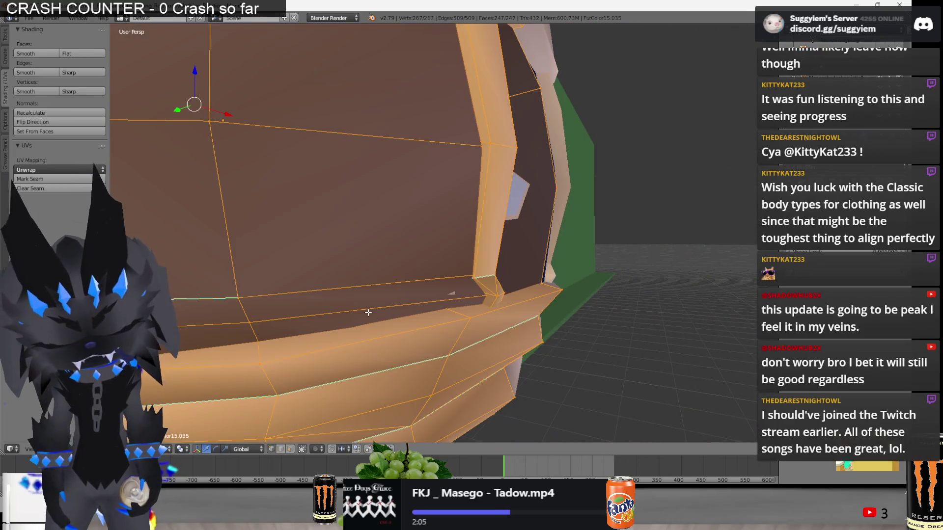
pyautogui.press('z')
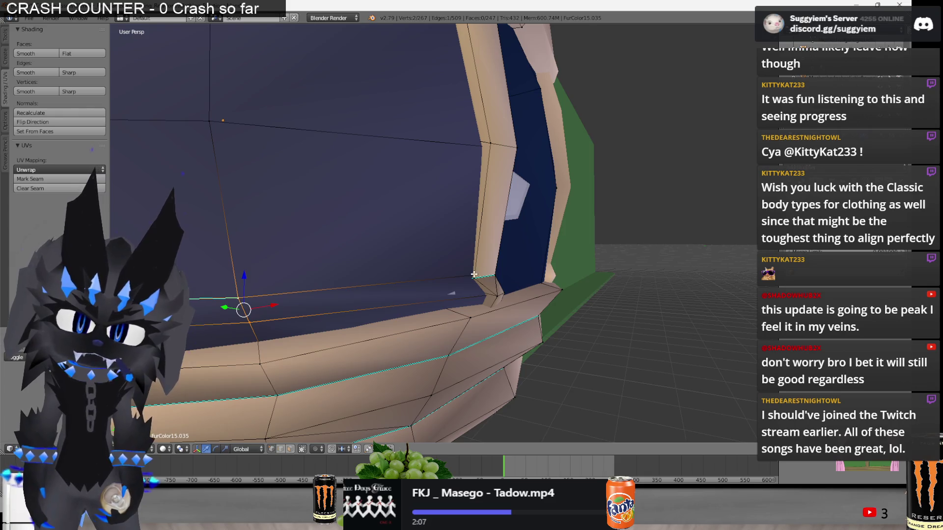
pyautogui.press('z')
pyautogui.press('z')
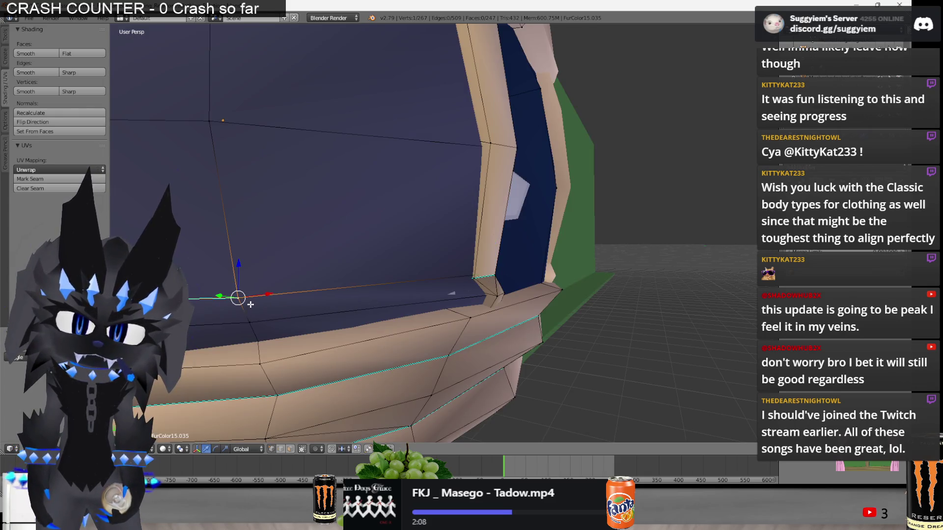
pyautogui.press('x')
pyautogui.click(250, 320)
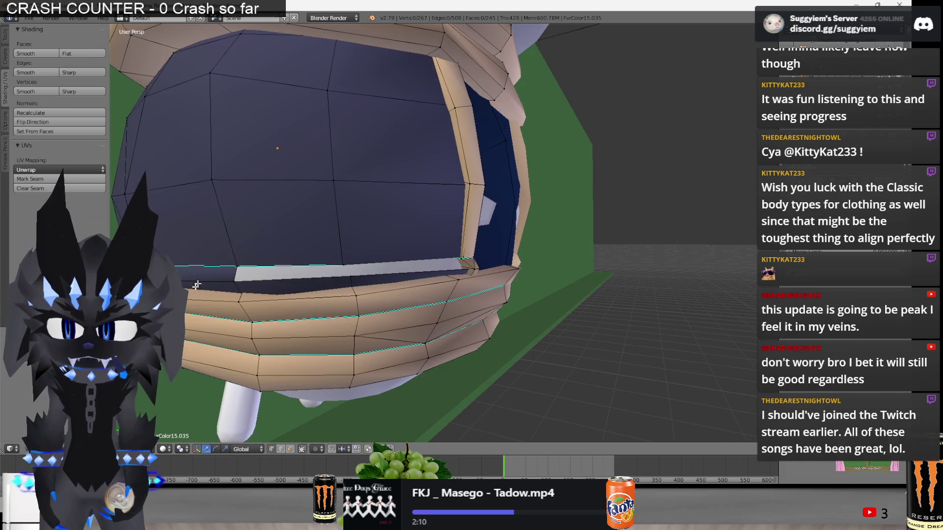
pyautogui.press('f')
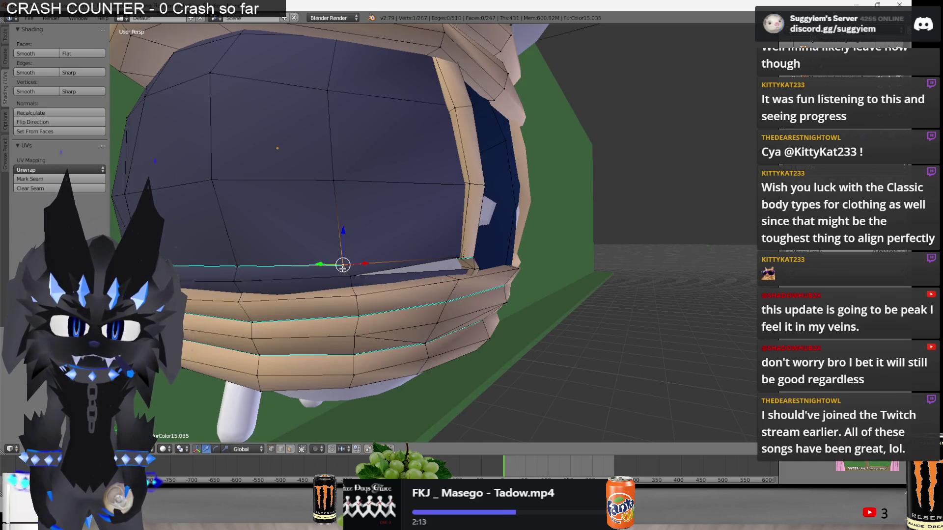
pyautogui.press('f')
# Slide the panel's corner vertex along the Y axis to reshape the corner.
pyautogui.moveTo(346, 272)
pyautogui.mouseDown(button='middle')
pyautogui.moveTo(530, 284)
pyautogui.moveTo(483, 278)
pyautogui.mouseUp(button='middle')
pyautogui.press('z')
pyautogui.rightClick(480, 292)
pyautogui.press('z')
pyautogui.press('z')
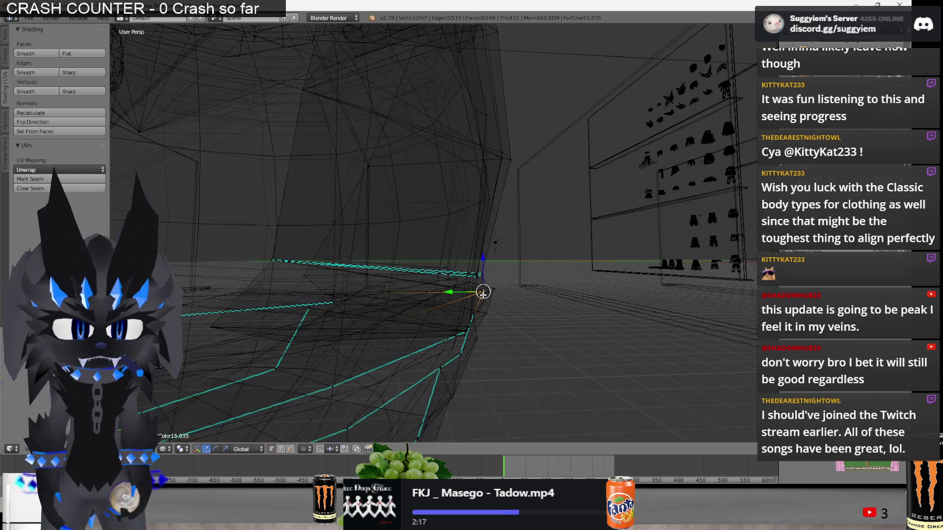
pyautogui.press('z')
pyautogui.click(467, 293)
pyautogui.press('KP_Decimal')
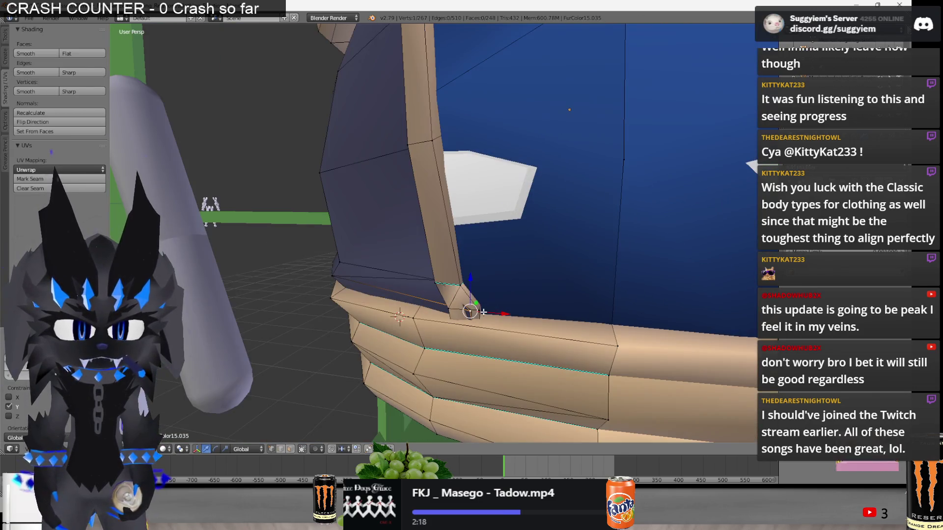
pyautogui.moveTo(470, 311); pyautogui.dragTo(492, 301, button='middle')
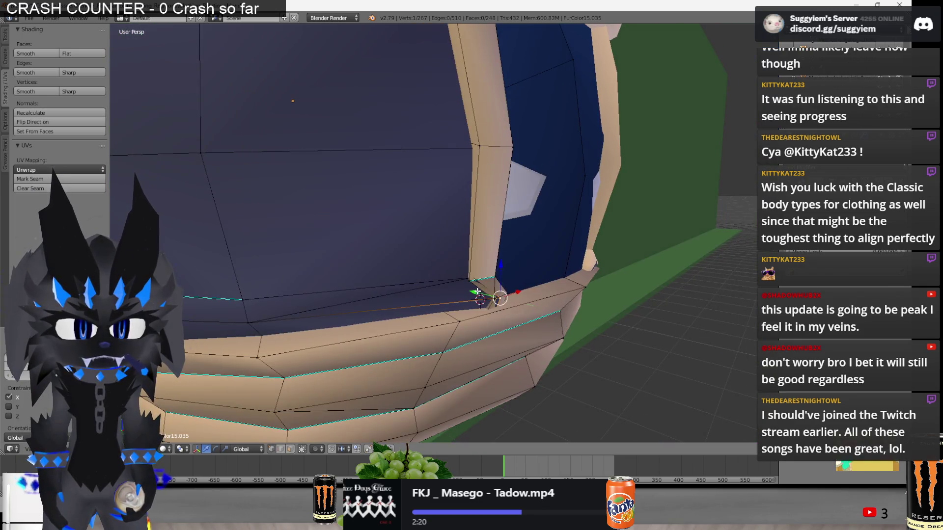
pyautogui.press('z')
pyautogui.moveTo(480, 274); pyautogui.dragTo(493, 291, button='middle')
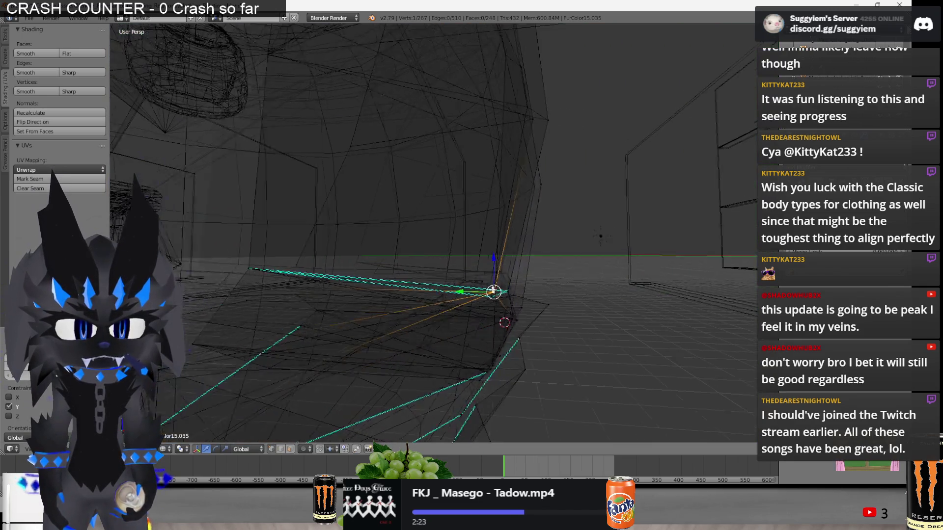
pyautogui.press('z')
pyautogui.press('Tab')
pyautogui.scroll(-10, 493, 260)
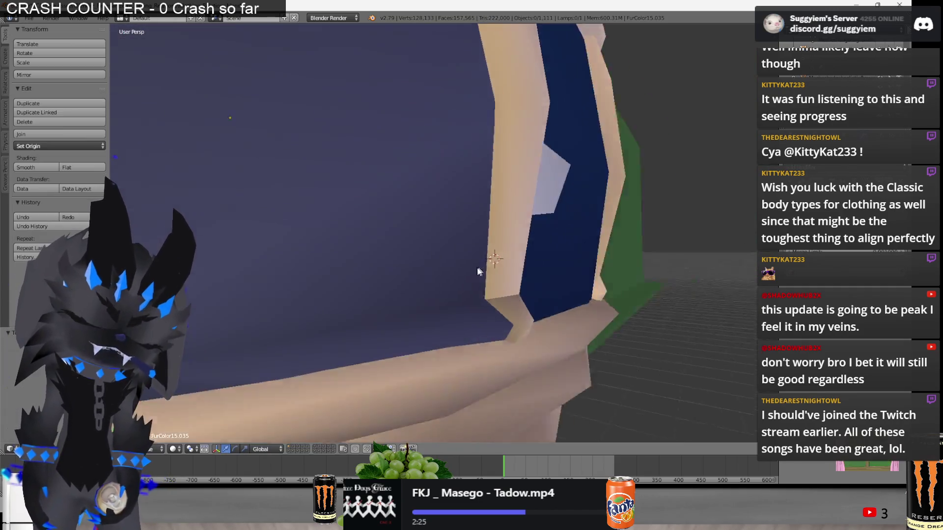
pyautogui.scroll(10, 494, 293)
# Select the lower tan band loop and move it straight down below the body.
pyautogui.press('Tab')
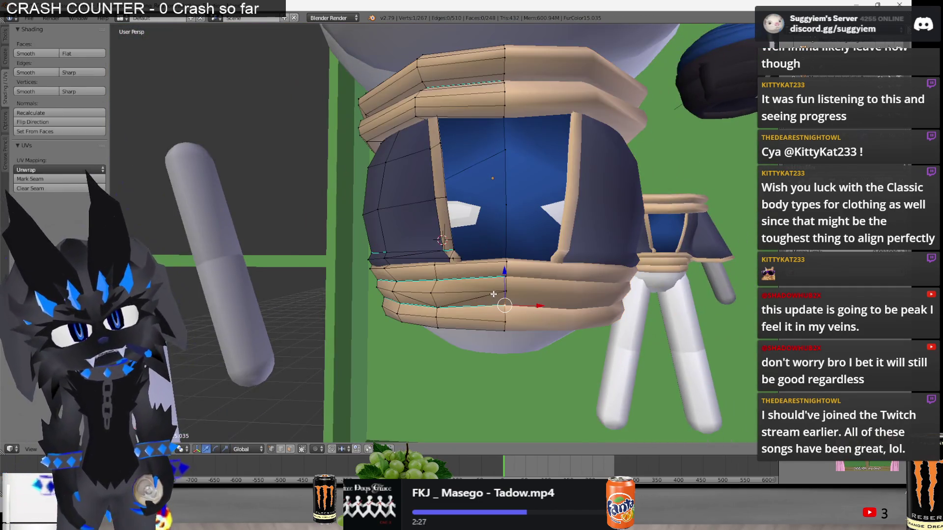
pyautogui.press('l')
pyautogui.scroll(-1, 493, 294)
pyautogui.press('g')
pyautogui.press('z')
pyautogui.click(452, 319)
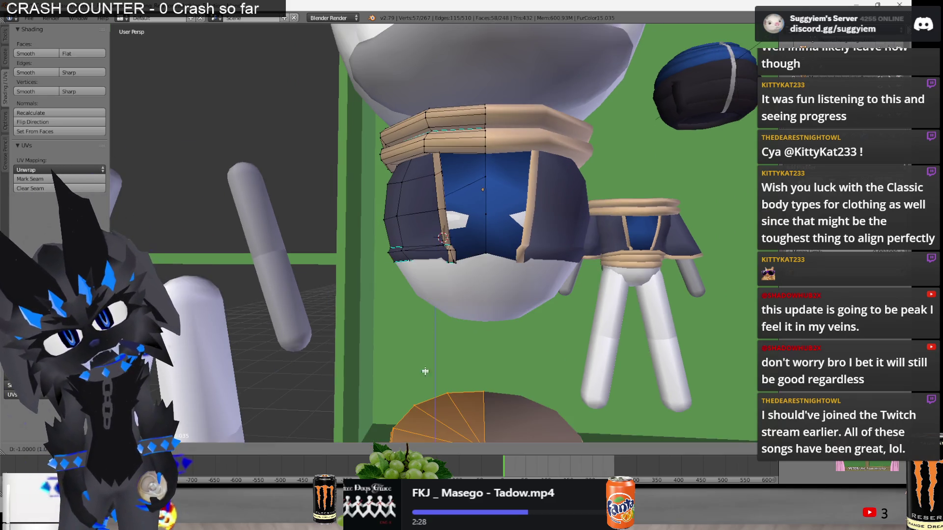
pyautogui.moveTo(452, 320)
pyautogui.mouseDown(button='middle')
pyautogui.moveTo(467, 322)
pyautogui.moveTo(479, 255)
pyautogui.mouseUp(button='middle')
pyautogui.scroll(4, 481, 222)
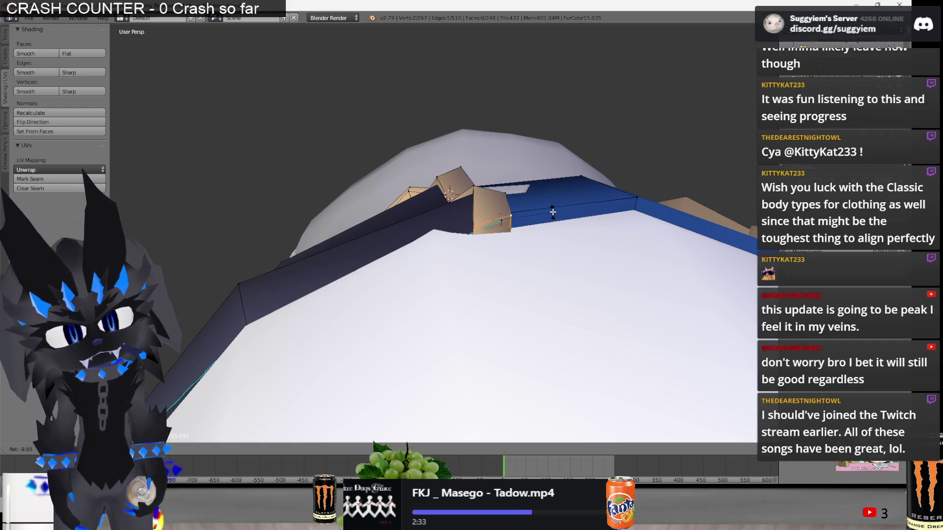
pyautogui.moveTo(541, 206)
pyautogui.mouseDown(button='middle')
pyautogui.moveTo(516, 275)
pyautogui.moveTo(558, 309)
pyautogui.moveTo(428, 327)
pyautogui.moveTo(471, 339)
pyautogui.moveTo(457, 314)
pyautogui.moveTo(400, 371)
pyautogui.moveTo(352, 246)
pyautogui.moveTo(220, 296)
pyautogui.moveTo(349, 257)
pyautogui.mouseUp(button='middle')
pyautogui.press('z')
pyautogui.press('z')
pyautogui.press('a')
# Slide another panel corner vertex along Y to pull it closer to the body.
pyautogui.press('z')
pyautogui.moveTo(516, 211)
pyautogui.mouseDown(button='middle')
pyautogui.moveTo(488, 332)
pyautogui.moveTo(466, 246)
pyautogui.moveTo(479, 362)
pyautogui.mouseUp(button='middle')
pyautogui.keyDown('shift'); pyautogui.rightClick(453, 353); pyautogui.keyUp('shift')
pyautogui.press('z')
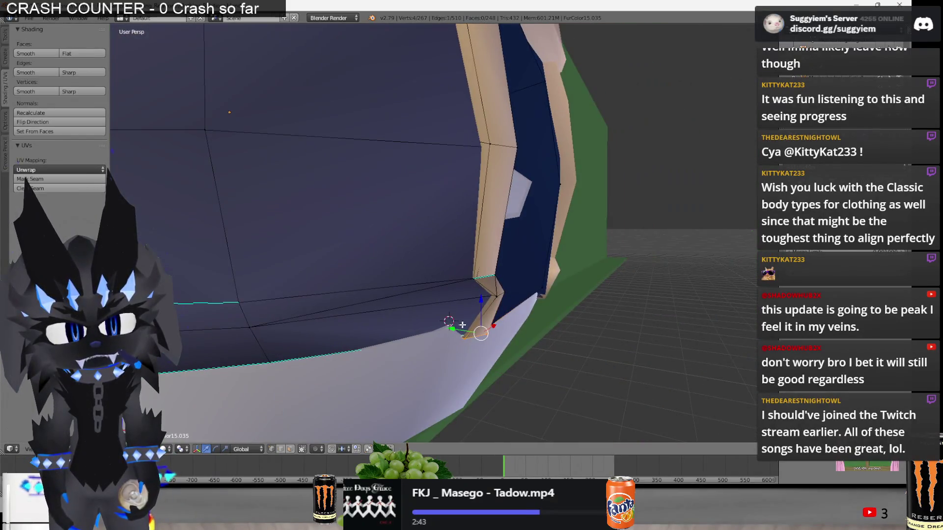
pyautogui.moveTo(452, 328); pyautogui.dragTo(446, 325)
pyautogui.moveTo(447, 325)
pyautogui.mouseDown(button='middle')
pyautogui.moveTo(478, 316)
pyautogui.moveTo(498, 324)
pyautogui.mouseUp(button='middle')
pyautogui.press('Tab')
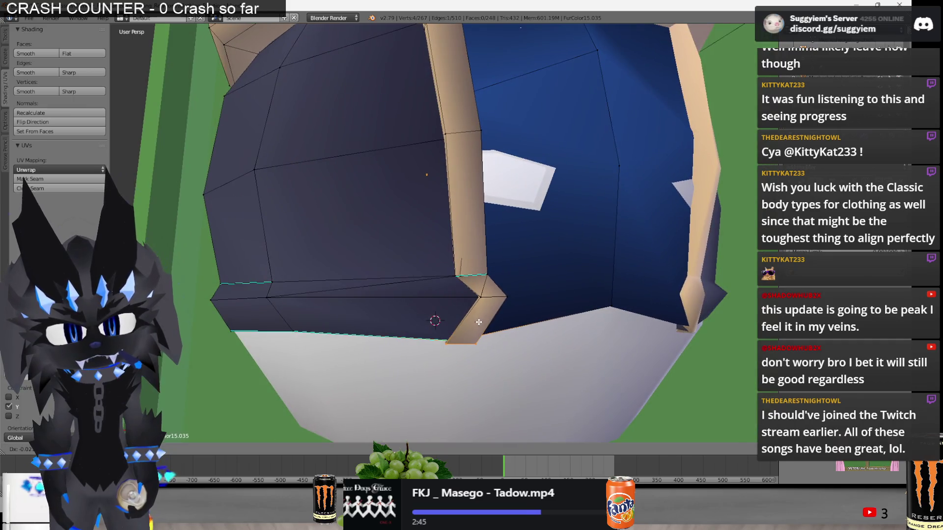
pyautogui.scroll(-8, 473, 322)
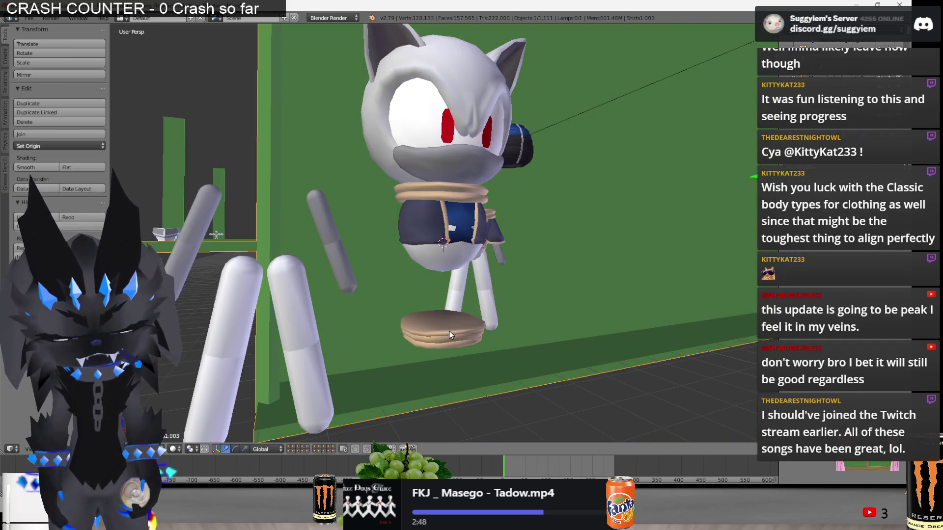
# Select the shirt's lower tan band and hide it to work on the panel behind it.
pyautogui.press('Tab')
pyautogui.rightClick(449, 331)
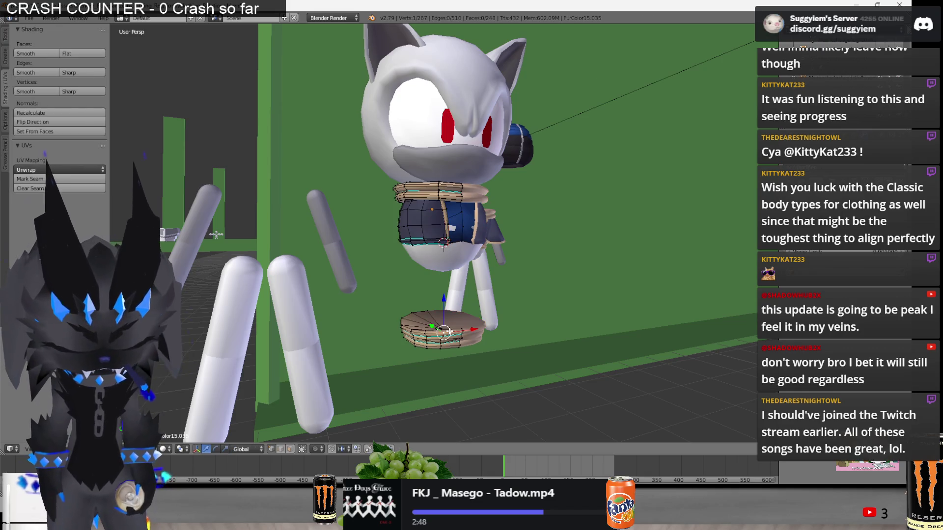
pyautogui.scroll(5, 449, 331)
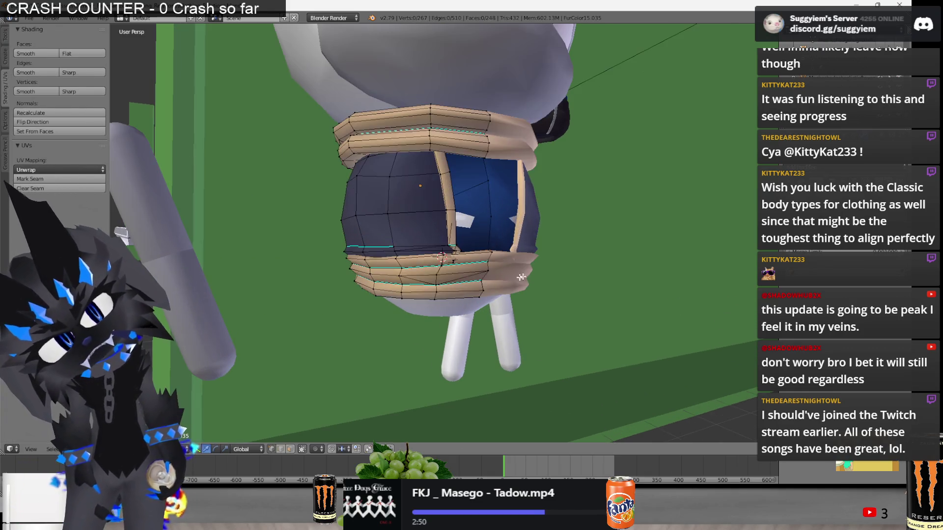
pyautogui.press('Tab')
pyautogui.press('Tab')
pyautogui.scroll(4, 527, 283)
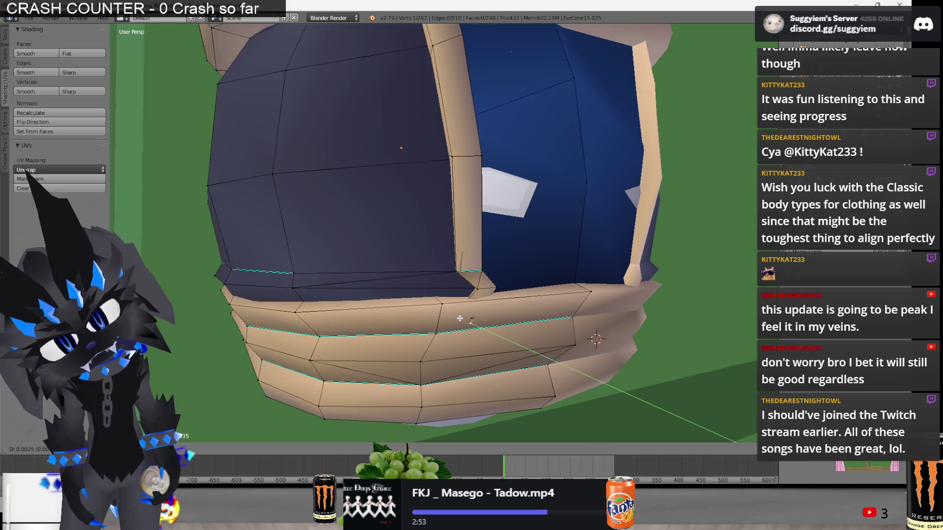
pyautogui.rightClick(457, 312)
pyautogui.scroll(-4, 457, 312)
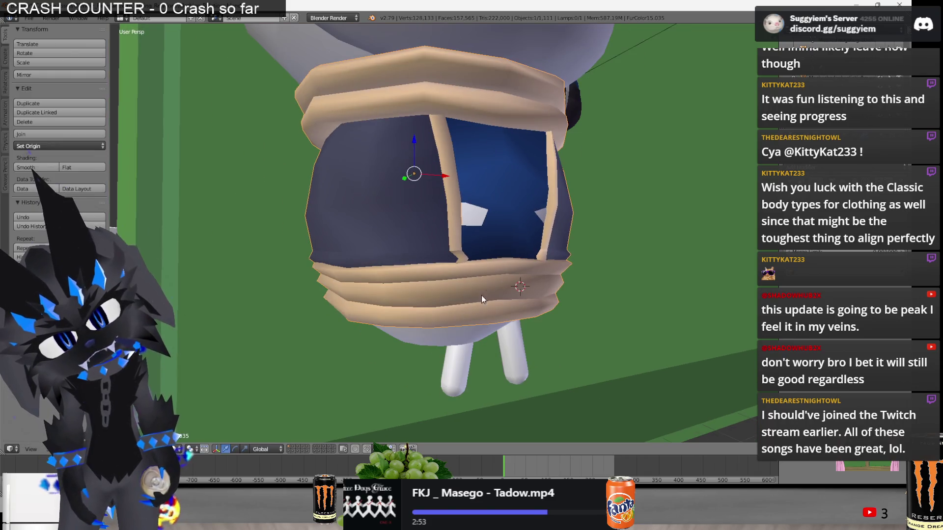
pyautogui.scroll(3, 488, 294)
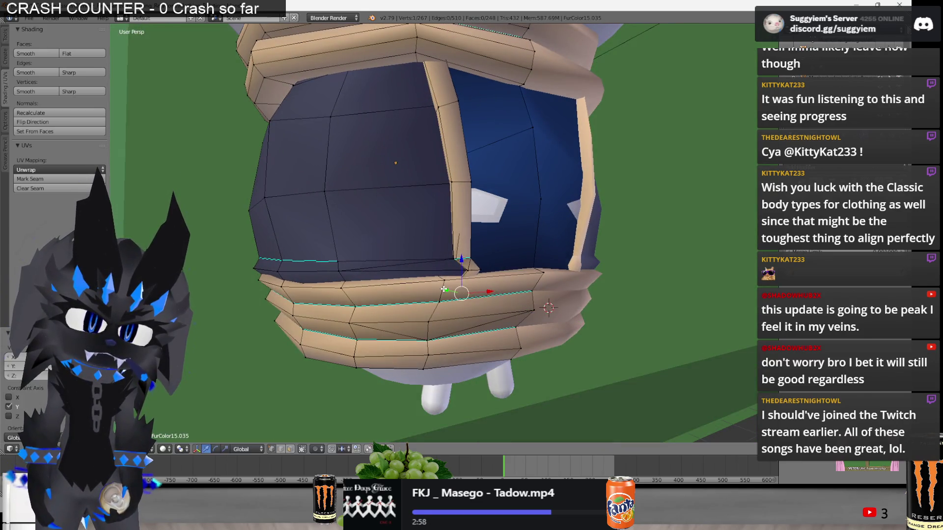
pyautogui.scroll(-2, 483, 267)
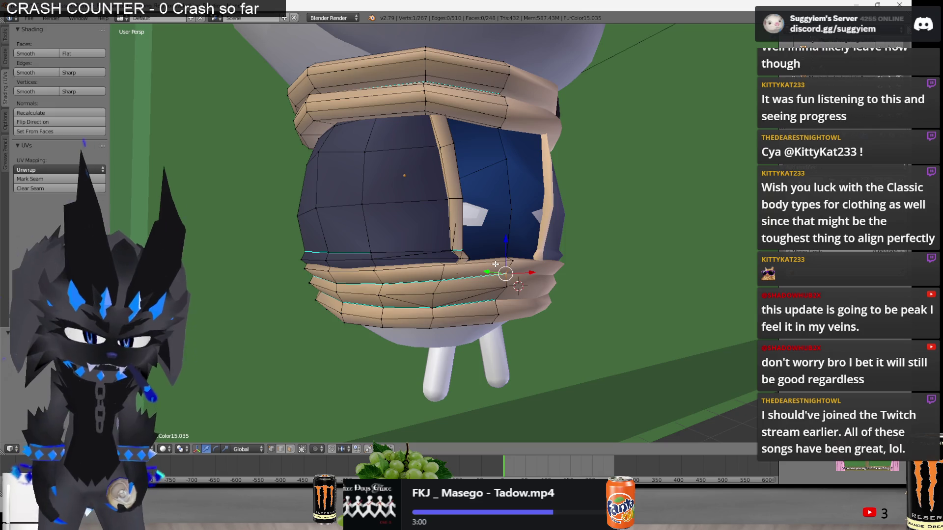
pyautogui.hotkey('ctrl', 'l')
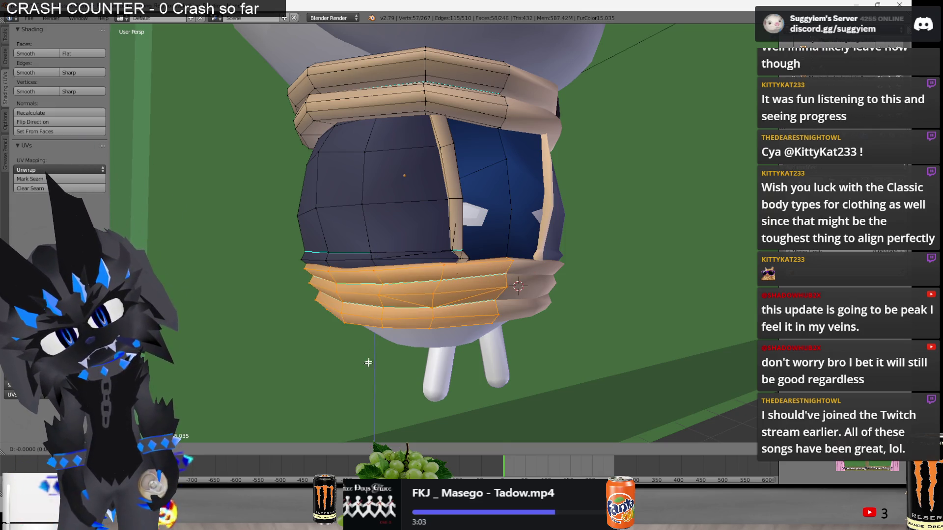
pyautogui.press('h')
pyautogui.scroll(3, 421, 343)
# Select the dark panel's bottom corner vertices and move them into place.
pyautogui.moveTo(421, 344)
pyautogui.mouseDown(button='middle')
pyautogui.moveTo(397, 320)
pyautogui.moveTo(521, 295)
pyautogui.moveTo(479, 251)
pyautogui.mouseUp(button='middle')
pyautogui.moveTo(478, 283)
pyautogui.mouseDown(button='middle')
pyautogui.moveTo(436, 336)
pyautogui.moveTo(490, 311)
pyautogui.moveTo(479, 261)
pyautogui.moveTo(458, 325)
pyautogui.moveTo(477, 375)
pyautogui.moveTo(467, 382)
pyautogui.mouseUp(button='middle')
pyautogui.press('g')
pyautogui.scroll(3, 458, 324)
pyautogui.press('z')
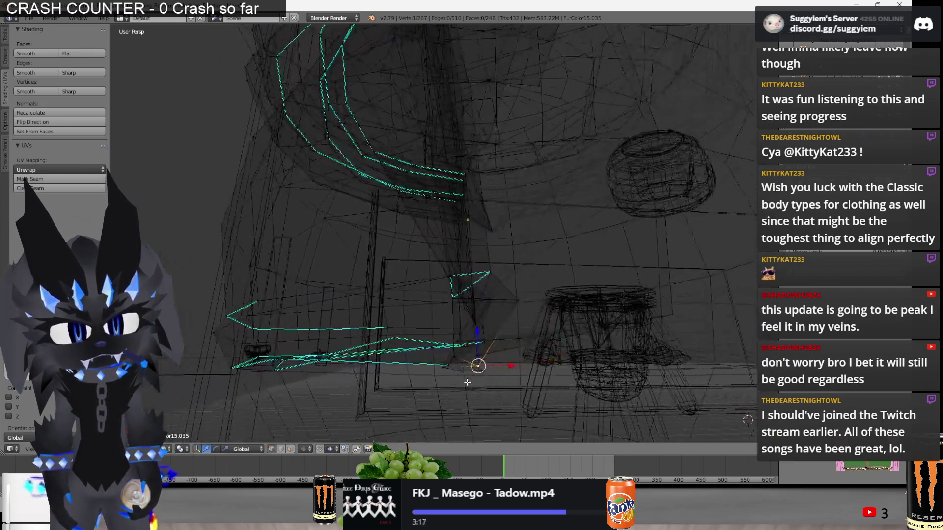
pyautogui.keyDown('shift'); pyautogui.rightClick(488, 375); pyautogui.keyUp('shift')
pyautogui.press('z')
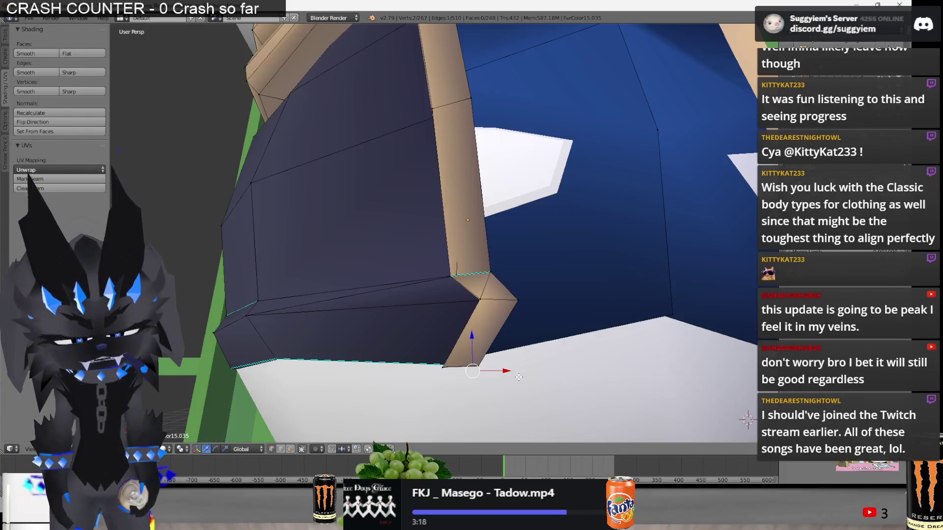
pyautogui.moveTo(505, 371); pyautogui.dragTo(506, 332, button='middle')
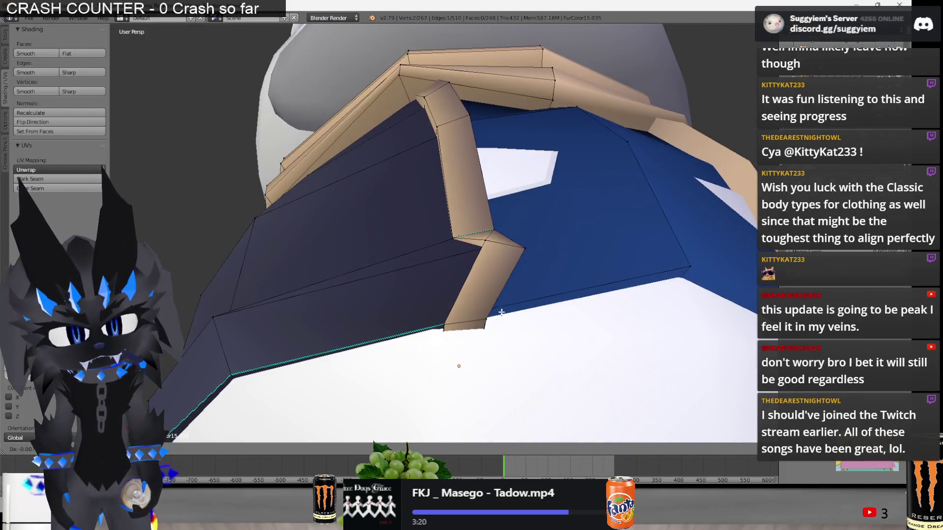
pyautogui.scroll(-10, 499, 298)
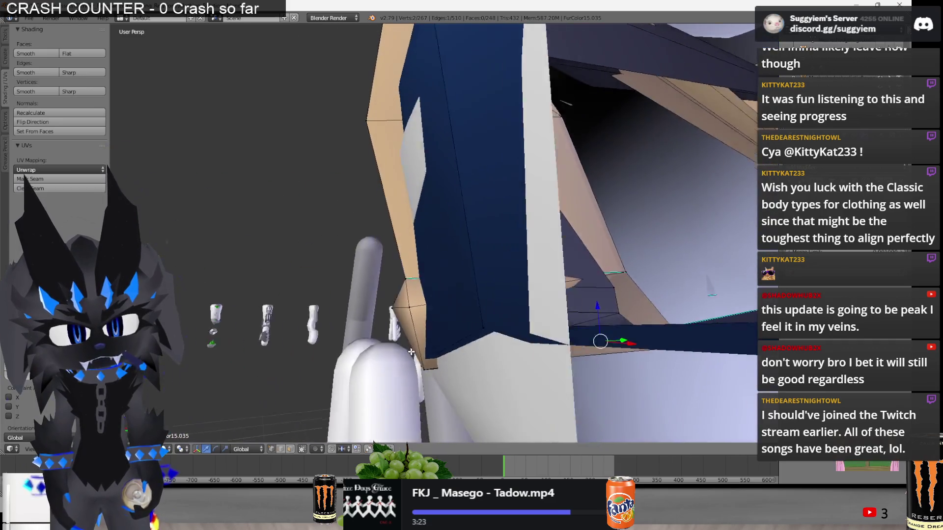
pyautogui.press('z')
pyautogui.scroll(10, 419, 353)
pyautogui.press('z')
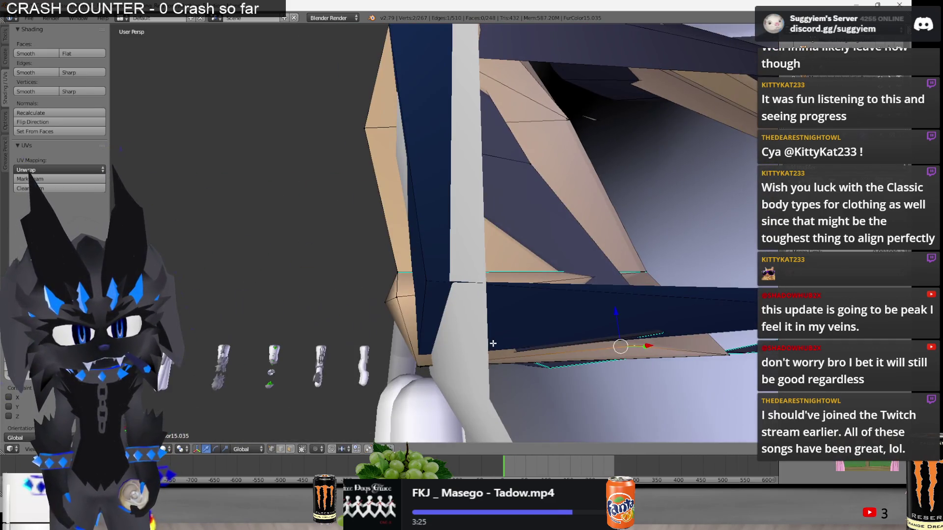
pyautogui.press('z')
pyautogui.keyDown('shift'); pyautogui.rightClick(727, 341); pyautogui.keyUp('shift')
pyautogui.press('z')
pyautogui.press('g')
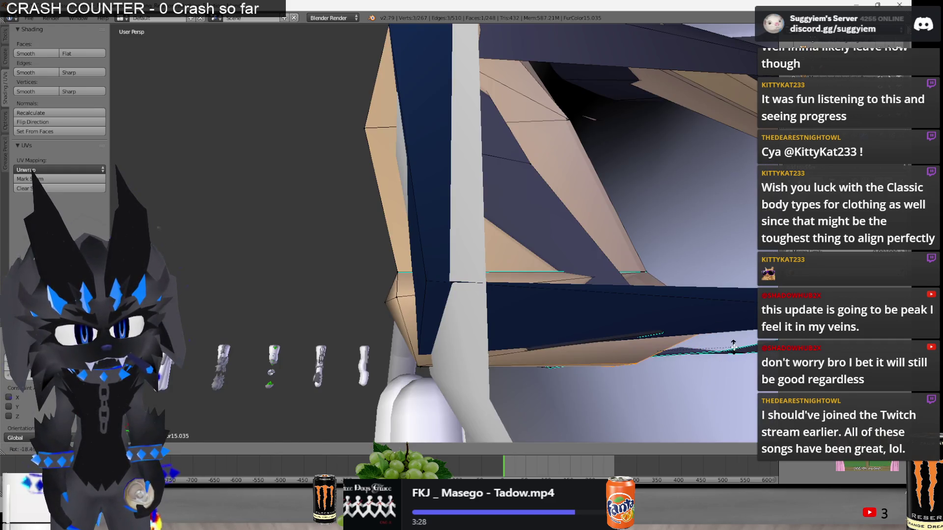
pyautogui.moveTo(697, 347)
pyautogui.mouseDown(button='middle')
pyautogui.moveTo(511, 276)
pyautogui.moveTo(472, 314)
pyautogui.mouseUp(button='middle')
# Check the shirt in Object Mode, then reposition the selected corner vertices again.
pyautogui.press('Tab')
pyautogui.press('Tab')
pyautogui.press('z')
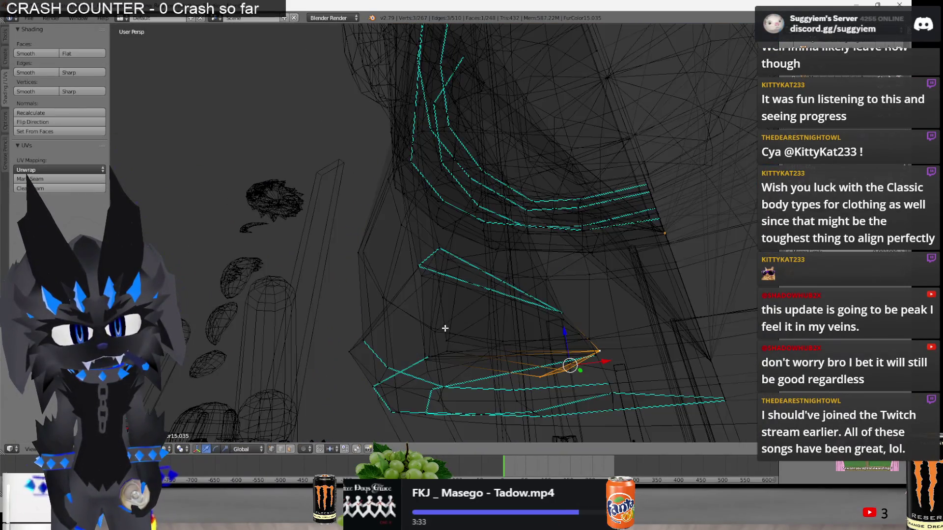
pyautogui.press('z')
pyautogui.press('g')
pyautogui.moveTo(452, 352)
pyautogui.mouseDown(button='middle')
pyautogui.moveTo(530, 296)
pyautogui.moveTo(467, 193)
pyautogui.moveTo(466, 162)
pyautogui.mouseUp(button='middle')
pyautogui.press('z')
pyautogui.keyDown('ctrl'); pyautogui.click(466, 158); pyautogui.keyUp('ctrl')
# Select the entire shirt mesh and triangulate its faces.
pyautogui.press('a')
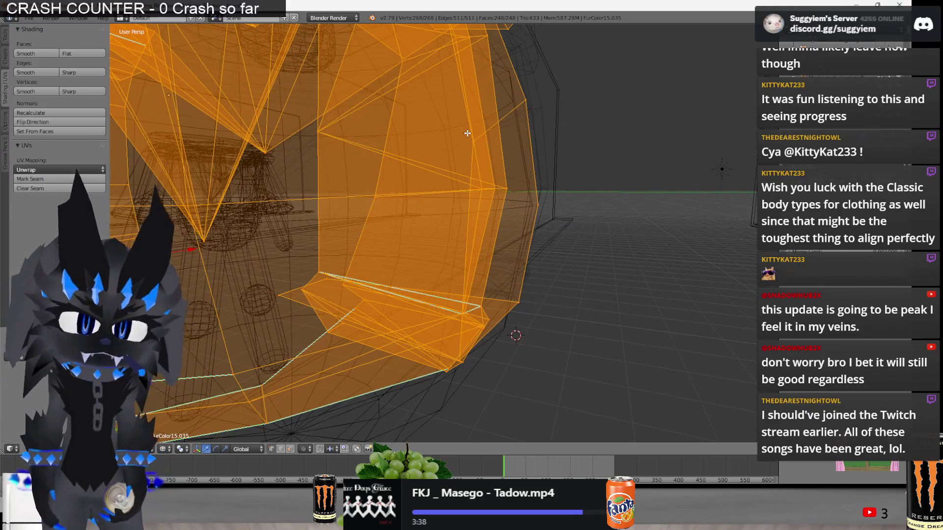
pyautogui.hotkey('ctrl', 't')
pyautogui.scroll(3, 528, 190)
pyautogui.press('z')
# Raise a vertex on the shirt's front edge to a higher position.
pyautogui.rightClick(447, 259)
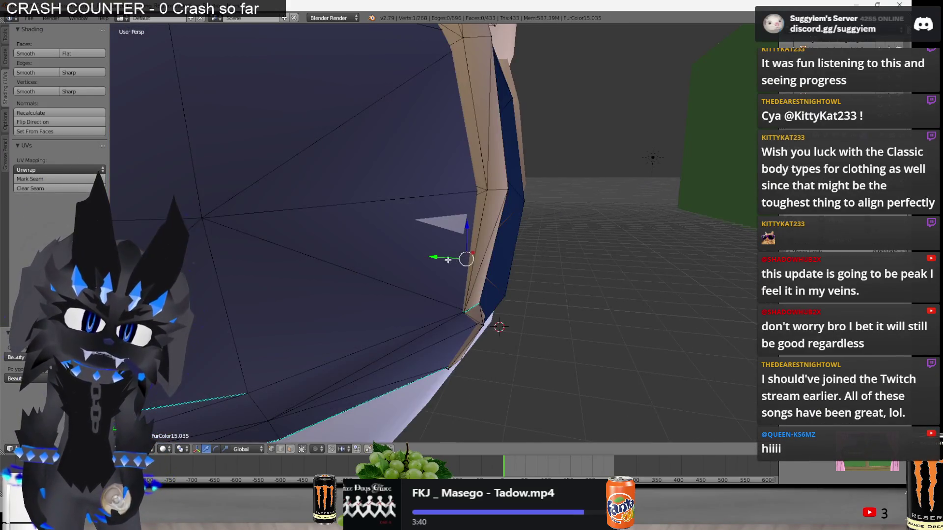
pyautogui.moveTo(467, 258)
pyautogui.mouseDown(button='middle')
pyautogui.moveTo(455, 255)
pyautogui.moveTo(457, 208)
pyautogui.moveTo(421, 232)
pyautogui.moveTo(471, 290)
pyautogui.moveTo(442, 279)
pyautogui.mouseUp(button='middle')
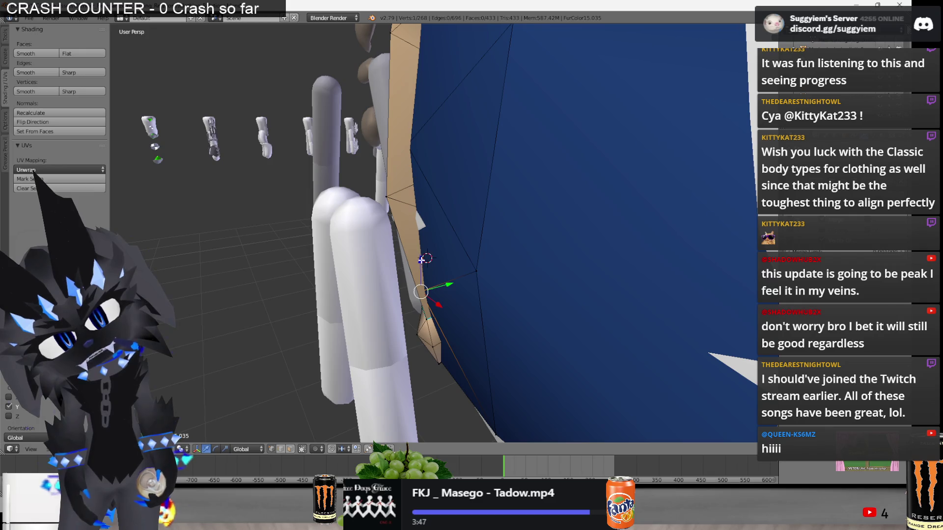
pyautogui.press('g')
pyautogui.click(429, 229)
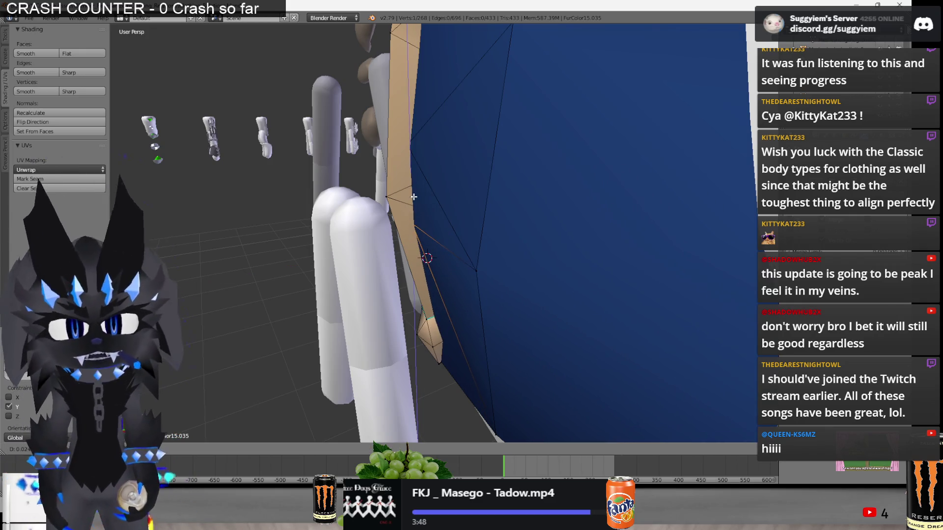
pyautogui.moveTo(438, 221)
pyautogui.mouseDown(button='middle')
pyautogui.moveTo(439, 206)
pyautogui.moveTo(496, 206)
pyautogui.moveTo(424, 270)
pyautogui.moveTo(474, 293)
pyautogui.mouseUp(button='middle')
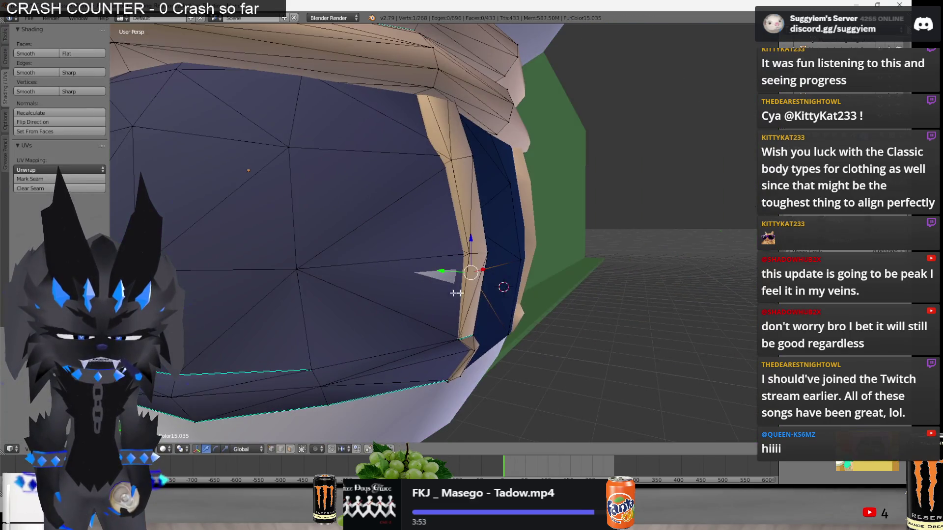
pyautogui.press('z')
pyautogui.press('z')
pyautogui.press('w')
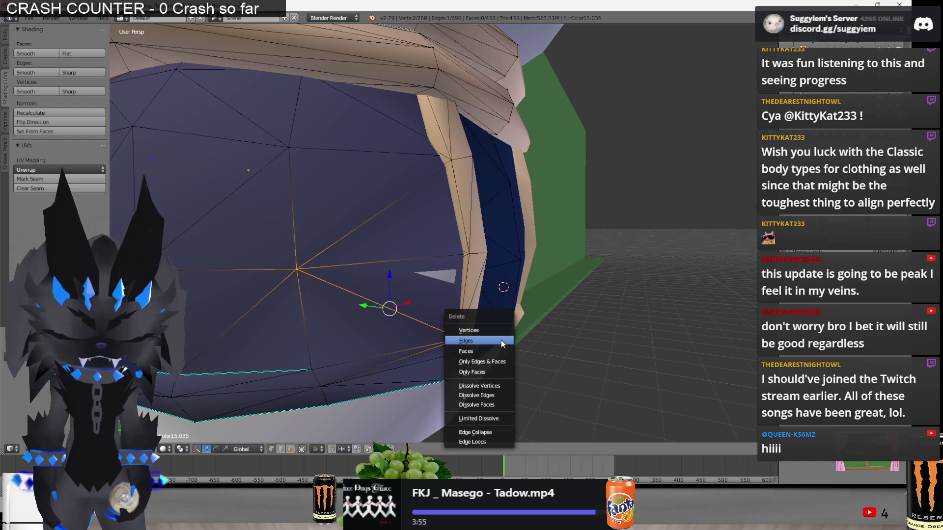
pyautogui.press('Escape')
pyautogui.press('a')
pyautogui.scroll(-5, 308, 276)
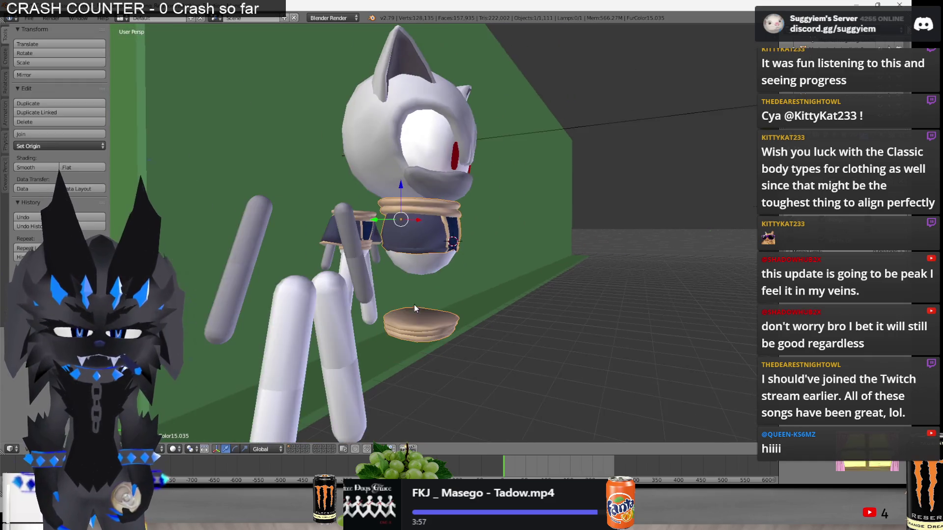
# Move a vertex on the torso's front edge and confirm its new position.
pyautogui.moveTo(344, 295); pyautogui.dragTo(442, 314, button='middle')
pyautogui.rightClick(458, 323)
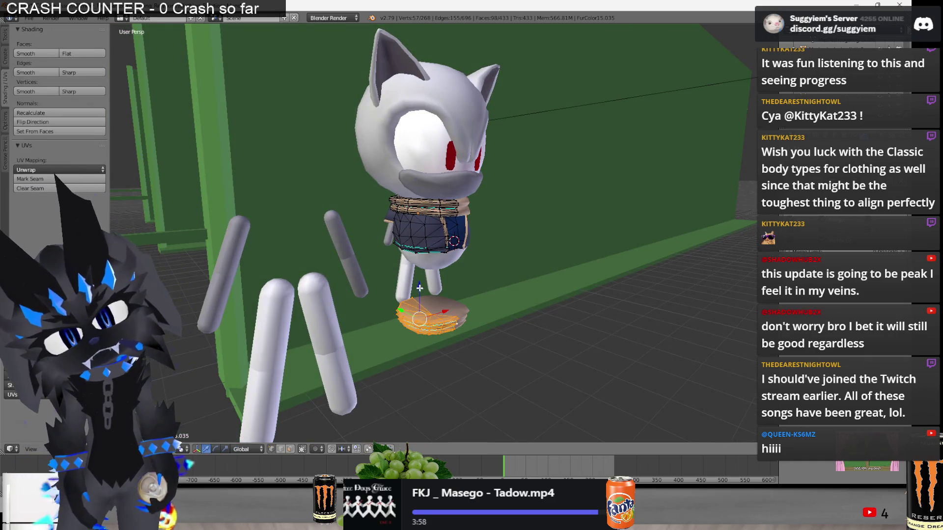
pyautogui.press('Tab')
pyautogui.moveTo(427, 230); pyautogui.dragTo(357, 306, button='middle')
pyautogui.rightClick(415, 246)
pyautogui.press('Tab')
pyautogui.moveTo(415, 246); pyautogui.dragTo(415, 246, button='middle')
pyautogui.moveTo(419, 203)
pyautogui.mouseDown(button='middle')
pyautogui.moveTo(415, 238)
pyautogui.moveTo(444, 218)
pyautogui.moveTo(434, 251)
pyautogui.moveTo(471, 252)
pyautogui.mouseUp(button='middle')
pyautogui.click(415, 241)
pyautogui.press('a')
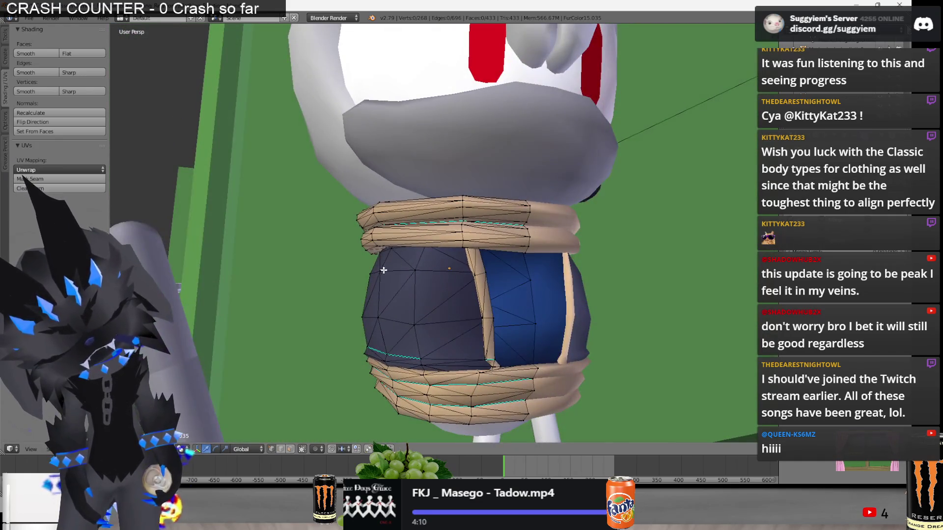
pyautogui.moveTo(383, 269); pyautogui.dragTo(376, 304, button='middle')
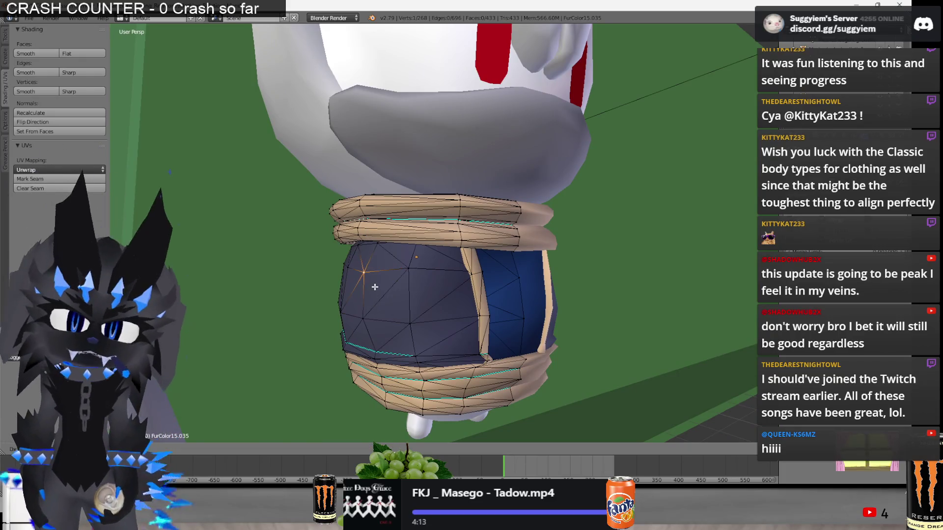
pyautogui.press('Tab')
# Inspect the shirt mesh in wireframe and solid views, then zoom out over the whole character.
pyautogui.scroll(-5, 374, 287)
pyautogui.moveTo(375, 286)
pyautogui.mouseDown(button='middle')
pyautogui.moveTo(461, 300)
pyautogui.moveTo(442, 281)
pyautogui.mouseUp(button='middle')
pyautogui.press('Tab')
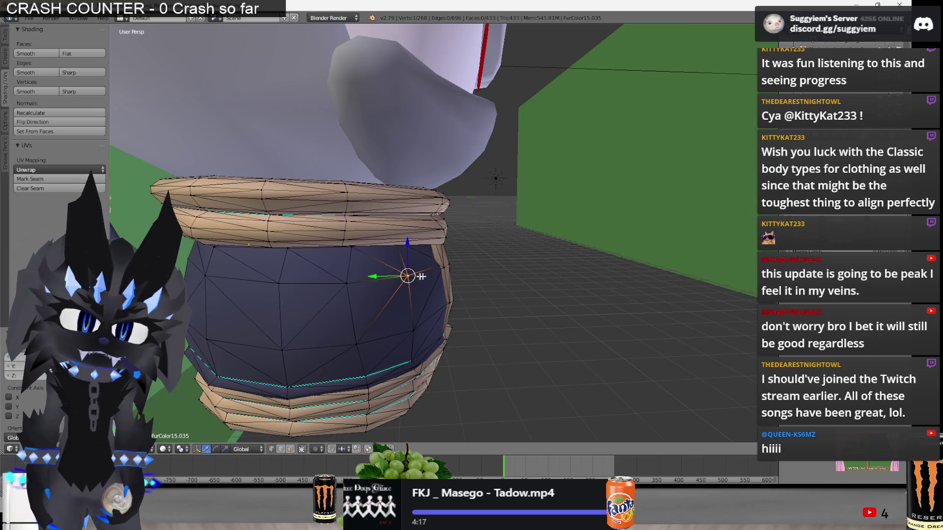
pyautogui.press('z')
pyautogui.scroll(3, 422, 276)
pyautogui.press('z')
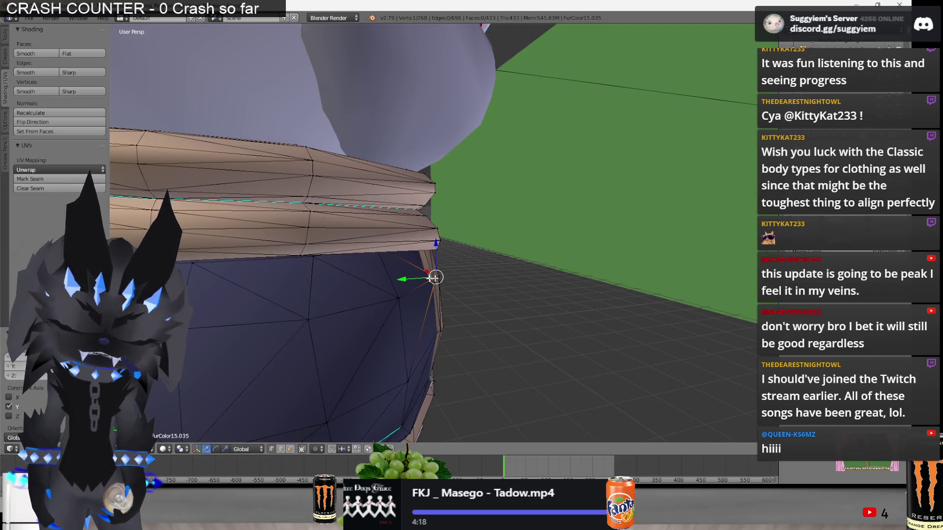
pyautogui.scroll(-3, 434, 278)
pyautogui.moveTo(434, 277); pyautogui.dragTo(397, 201, button='middle')
pyautogui.press('z')
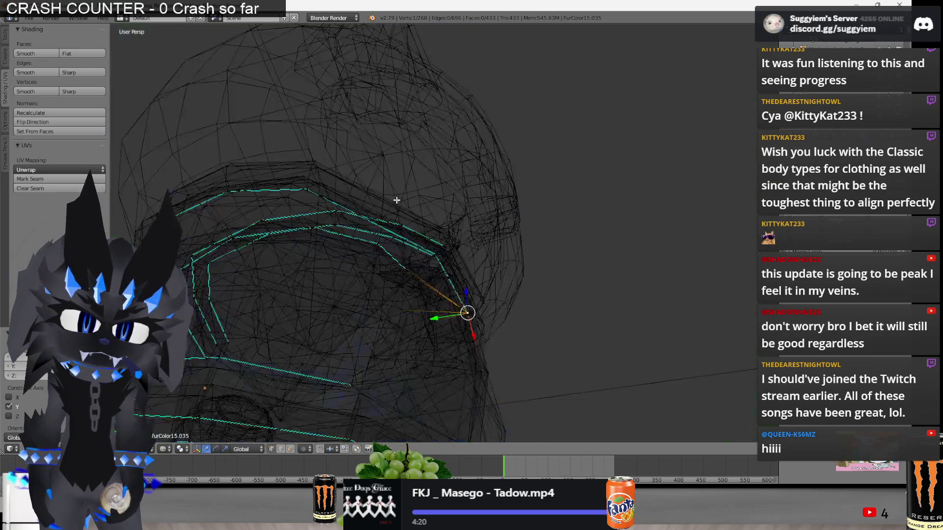
pyautogui.moveTo(375, 246)
pyautogui.mouseDown(button='middle')
pyautogui.moveTo(351, 253)
pyautogui.moveTo(260, 225)
pyautogui.moveTo(285, 320)
pyautogui.moveTo(229, 323)
pyautogui.moveTo(286, 283)
pyautogui.mouseUp(button='middle')
pyautogui.press('z')
pyautogui.scroll(-3, 363, 250)
pyautogui.press('Tab')
pyautogui.scroll(-3, 264, 255)
pyautogui.scroll(-5, 228, 323)
pyautogui.scroll(4, 257, 303)
pyautogui.scroll(-3, 272, 294)
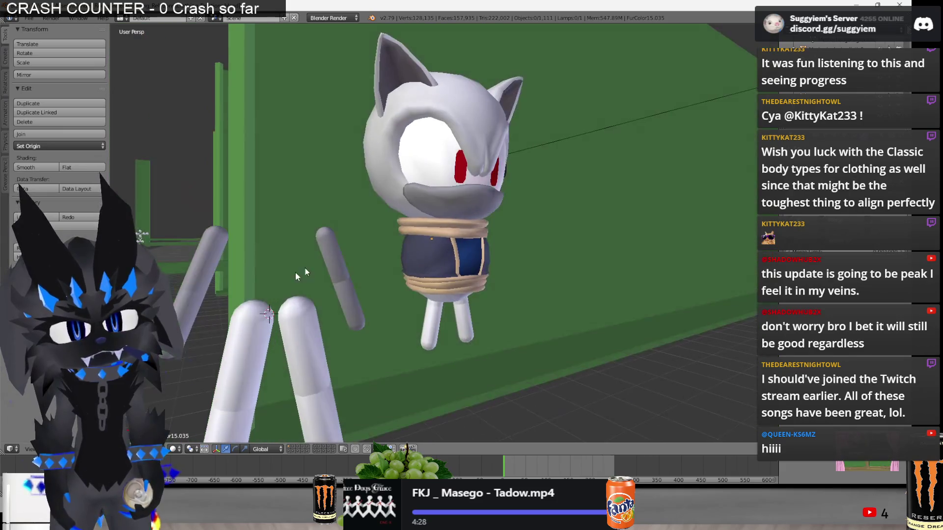
# Select the tan neck collar ring on the shirt and move it out beside the body.
pyautogui.scroll(-3, 479, 230)
pyautogui.moveTo(479, 230)
pyautogui.mouseDown(button='middle')
pyautogui.moveTo(491, 265)
pyautogui.moveTo(572, 254)
pyautogui.moveTo(466, 270)
pyautogui.moveTo(481, 245)
pyautogui.moveTo(521, 222)
pyautogui.moveTo(491, 275)
pyautogui.mouseUp(button='middle')
pyautogui.scroll(1, 486, 252)
pyautogui.scroll(4, 438, 276)
pyautogui.rightClick(438, 276)
pyautogui.scroll(3, 437, 276)
pyautogui.press('Tab')
pyautogui.rightClick(489, 277)
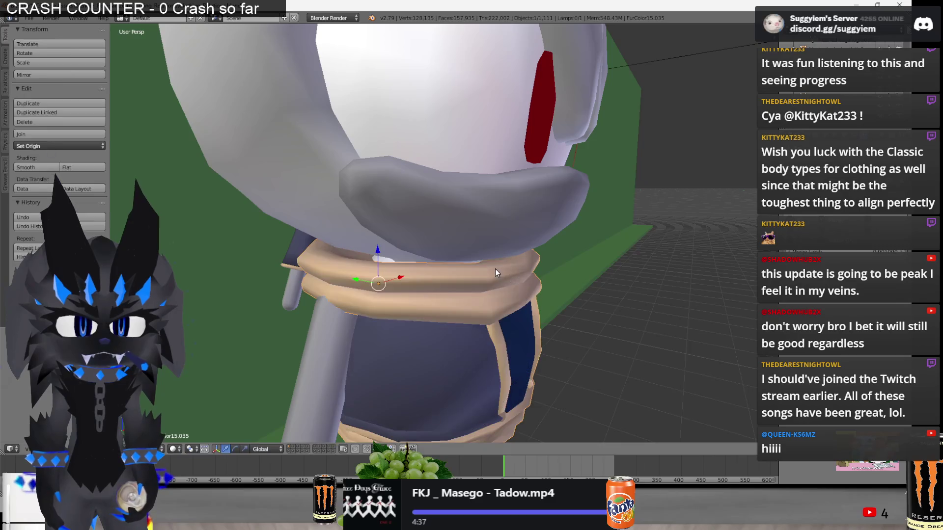
pyautogui.moveTo(483, 306)
pyautogui.mouseDown(button='middle')
pyautogui.moveTo(433, 256)
pyautogui.moveTo(419, 178)
pyautogui.moveTo(407, 389)
pyautogui.moveTo(446, 264)
pyautogui.moveTo(468, 332)
pyautogui.mouseUp(button='middle')
pyautogui.press('g')
pyautogui.press('Escape')
# Select all the collar geometry and begin a knife cut across its rim.
pyautogui.press('a')
pyautogui.press('a')
pyautogui.press('a')
pyautogui.scroll(3, 433, 256)
pyautogui.press('k')
# Confirm the knife cut and slide the whole collar disc back onto the body along X.
pyautogui.press('Return')
pyautogui.press('a')
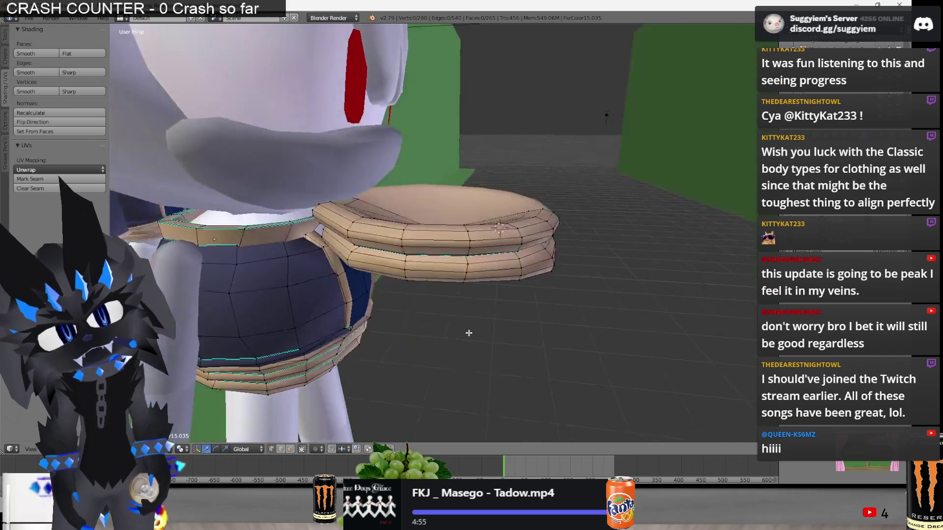
pyautogui.press('l')
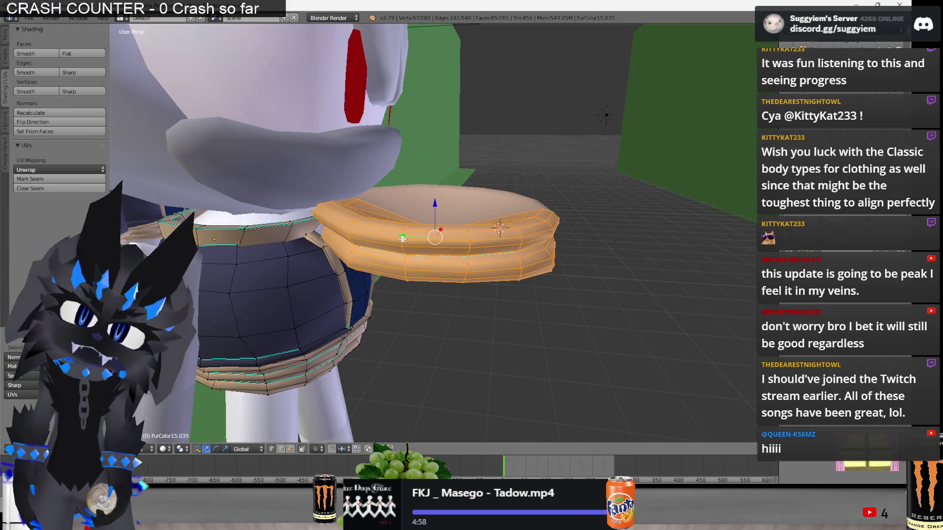
pyautogui.press('g')
pyautogui.press('x')
pyautogui.scroll(-5, 408, 225)
pyautogui.moveTo(408, 225); pyautogui.dragTo(416, 273, button='middle')
# Re-enter Edit Mode and select the connected neck and waist rings.
pyautogui.press('Tab')
pyautogui.press('Tab')
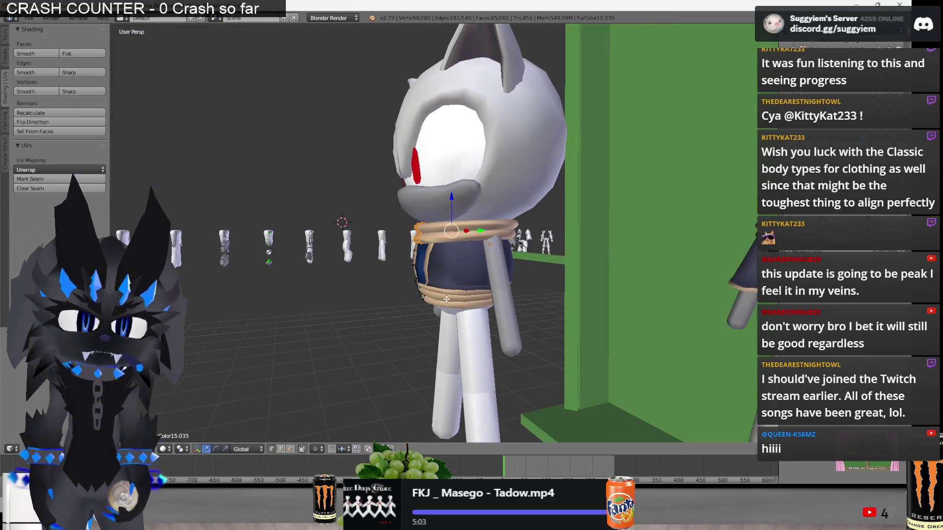
pyautogui.press('KP_Decimal')
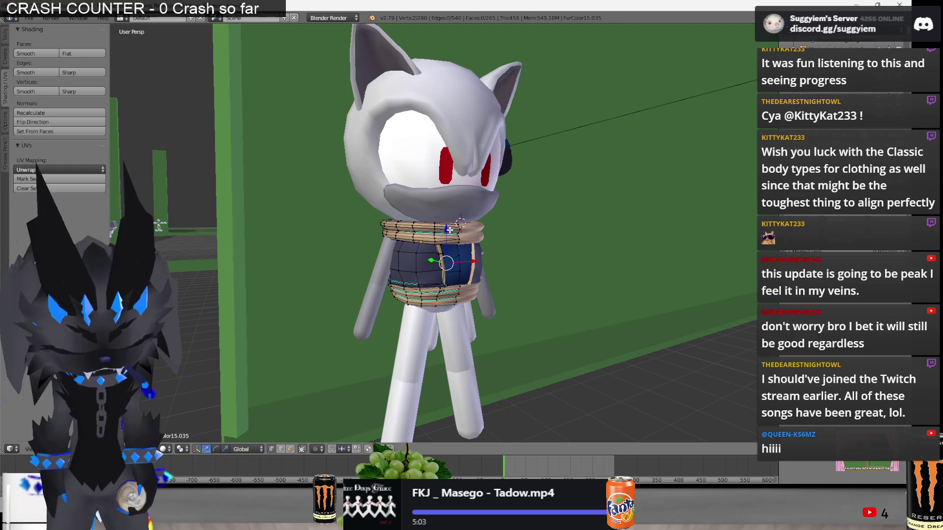
pyautogui.hotkey('ctrl', 'l')
pyautogui.moveTo(434, 266)
pyautogui.mouseDown(button='middle')
pyautogui.moveTo(552, 243)
pyautogui.moveTo(441, 256)
pyautogui.mouseUp(button='middle')
# Back in Edit Mode, select an edge on the cuff piece at the model's side.
pyautogui.press('Tab')
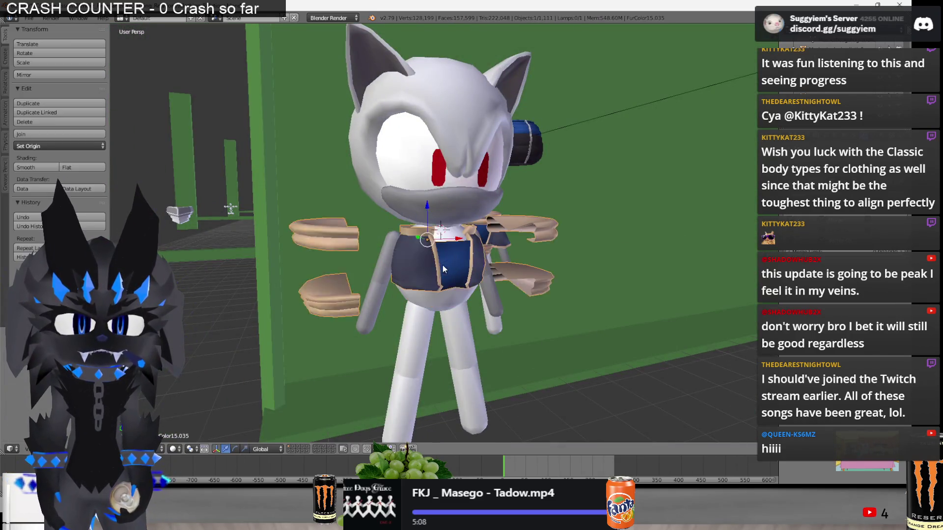
pyautogui.scroll(5, 495, 269)
pyautogui.moveTo(495, 269)
pyautogui.mouseDown(button='middle')
pyautogui.moveTo(506, 289)
pyautogui.moveTo(600, 281)
pyautogui.moveTo(442, 260)
pyautogui.mouseUp(button='middle')
pyautogui.press('Tab')
pyautogui.moveTo(429, 224); pyautogui.dragTo(385, 223, button='middle')
pyautogui.rightClick(383, 223)
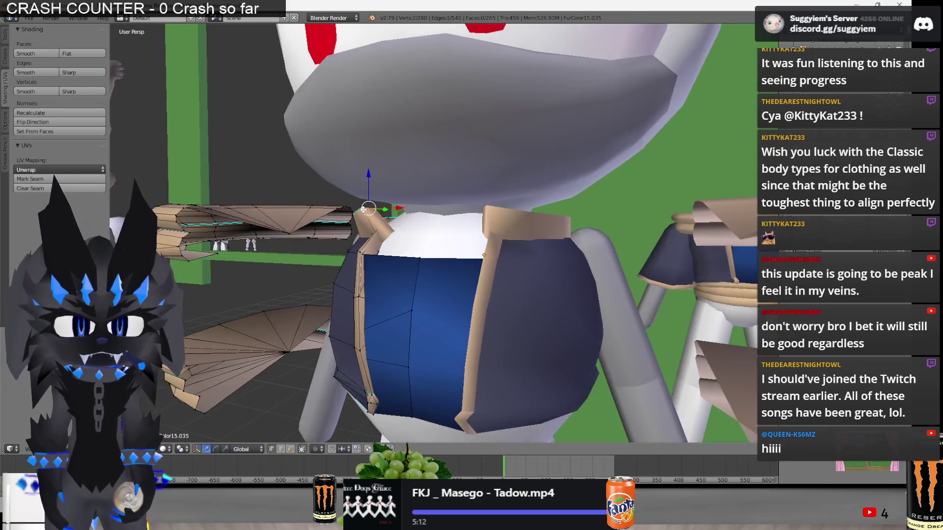
pyautogui.press('z')
pyautogui.moveTo(381, 210)
pyautogui.mouseDown(button='middle')
pyautogui.moveTo(400, 236)
pyautogui.moveTo(473, 265)
pyautogui.moveTo(494, 261)
pyautogui.mouseUp(button='middle')
pyautogui.press('z')
# Freely rotate the selected cuff piece to a new tilt.
pyautogui.press('g')
pyautogui.click(481, 263)
pyautogui.press('r')
pyautogui.click(466, 290)
# Return to Object Mode, deselect everything and set the 3D cursor near the character.
pyautogui.press('Tab')
pyautogui.scroll(-5, 469, 293)
pyautogui.press('a')
pyautogui.click(449, 326)
pyautogui.moveTo(449, 326)
pyautogui.mouseDown(button='middle')
pyautogui.moveTo(390, 313)
pyautogui.moveTo(510, 258)
pyautogui.moveTo(427, 260)
pyautogui.mouseUp(button='middle')
pyautogui.scroll(-5, 342, 257)
# Select the whole connected glove piece in Edit Mode, then return to Object Mode.
pyautogui.press('Tab')
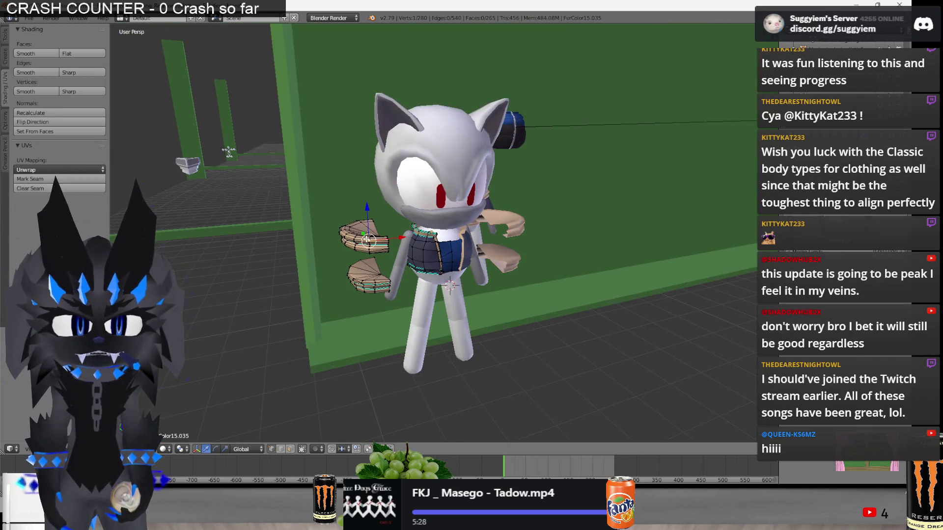
pyautogui.hotkey('ctrl', 'l')
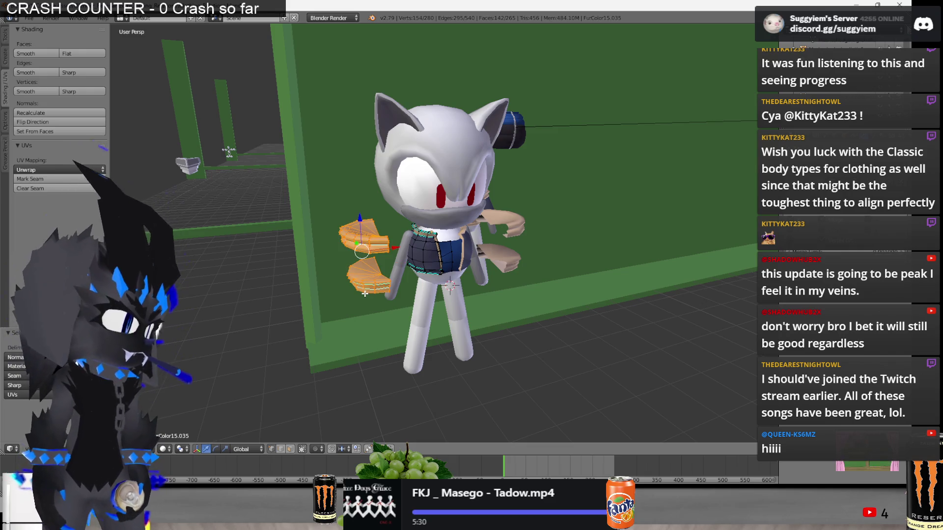
pyautogui.scroll(1, 365, 293)
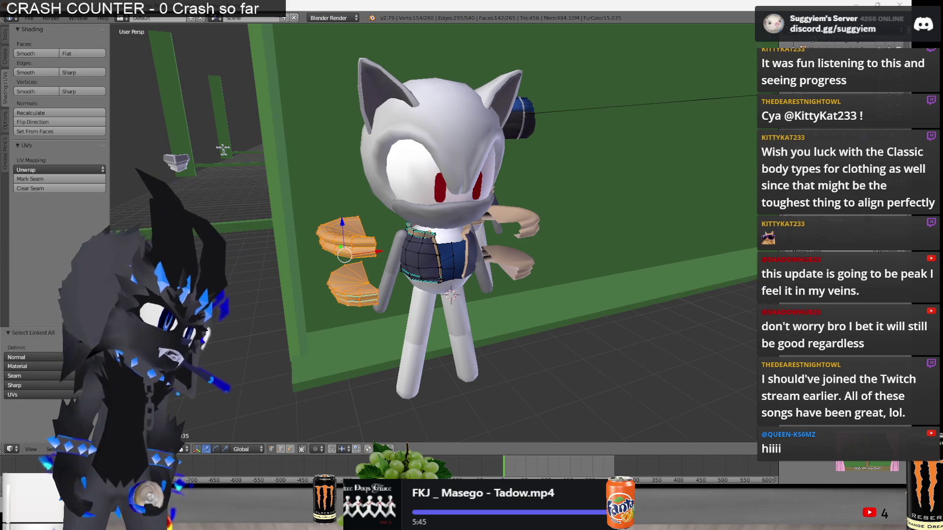
pyautogui.moveTo(576, 329); pyautogui.dragTo(441, 298, button='middle')
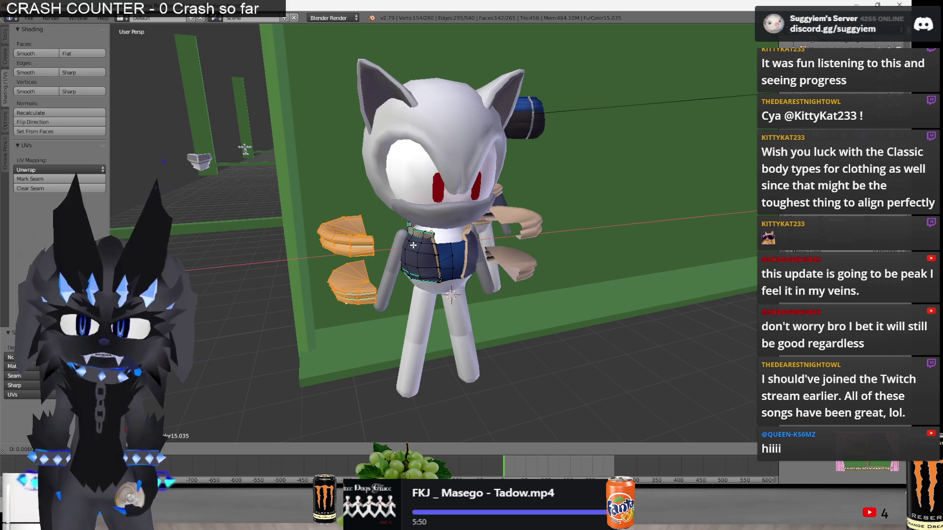
pyautogui.press('Tab')
pyautogui.scroll(-3, 609, 254)
# Copy the character's body and parts 2 units along Y beside the original.
pyautogui.moveTo(556, 247)
pyautogui.mouseDown(button='middle')
pyautogui.moveTo(491, 250)
pyautogui.moveTo(457, 265)
pyautogui.moveTo(444, 260)
pyautogui.moveTo(447, 245)
pyautogui.mouseUp(button='middle')
pyautogui.rightClick(443, 278)
pyautogui.keyDown('shift'); pyautogui.rightClick(446, 246); pyautogui.keyUp('shift')
pyautogui.press('g')
pyautogui.press('y')
pyautogui.press('2')
pyautogui.press('Return')
# Select the stray white sphere and shift it 2 units along Y out of the way.
pyautogui.rightClick(414, 276)
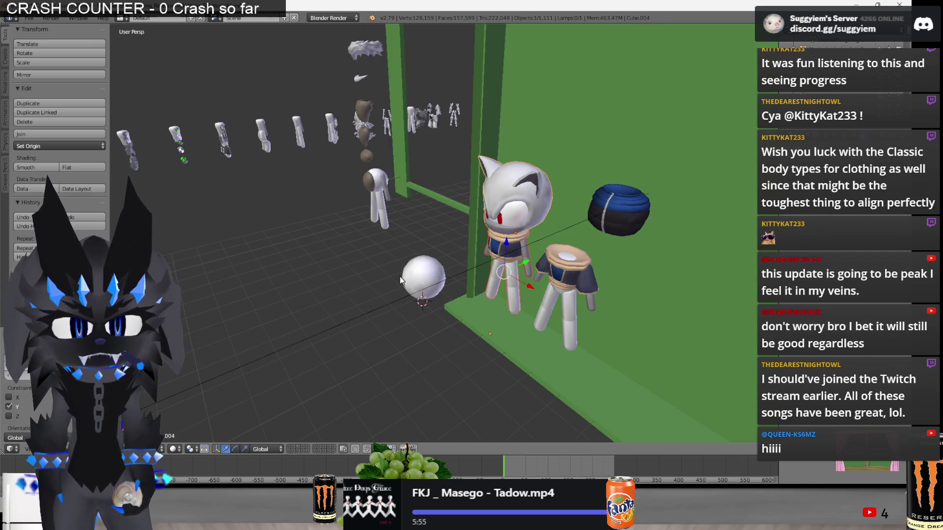
pyautogui.press('g')
pyautogui.press('y')
pyautogui.press('2')
pyautogui.press('Return')
pyautogui.press('Escape')
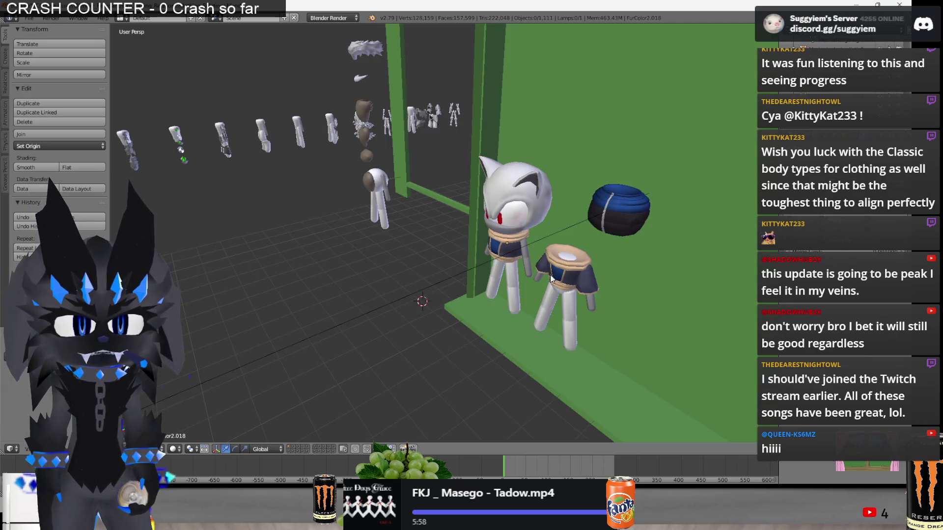
# Select the duplicate's shirt and frame the view on it.
pyautogui.rightClick(593, 286)
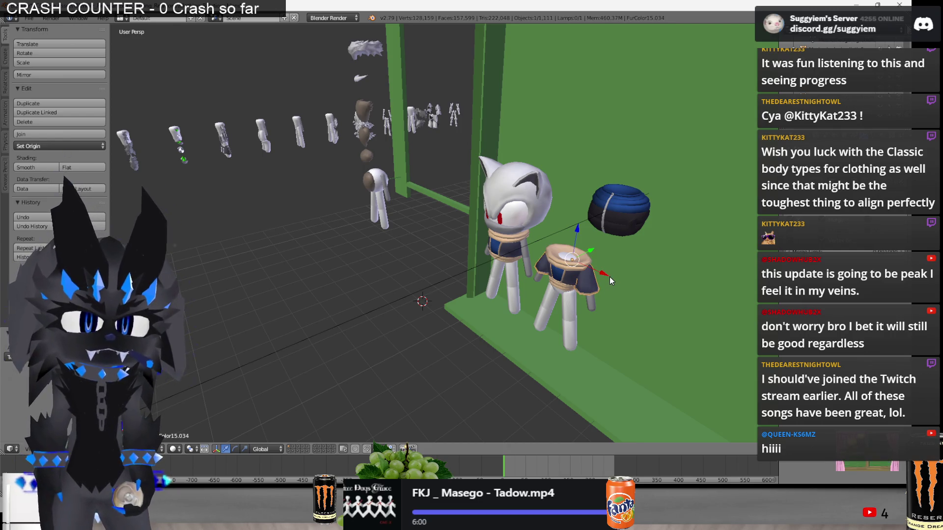
pyautogui.moveTo(612, 276)
pyautogui.mouseDown(button='middle')
pyautogui.moveTo(493, 300)
pyautogui.moveTo(567, 278)
pyautogui.moveTo(569, 297)
pyautogui.moveTo(721, 320)
pyautogui.moveTo(506, 307)
pyautogui.mouseUp(button='middle')
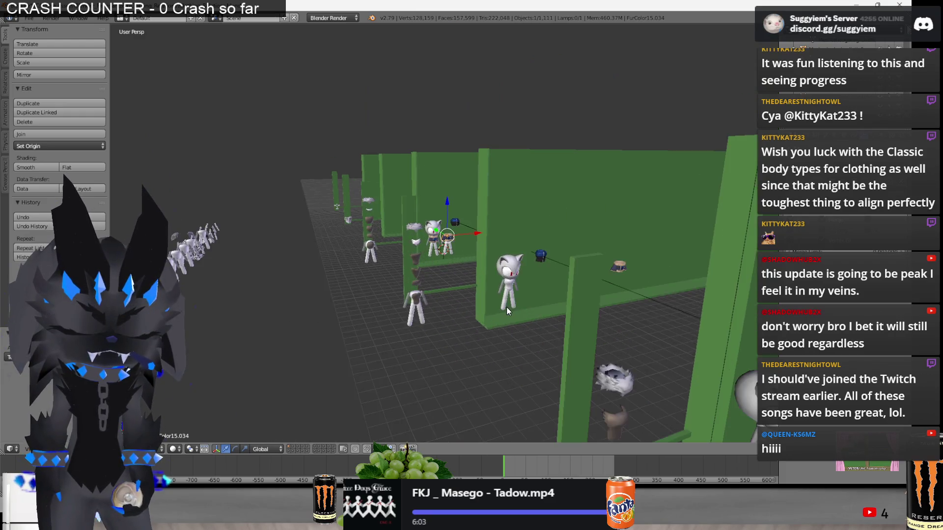
pyautogui.press('KP_Decimal')
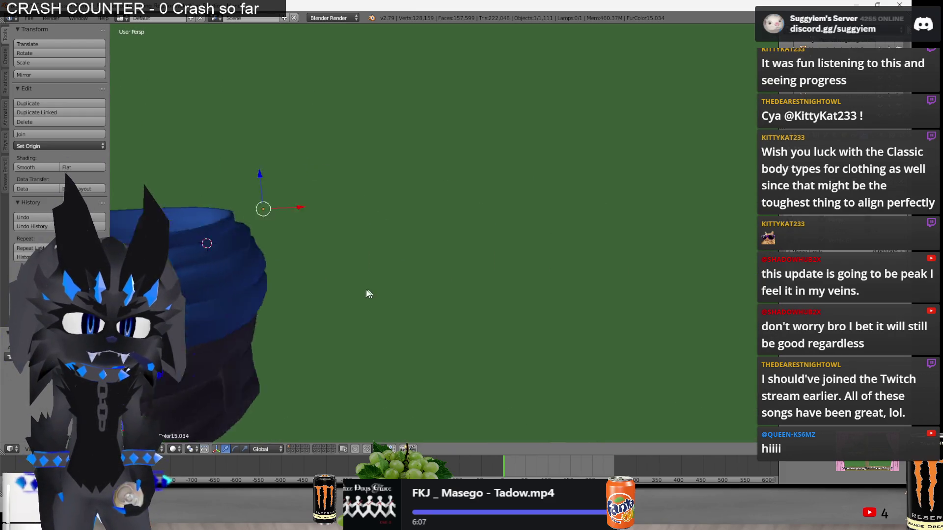
pyautogui.scroll(-3, 520, 316)
# Select the floating shirt piece and edit it in wireframe, centered in view.
pyautogui.rightClick(736, 299)
pyautogui.press('Tab')
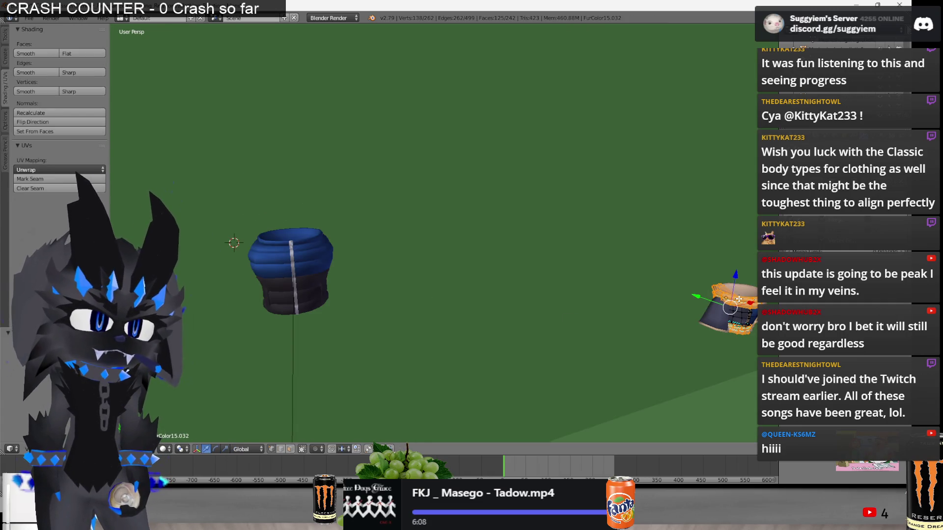
pyautogui.press('z')
pyautogui.press('KP_Decimal')
pyautogui.scroll(-3, 542, 241)
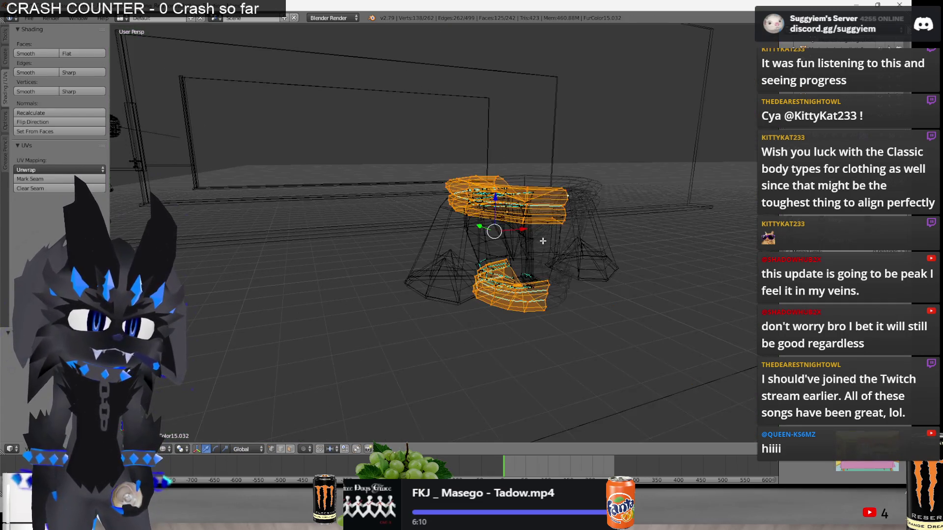
# Select the linked part of the shirt mesh, then zoom out and return to Object Mode.
pyautogui.rightClick(542, 241)
pyautogui.rightClick(522, 233)
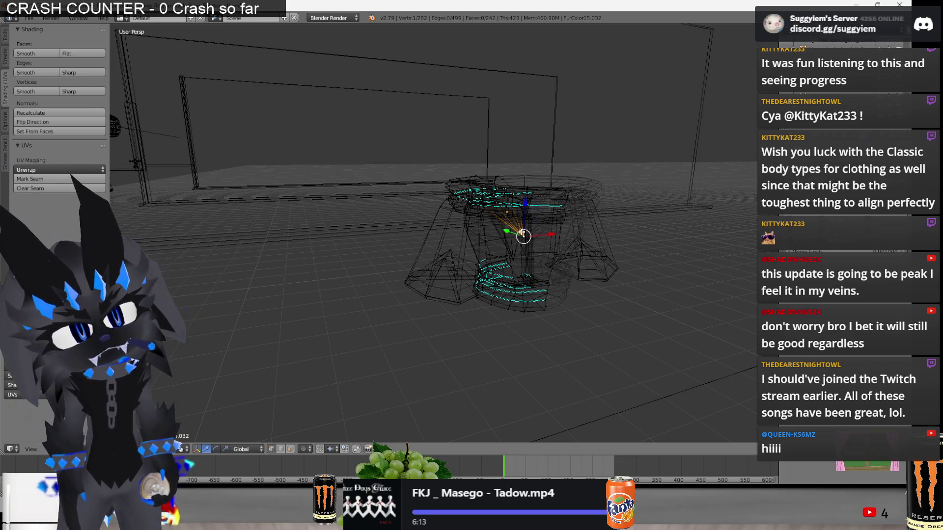
pyautogui.hotkey('ctrl', 'l')
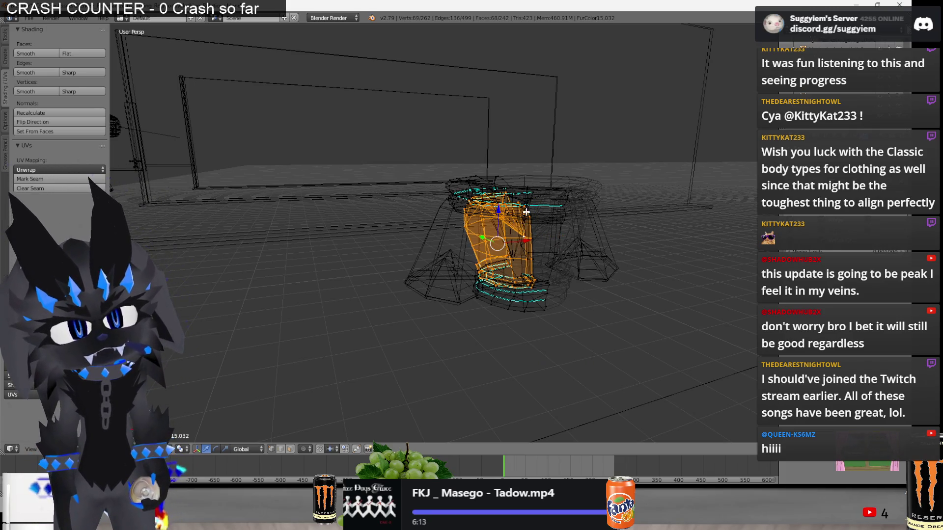
pyautogui.rightClick(523, 201)
pyautogui.scroll(5, 525, 201)
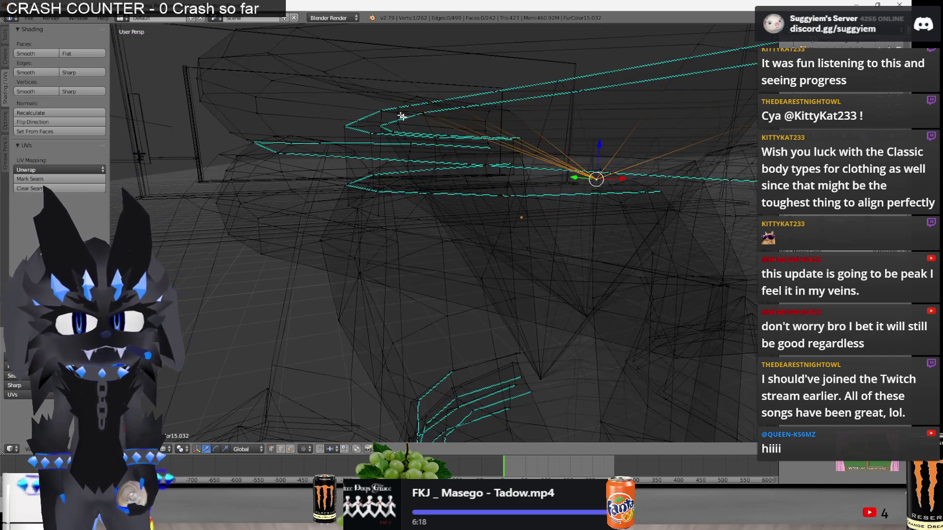
pyautogui.scroll(-8, 401, 121)
pyautogui.scroll(-5, 413, 129)
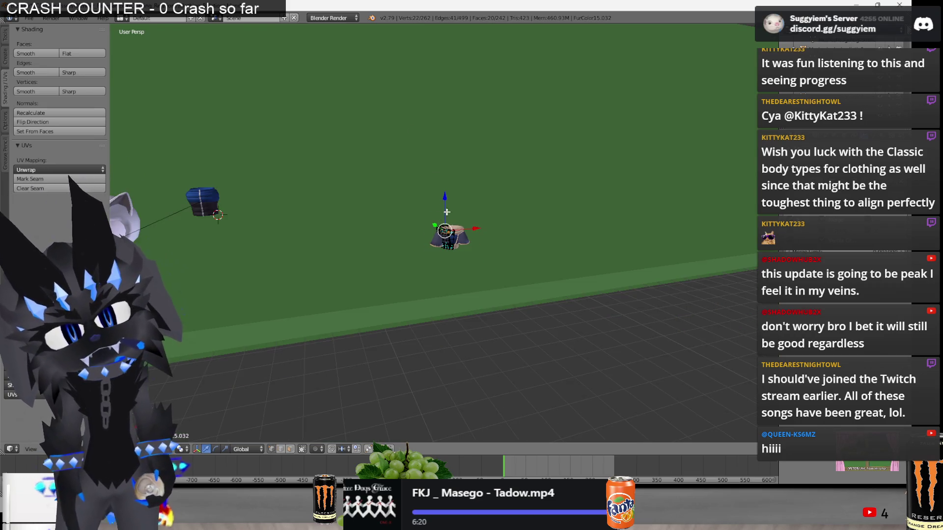
pyautogui.moveTo(448, 185)
pyautogui.mouseDown(button='middle')
pyautogui.moveTo(452, 171)
pyautogui.moveTo(467, 234)
pyautogui.moveTo(375, 323)
pyautogui.moveTo(418, 280)
pyautogui.moveTo(373, 301)
pyautogui.mouseUp(button='middle')
pyautogui.press('Tab')
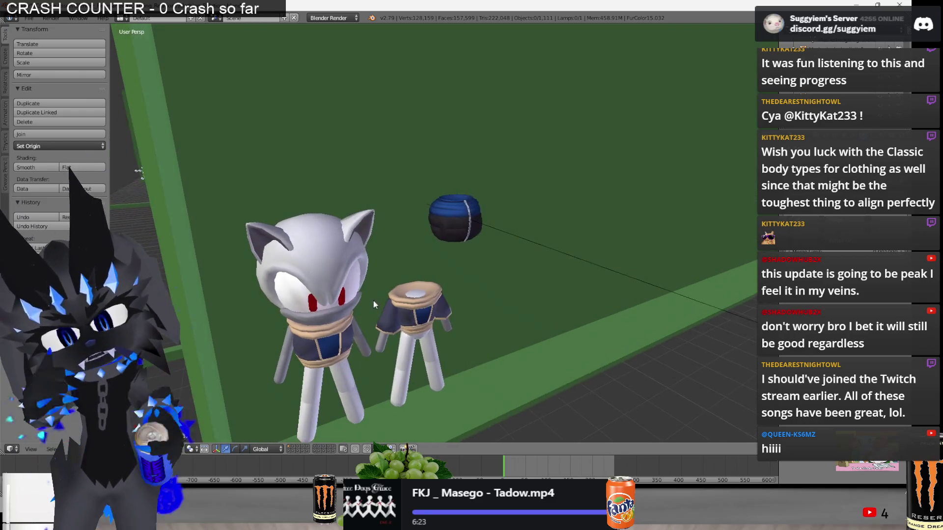
# Duplicate the small figure's shirt and place the copy on the larger cat.
pyautogui.rightClick(391, 322)
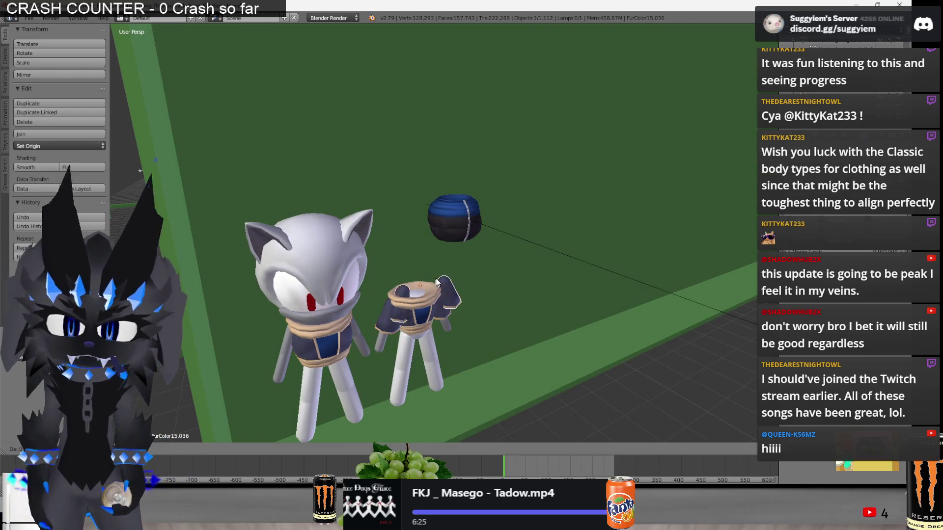
pyautogui.hotkey('shift', 'd')
pyautogui.click(358, 317)
pyautogui.press('a')
pyautogui.moveTo(357, 317)
pyautogui.mouseDown(button='middle')
pyautogui.moveTo(625, 314)
pyautogui.moveTo(616, 334)
pyautogui.mouseUp(button='middle')
pyautogui.click(624, 315)
pyautogui.scroll(-3, 614, 334)
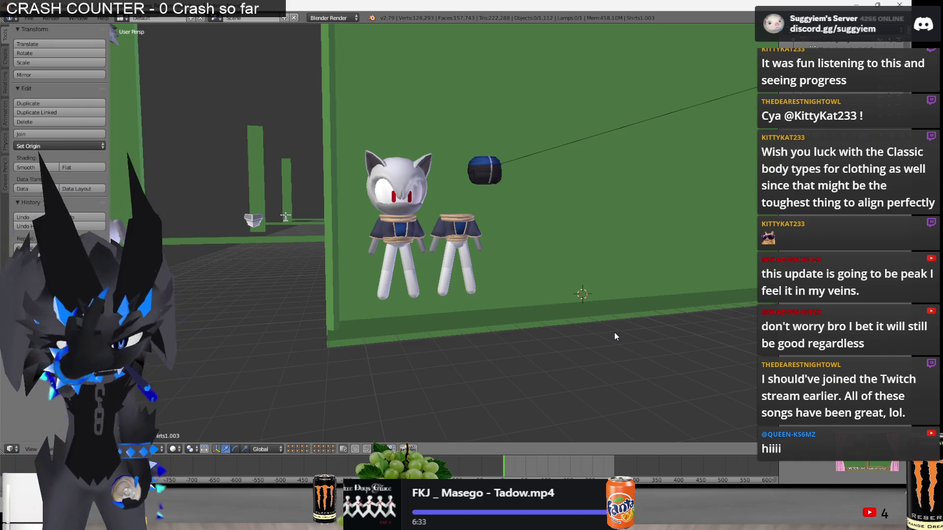
# Frame all character models in orthographic view, then switch to another window.
pyautogui.press('Home')
pyautogui.press('KP_5')
pyautogui.scroll(5, 614, 333)
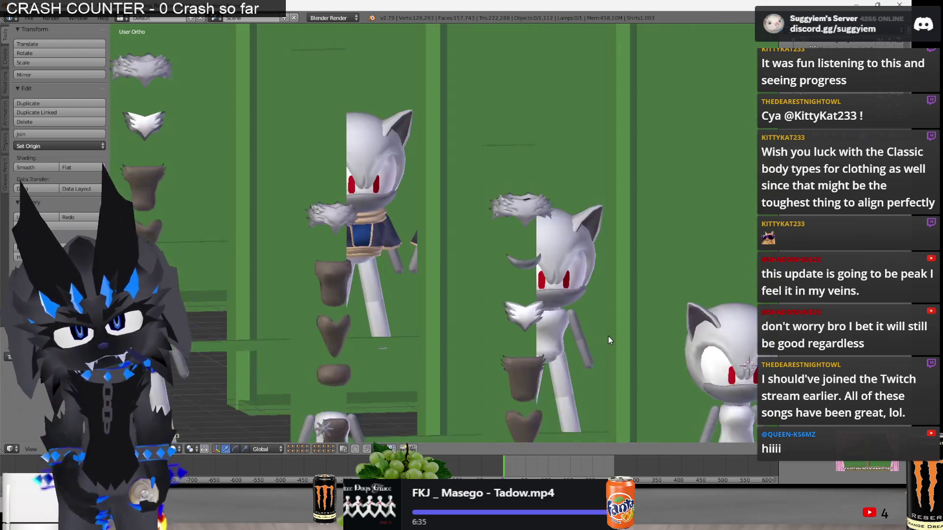
pyautogui.keyDown('ctrl'); pyautogui.scroll(5, 608, 336); pyautogui.keyUp('ctrl')
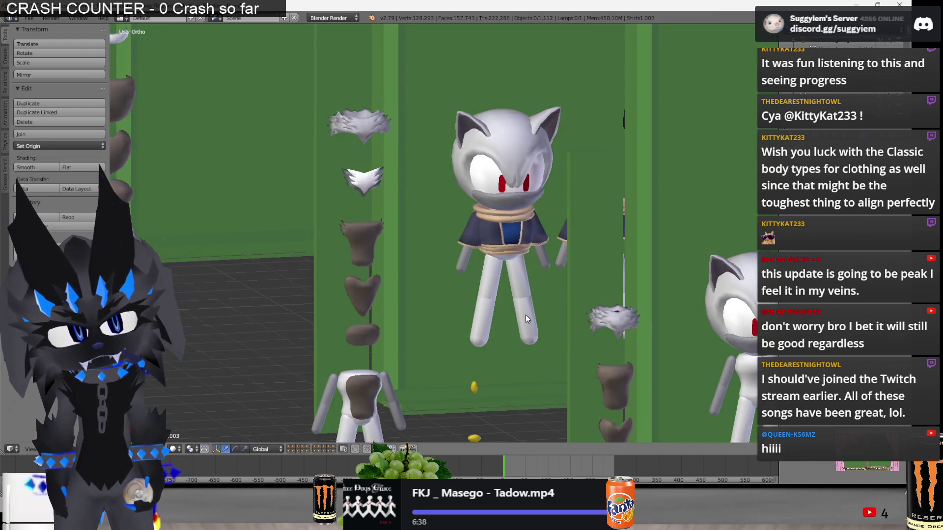
pyautogui.keyDown('ctrl'); pyautogui.scroll(-5, 525, 318); pyautogui.keyUp('ctrl')
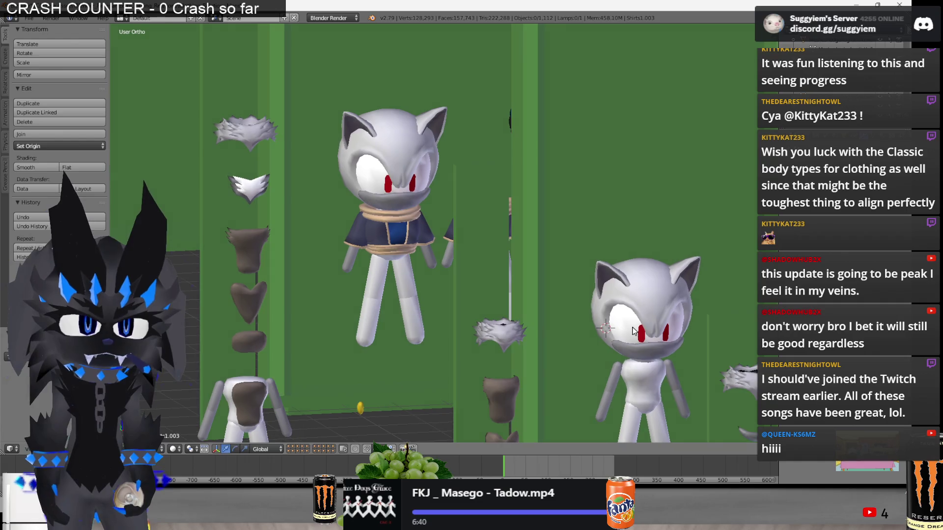
pyautogui.scroll(2, 633, 331)
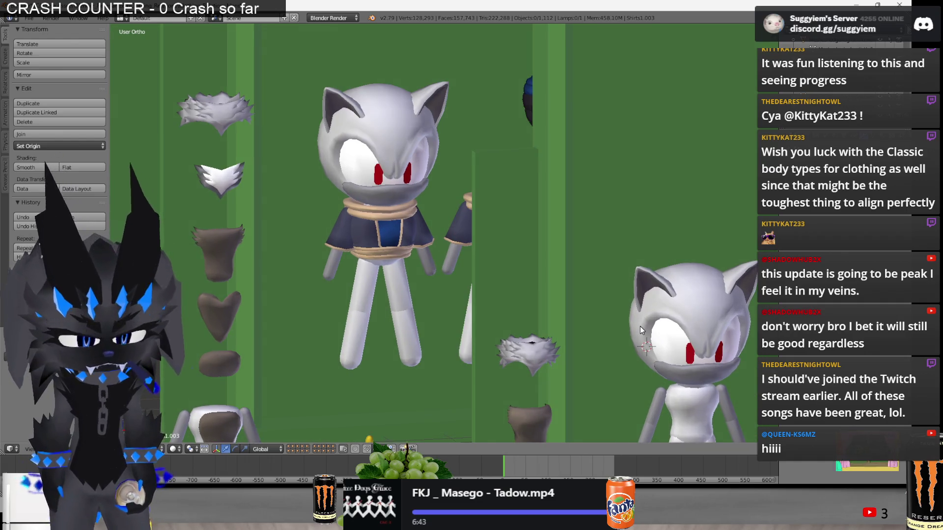
pyautogui.hotkey('alt', 'Tab')
pyautogui.press('Tab')
pyautogui.press('Tab')
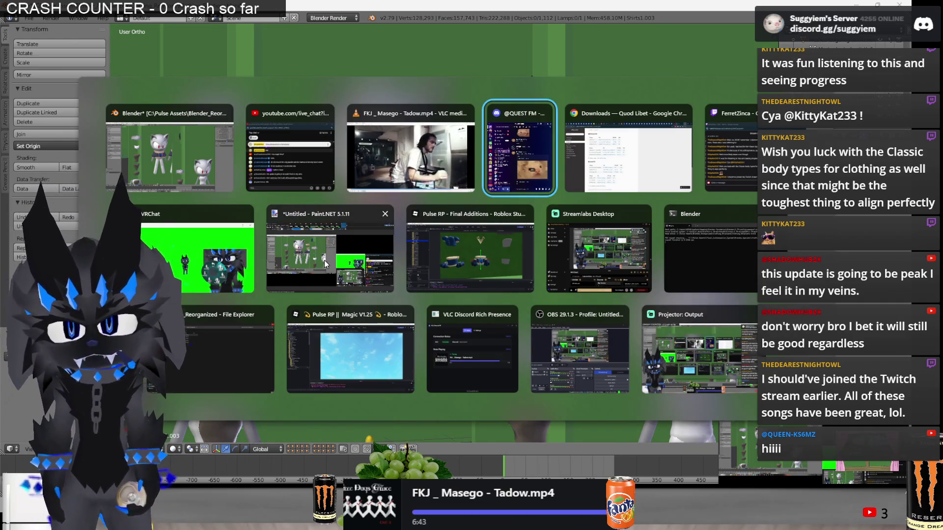
pyautogui.click(324, 261)
pyautogui.hotkey('alt', 'Tab')
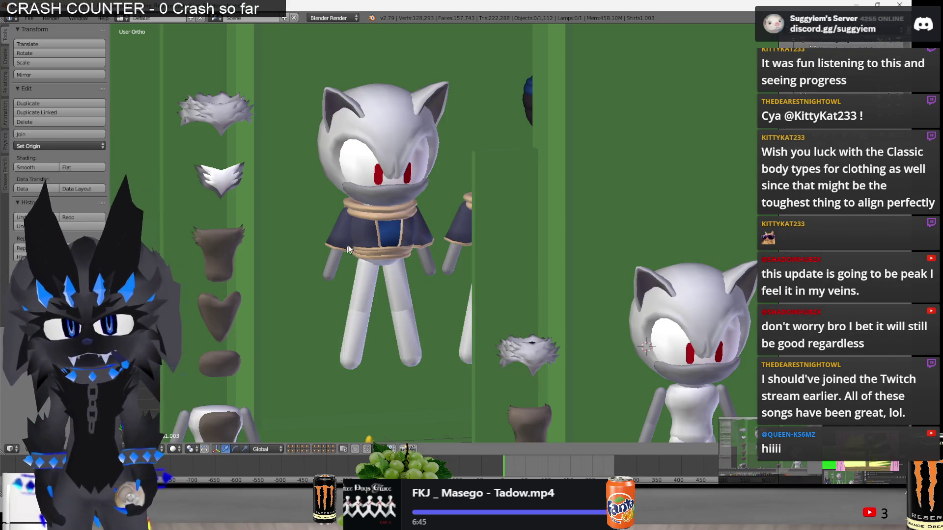
pyautogui.rightClick(407, 247)
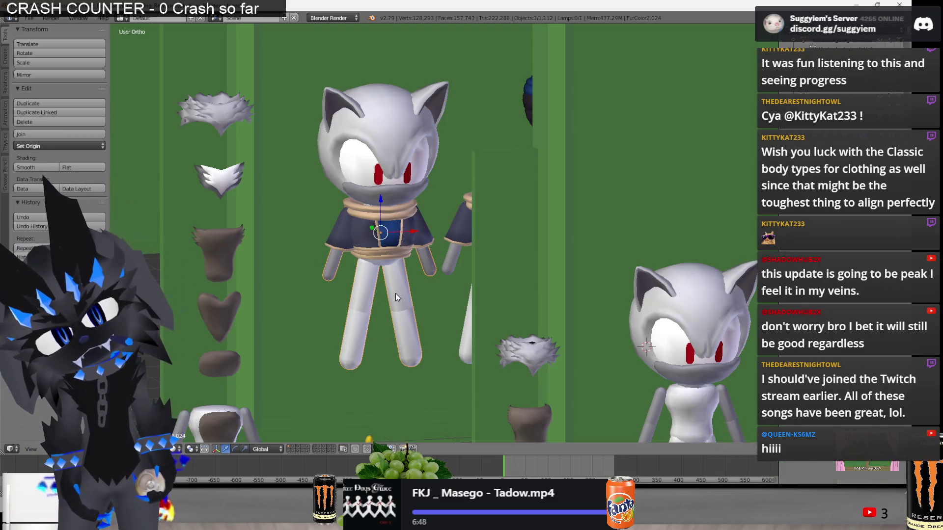
pyautogui.rightClick(400, 211)
pyautogui.press('Tab')
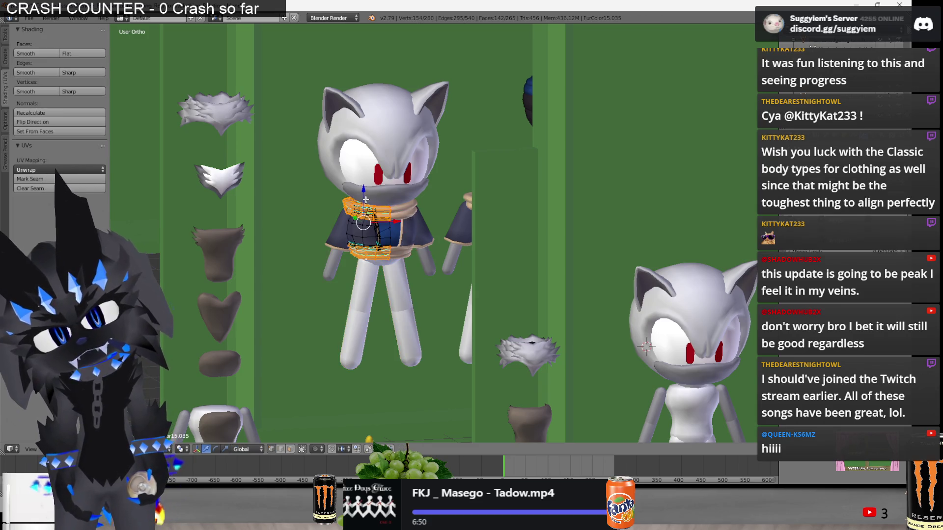
pyautogui.moveTo(366, 200); pyautogui.dragTo(368, 72)
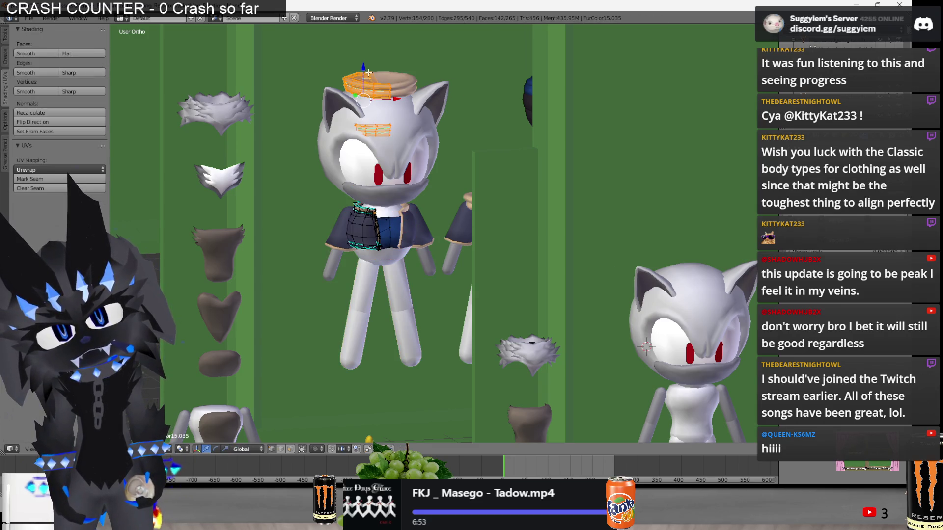
pyautogui.hotkey('ctrl', 'z')
pyautogui.press('Tab')
pyautogui.hotkey('ctrl', 'z')
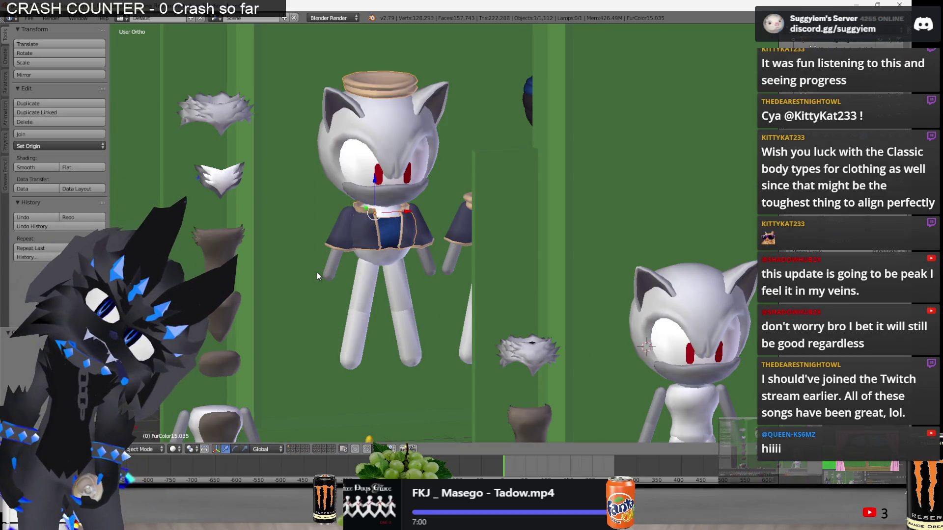
pyautogui.press('a')
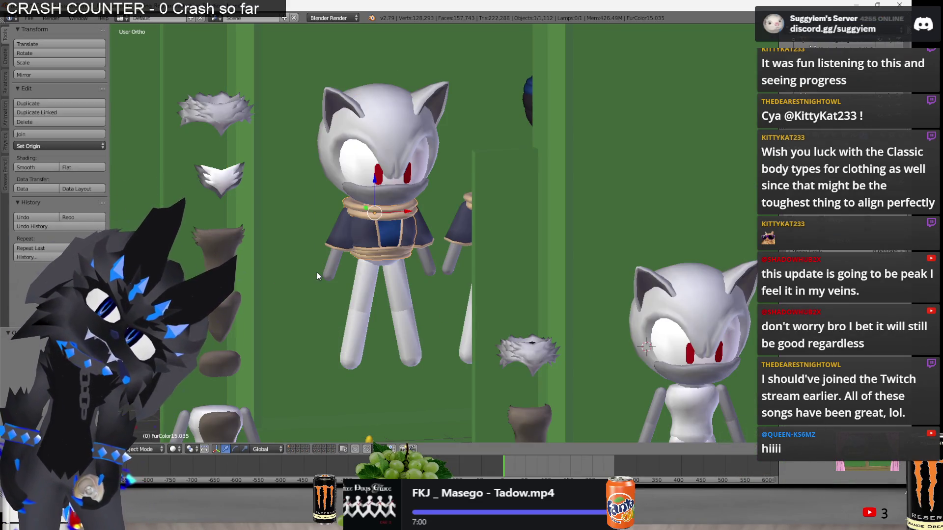
# Delete the extra collar object FurColor15.035.
pyautogui.scroll(-3, 317, 272)
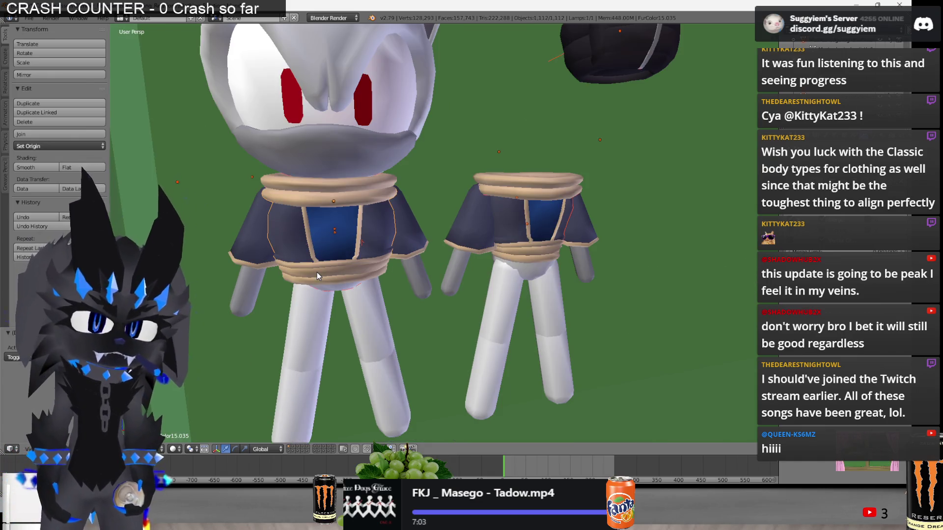
pyautogui.scroll(-3, 417, 317)
pyautogui.moveTo(501, 329); pyautogui.dragTo(496, 324, button='middle')
pyautogui.scroll(2, 496, 325)
pyautogui.rightClick(417, 229)
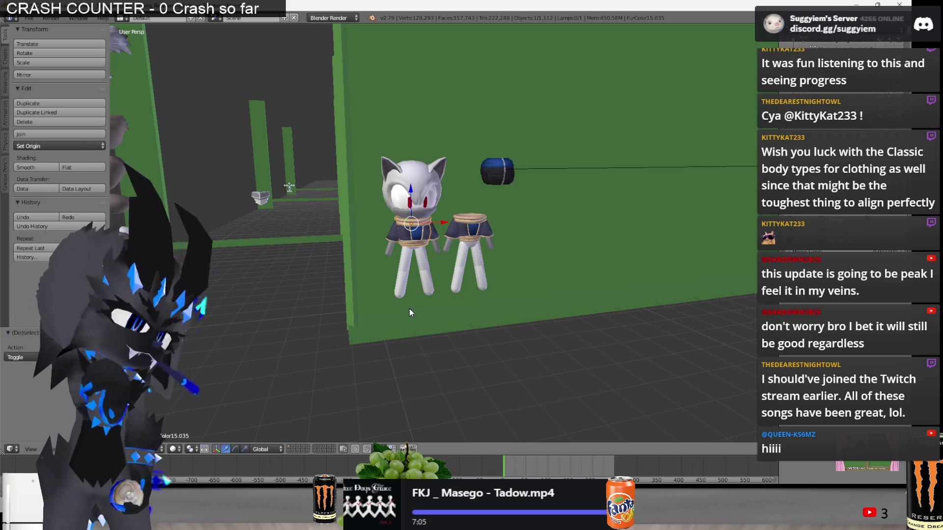
pyautogui.press('x')
pyautogui.click(395, 242)
# Orbit around the characters and select the skirt FurColor15.032.
pyautogui.scroll(3, 506, 252)
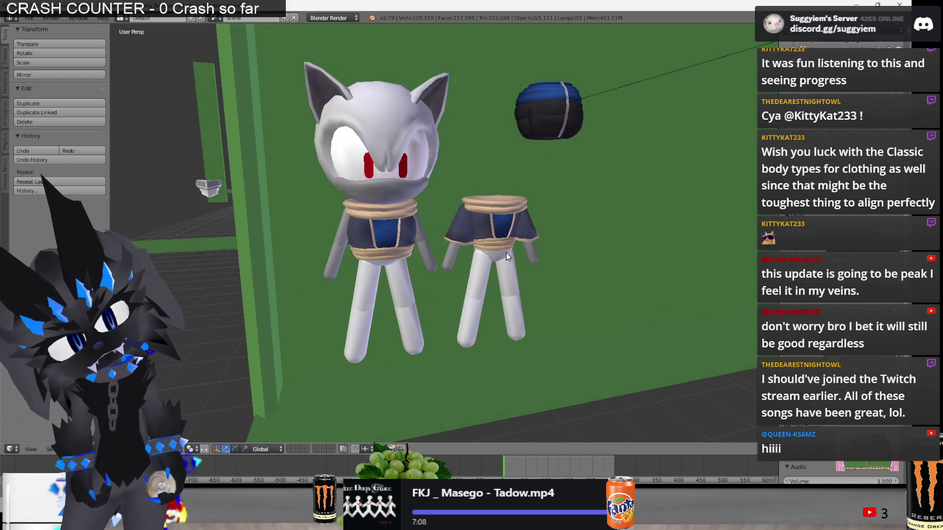
pyautogui.scroll(-1, 535, 258)
pyautogui.click(535, 259)
pyautogui.moveTo(570, 270)
pyautogui.mouseDown(button='middle')
pyautogui.moveTo(246, 257)
pyautogui.moveTo(344, 245)
pyautogui.moveTo(444, 281)
pyautogui.moveTo(633, 221)
pyautogui.mouseUp(button='middle')
pyautogui.rightClick(611, 232)
# Shift the skirt along the X axis and inspect its mesh up close.
pyautogui.press('g')
pyautogui.press('x')
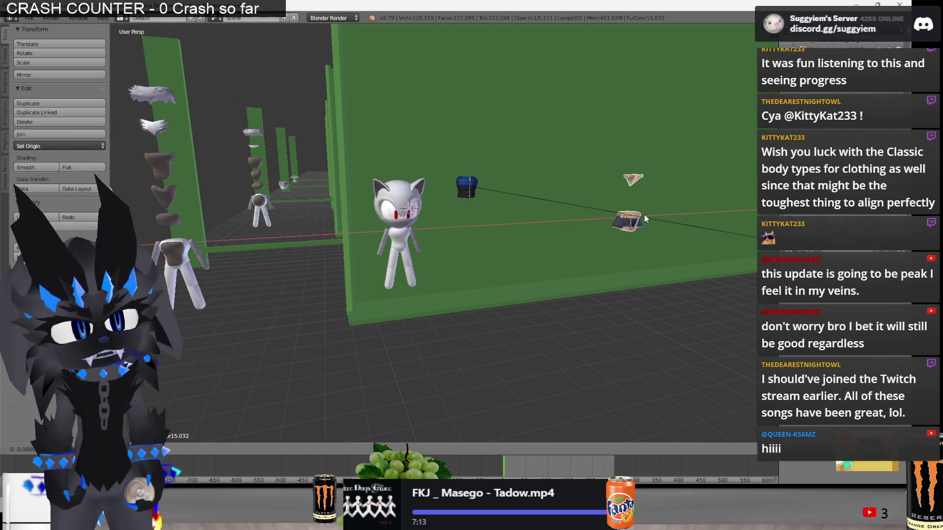
pyautogui.press('Return')
pyautogui.moveTo(431, 229)
pyautogui.mouseDown(button='middle')
pyautogui.moveTo(468, 231)
pyautogui.moveTo(294, 224)
pyautogui.mouseUp(button='middle')
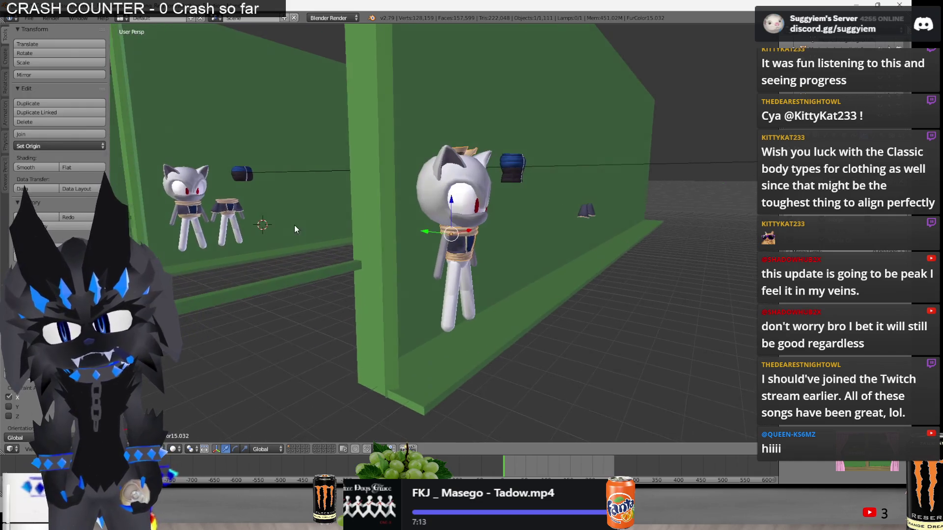
pyautogui.press('Tab')
pyautogui.moveTo(431, 222); pyautogui.dragTo(438, 233, button='middle')
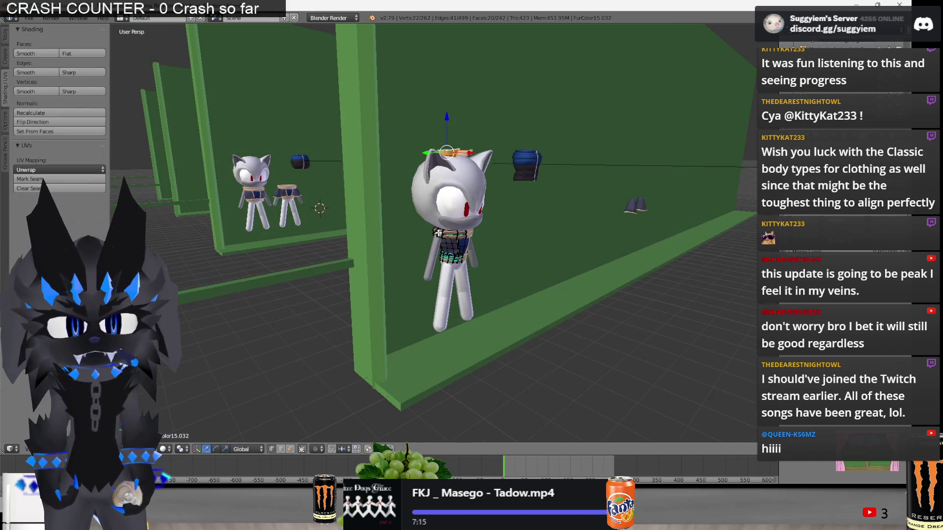
pyautogui.press('Tab')
# Raise the small character's clothing piece vertically onto its head.
pyautogui.rightClick(250, 195)
pyautogui.press('Tab')
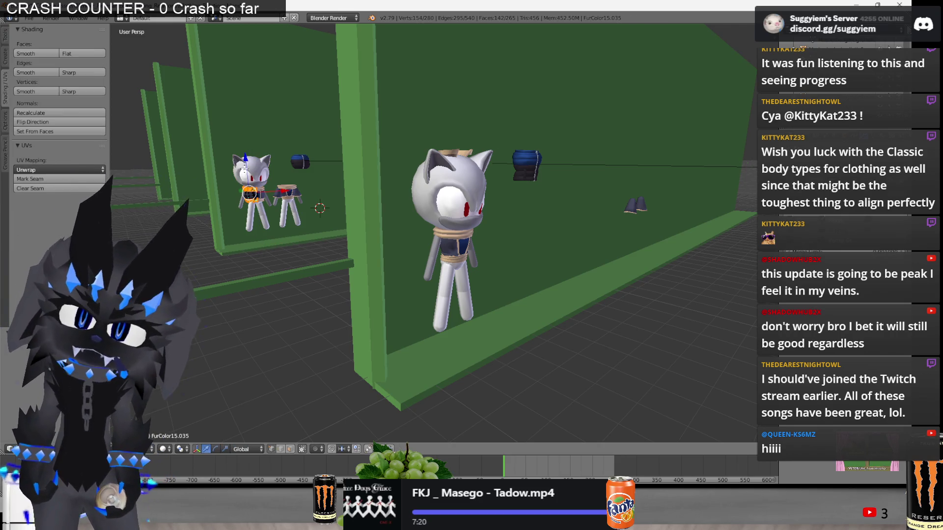
pyautogui.press('g')
pyautogui.press('z')
pyautogui.click(242, 101)
pyautogui.press('Tab')
# Lift the big character's neck ring and lower torso band above the head, then adjust the head piece's height.
pyautogui.rightClick(454, 236)
pyautogui.press('Tab')
pyautogui.press('l')
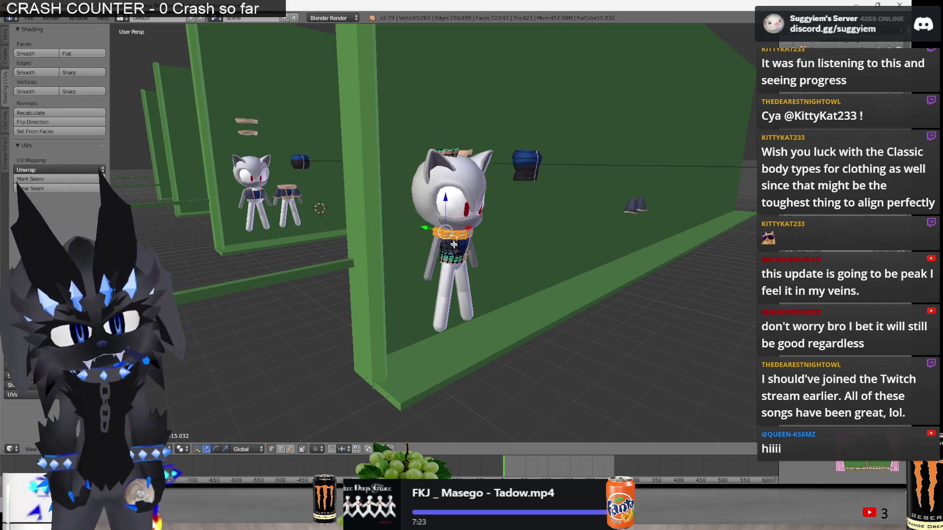
pyautogui.press('l')
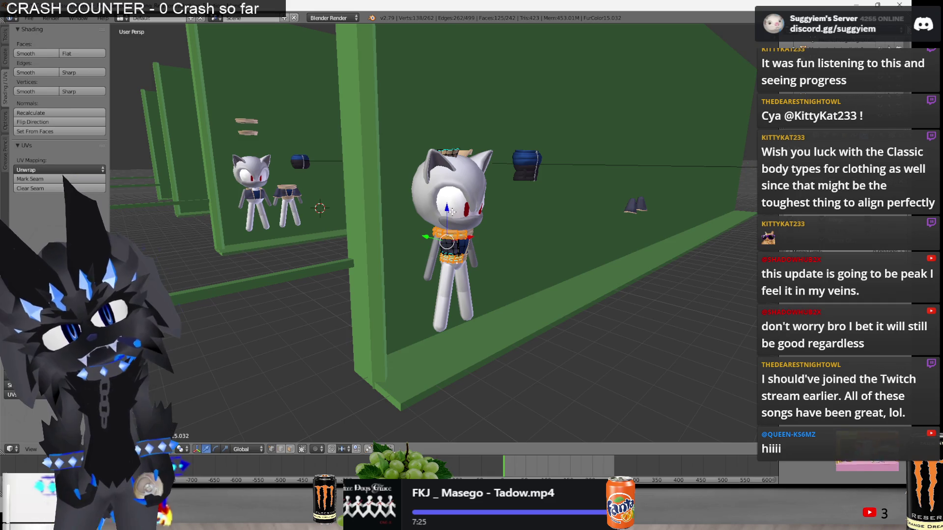
pyautogui.press('g')
pyautogui.click(452, 164)
pyautogui.rightClick(454, 155)
pyautogui.press('l')
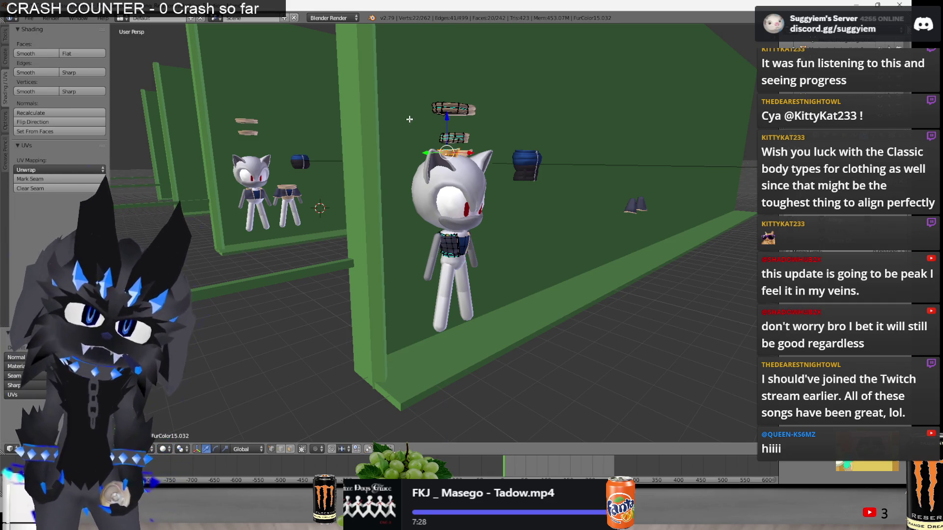
pyautogui.press('g')
pyautogui.press('z')
pyautogui.click(459, 183)
pyautogui.press('Tab')
# Move the shirt onto the cat's torso and raise its rope rings above the cat.
pyautogui.scroll(-3, 550, 238)
pyautogui.moveTo(550, 237)
pyautogui.mouseDown(button='middle')
pyautogui.moveTo(588, 270)
pyautogui.moveTo(643, 285)
pyautogui.moveTo(577, 245)
pyautogui.mouseUp(button='middle')
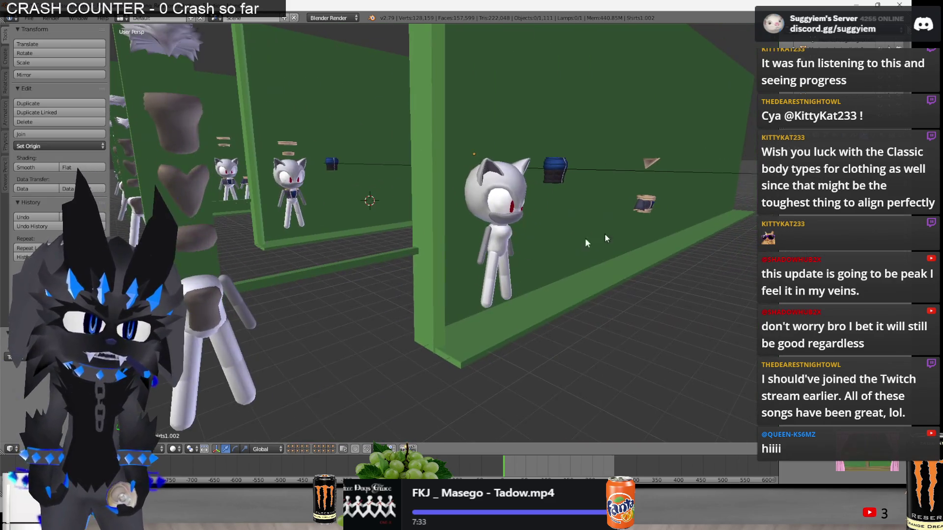
pyautogui.moveTo(650, 208); pyautogui.dragTo(486, 249)
pyautogui.scroll(2, 486, 248)
pyautogui.scroll(1, 486, 249)
pyautogui.press('Tab')
pyautogui.scroll(2, 418, 240)
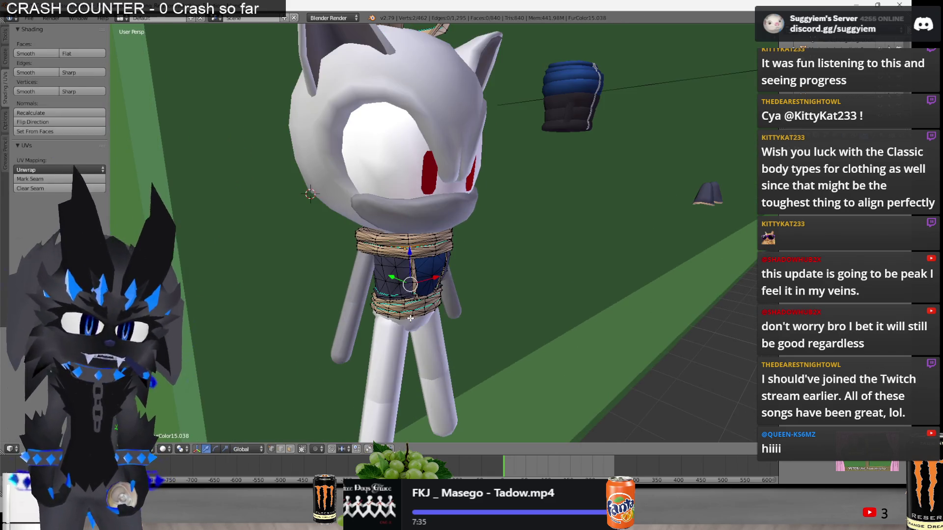
pyautogui.hotkey('ctrl', 'l')
pyautogui.scroll(-6, 410, 318)
pyautogui.moveTo(437, 217); pyautogui.dragTo(437, 123)
# Reselect the connected rope rings and lower them vertically to a new height.
pyautogui.rightClick(435, 196)
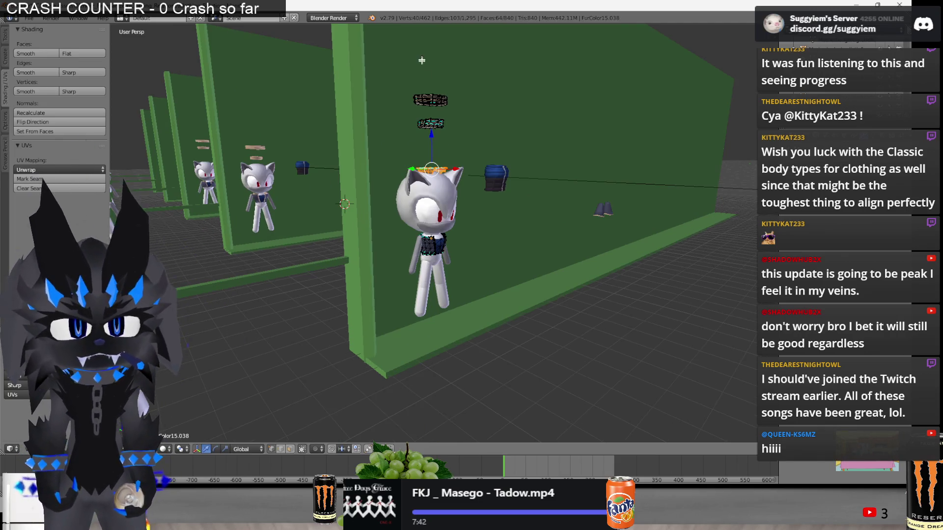
pyautogui.scroll(2, 435, 196)
pyautogui.hotkey('ctrl', 'l')
pyautogui.press('g')
pyautogui.press('z')
pyautogui.click(439, 217)
pyautogui.press('Tab')
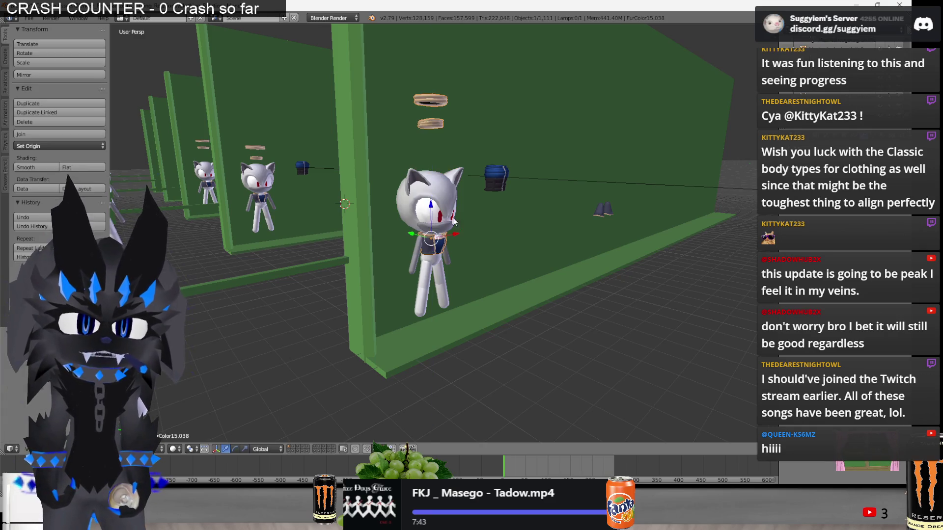
# Duplicate the cat character and slide the copy along Y beside the clothes wall.
pyautogui.moveTo(440, 217); pyautogui.dragTo(525, 243, button='middle')
pyautogui.rightClick(565, 271)
pyautogui.scroll(-4, 557, 264)
pyautogui.scroll(5, 550, 263)
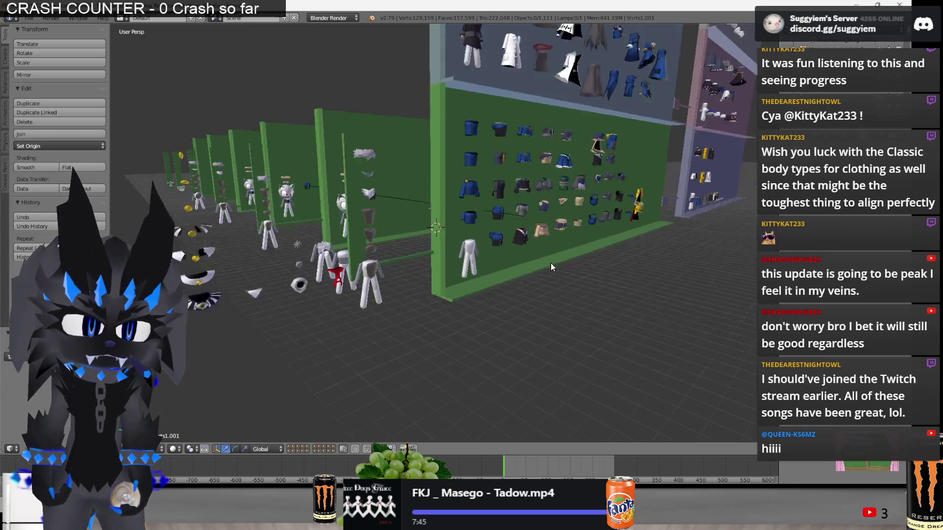
pyautogui.rightClick(583, 226)
pyautogui.rightClick(301, 207)
pyautogui.hotkey('shift', 'd')
pyautogui.press('y')
pyautogui.click(539, 238)
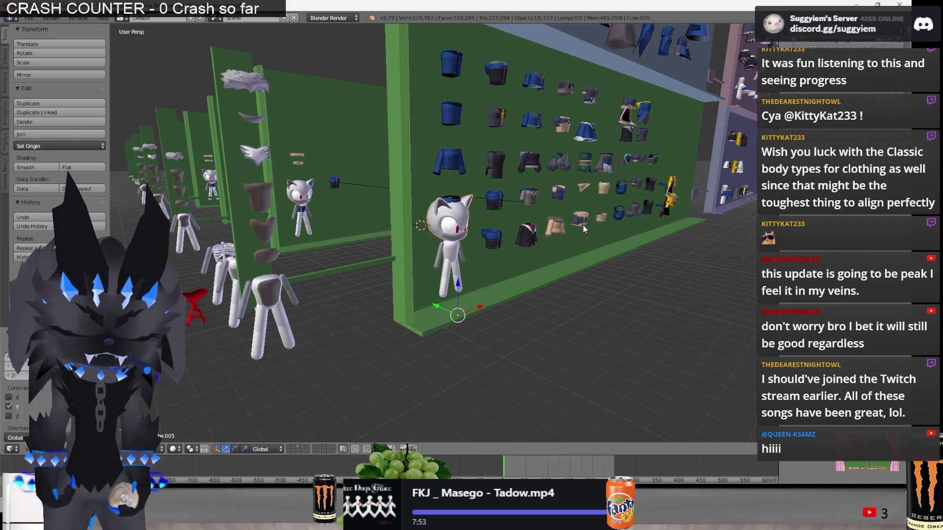
# Duplicate the new copy again, place it near the clothes wall, and frame it.
pyautogui.scroll(-3, 427, 226)
pyautogui.moveTo(238, 234); pyautogui.dragTo(267, 255, button='middle')
pyautogui.rightClick(219, 206)
pyautogui.hotkey('shift', 'd')
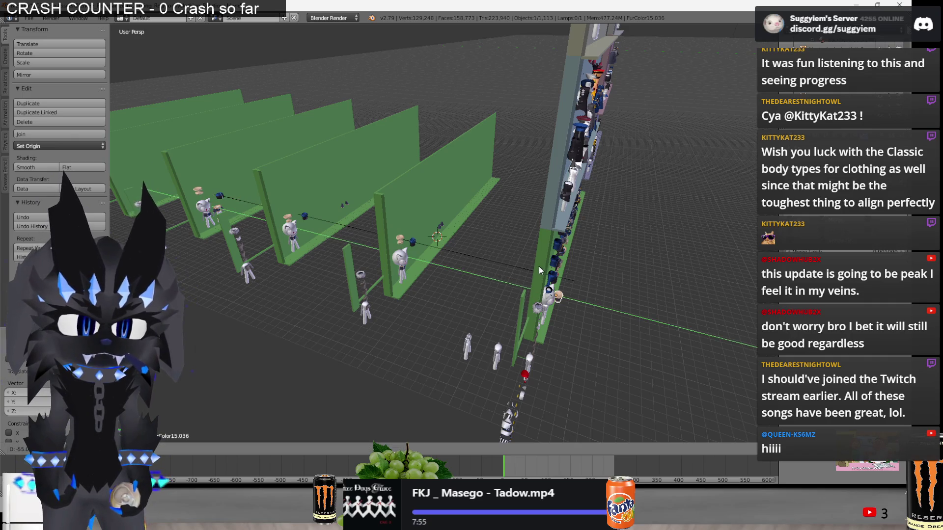
pyautogui.click(538, 266)
pyautogui.moveTo(538, 266); pyautogui.dragTo(505, 256, button='middle')
pyautogui.press('KP_Decimal')
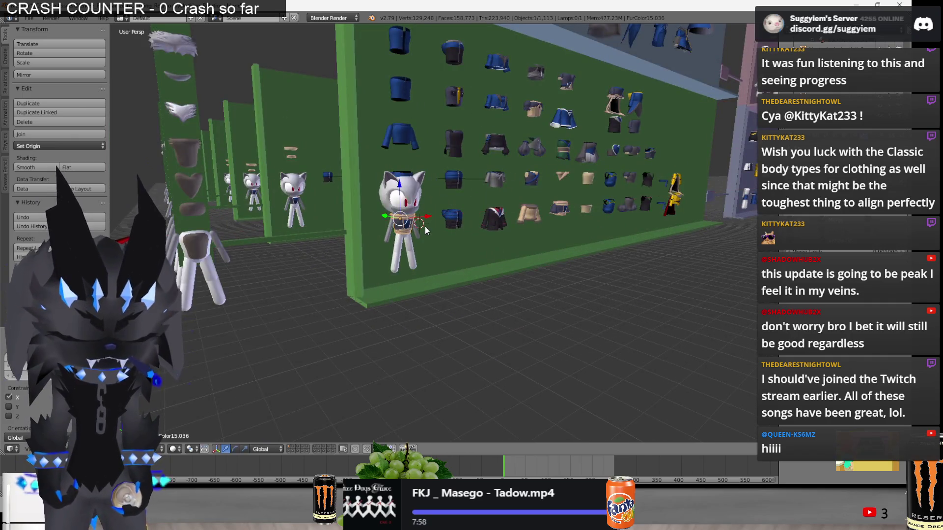
# Briefly enter and leave mesh editing on the duplicate character.
pyautogui.press('Tab')
pyautogui.scroll(5, 263, 156)
pyautogui.press('w')
pyautogui.click(246, 145)
pyautogui.press('Tab')
# In orthographic view, lower the character beside the shirts along Z, then switch to Paint.NET.
pyautogui.scroll(-5, 396, 287)
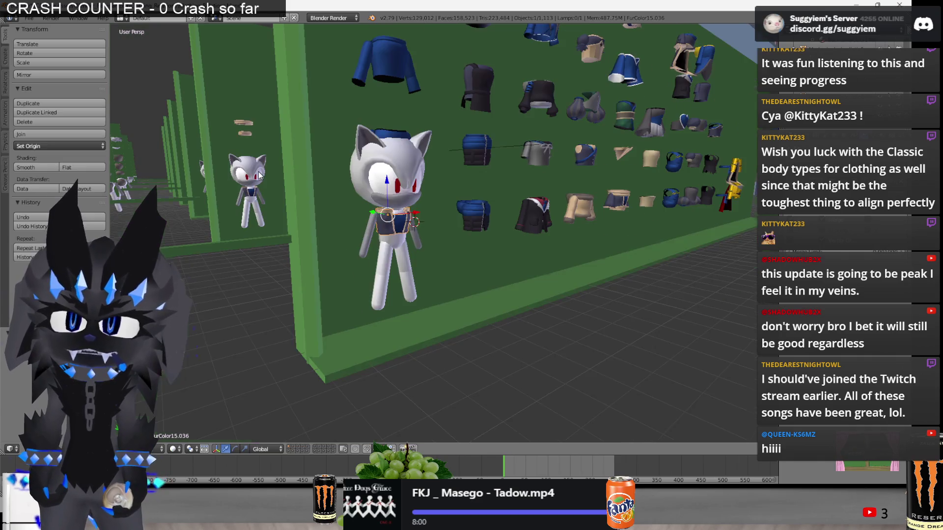
pyautogui.scroll(-5, 532, 234)
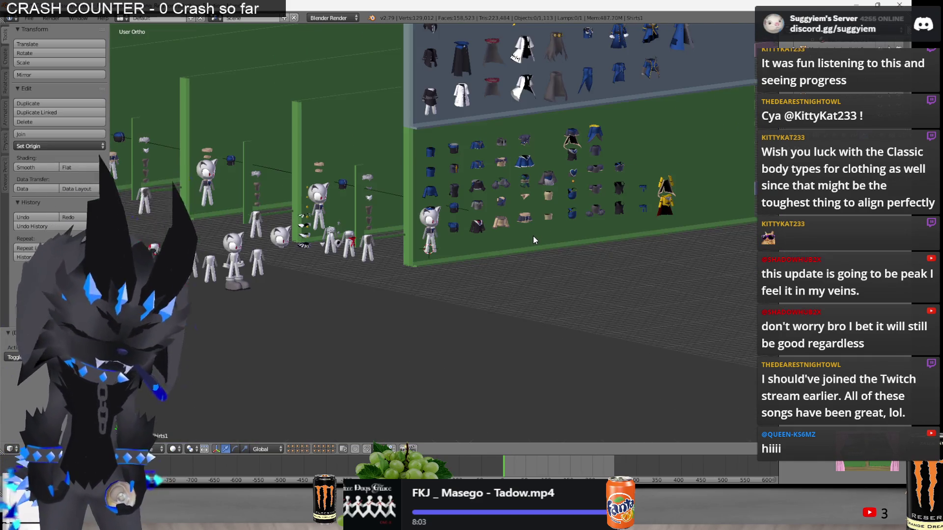
pyautogui.press('KP_5')
pyautogui.scroll(8, 533, 237)
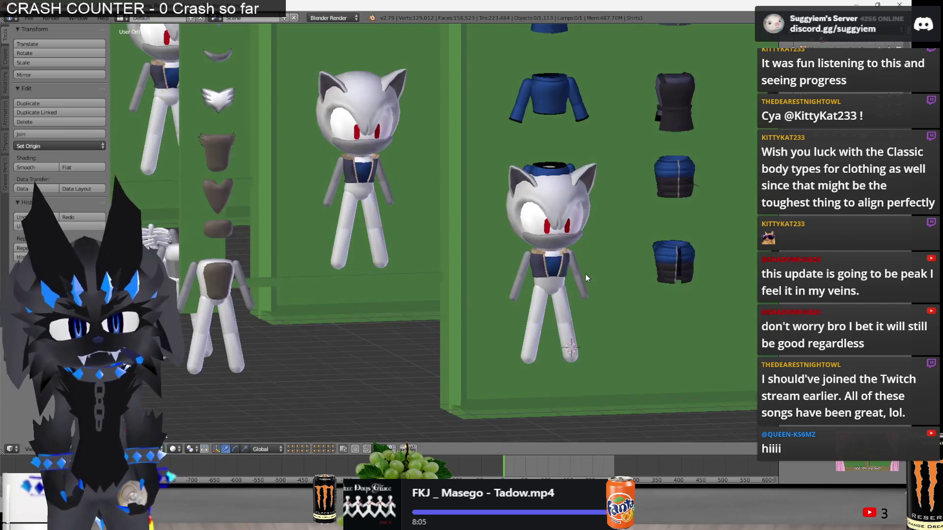
pyautogui.keyDown('shift'); pyautogui.moveTo(586, 275); pyautogui.dragTo(596, 288, button='middle'); pyautogui.keyUp('shift')
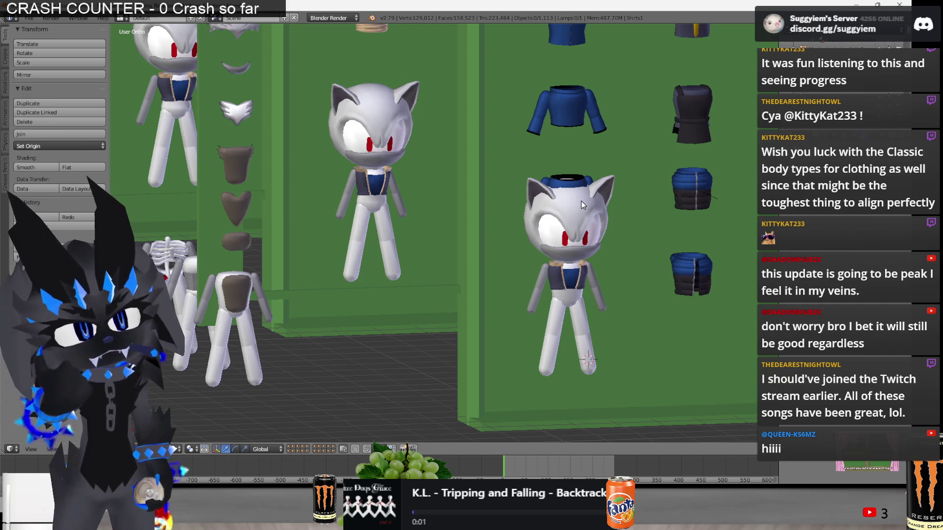
pyautogui.rightClick(580, 296)
pyautogui.press('g')
pyautogui.press('z')
pyautogui.click(677, 343)
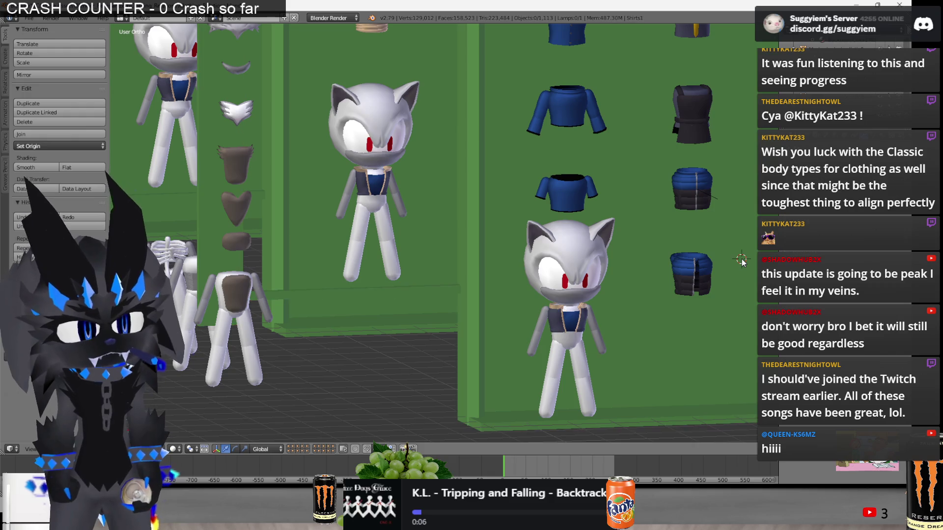
pyautogui.hotkey('alt', 'Tab')
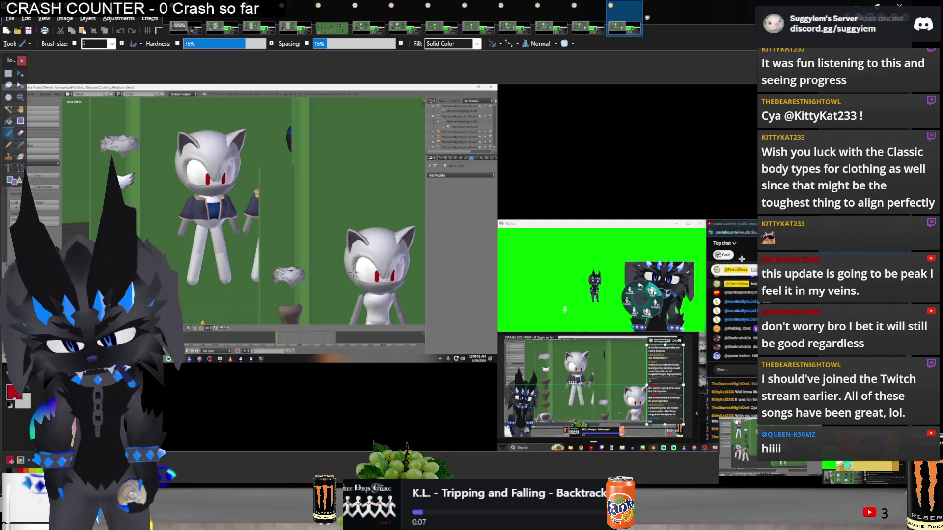
# Back in Blender, reframe the scene at an angled view over the walls and deselect.
pyautogui.hotkey('alt', 'Tab')
pyautogui.scroll(-5, 227, 279)
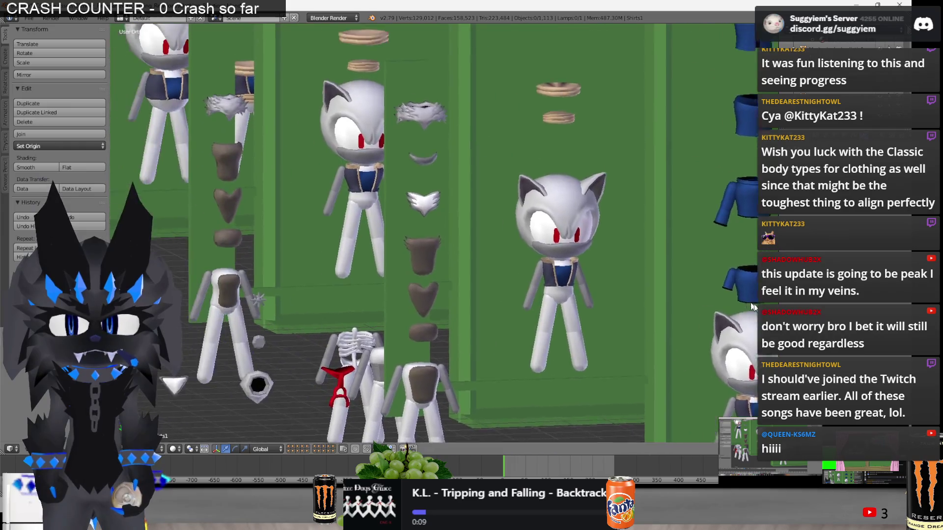
pyautogui.moveTo(228, 276); pyautogui.dragTo(242, 287, button='middle')
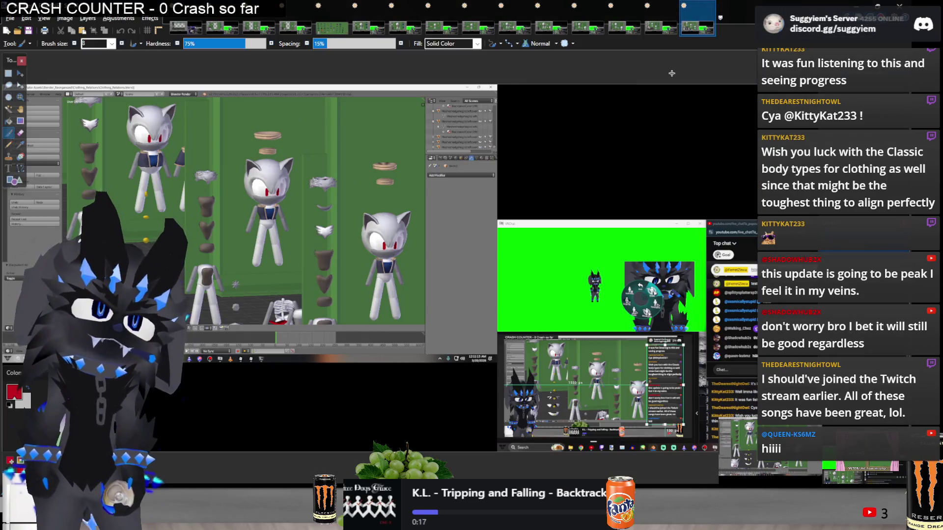
pyautogui.scroll(-5, 461, 172)
pyautogui.moveTo(461, 172)
pyautogui.mouseDown(button='middle')
pyautogui.moveTo(378, 185)
pyautogui.moveTo(470, 237)
pyautogui.moveTo(659, 295)
pyautogui.mouseUp(button='middle')
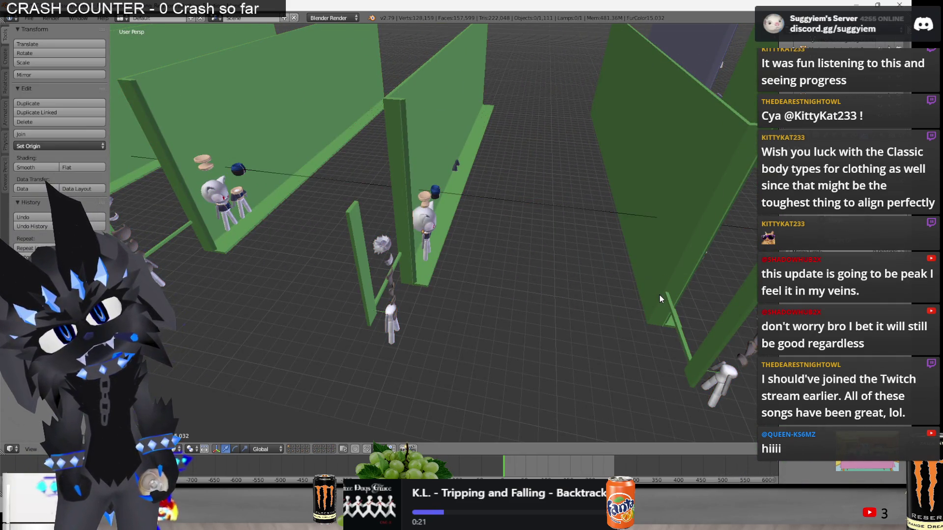
pyautogui.press('KP_Decimal')
pyautogui.press('a')
pyautogui.moveTo(605, 282)
pyautogui.mouseDown(button='middle')
pyautogui.moveTo(314, 275)
pyautogui.moveTo(347, 280)
pyautogui.mouseUp(button='middle')
# In Paint.NET, paste the screenshot, then erase the centre character's area on the other image.
pyautogui.hotkey('ctrl', 'v')
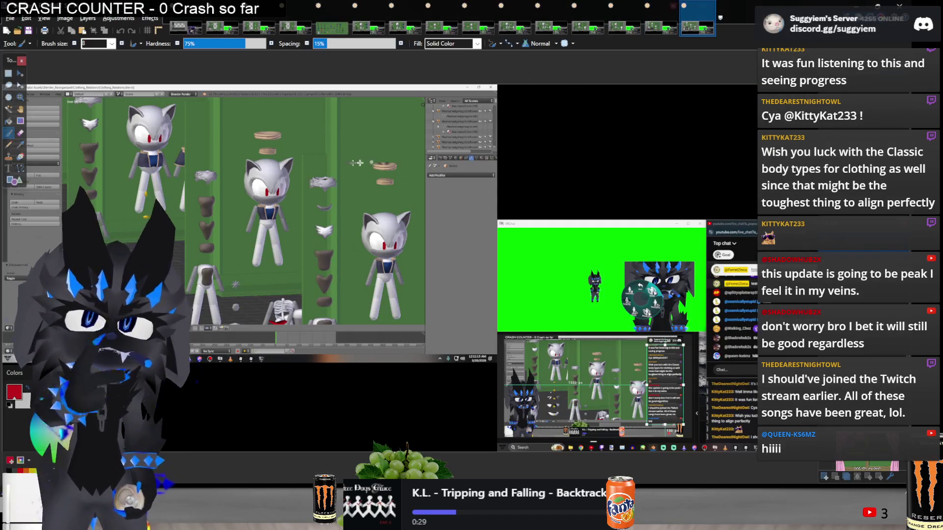
pyautogui.press('s')
pyautogui.keyDown('ctrl'); pyautogui.scroll(3, 275, 191); pyautogui.keyUp('ctrl')
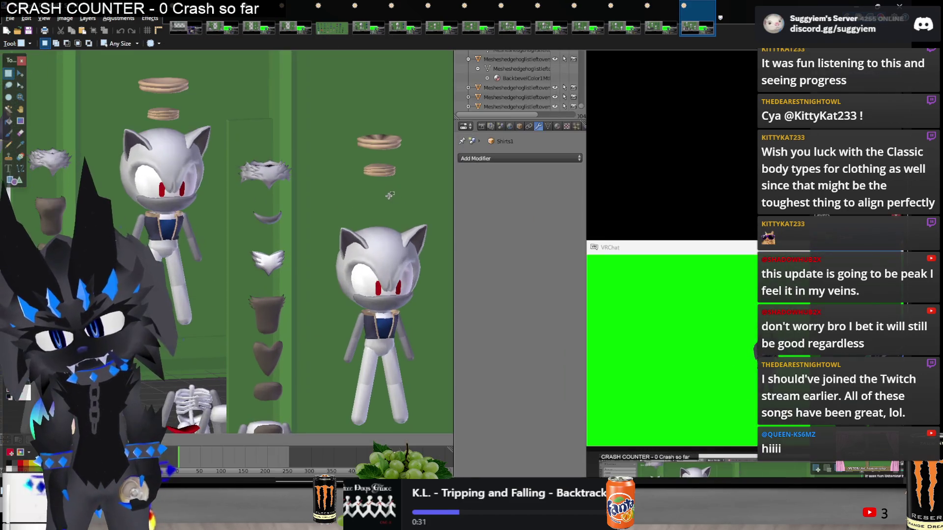
pyautogui.moveTo(491, 199); pyautogui.dragTo(620, 206, button='middle')
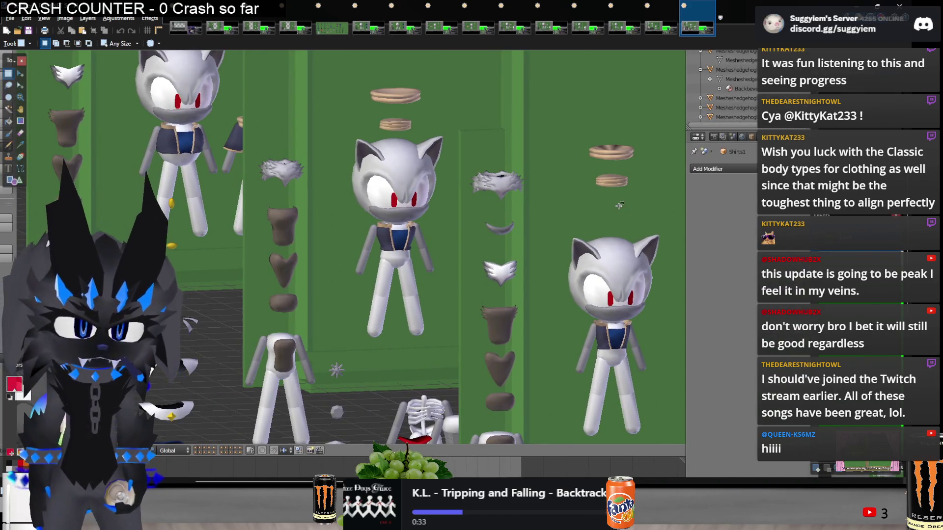
pyautogui.click(624, 28)
pyautogui.click(661, 28)
pyautogui.moveTo(347, 195); pyautogui.dragTo(472, 411)
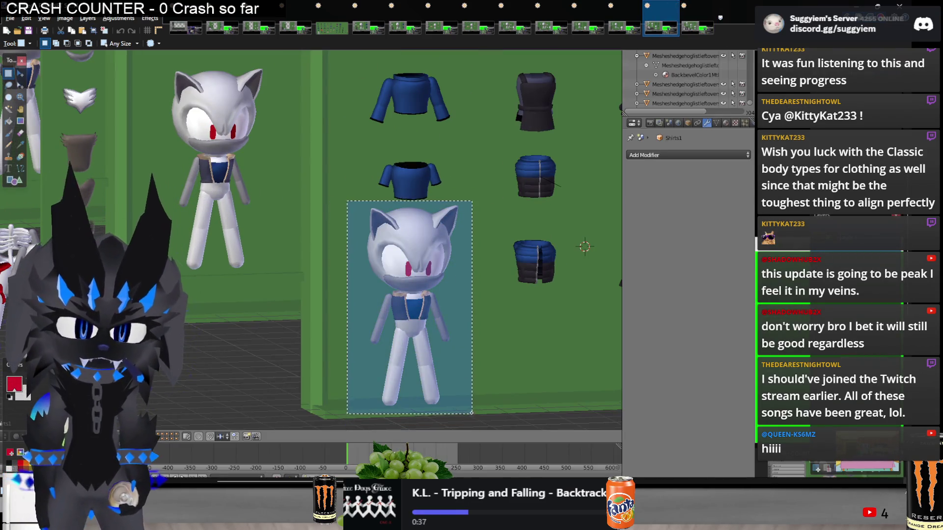
pyautogui.press('Delete')
# Paste Blender screenshots into the cleared centre area and the cleared two-character area.
pyautogui.hotkey('ctrl', 'v')
pyautogui.moveTo(345, 196)
pyautogui.mouseDown()
pyautogui.moveTo(463, 196)
pyautogui.moveTo(450, 196)
pyautogui.mouseUp()
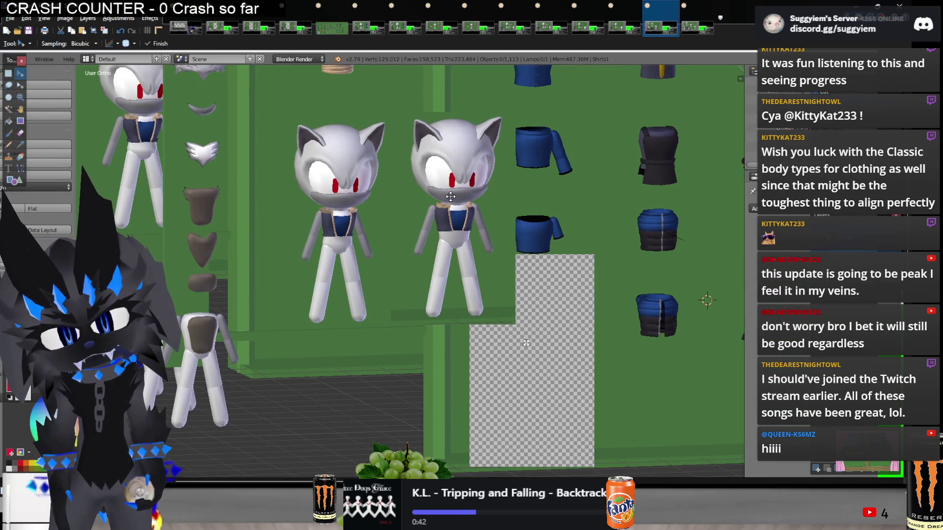
pyautogui.press('s')
pyautogui.moveTo(508, 114)
pyautogui.mouseDown()
pyautogui.moveTo(406, 322)
pyautogui.moveTo(285, 323)
pyautogui.mouseUp()
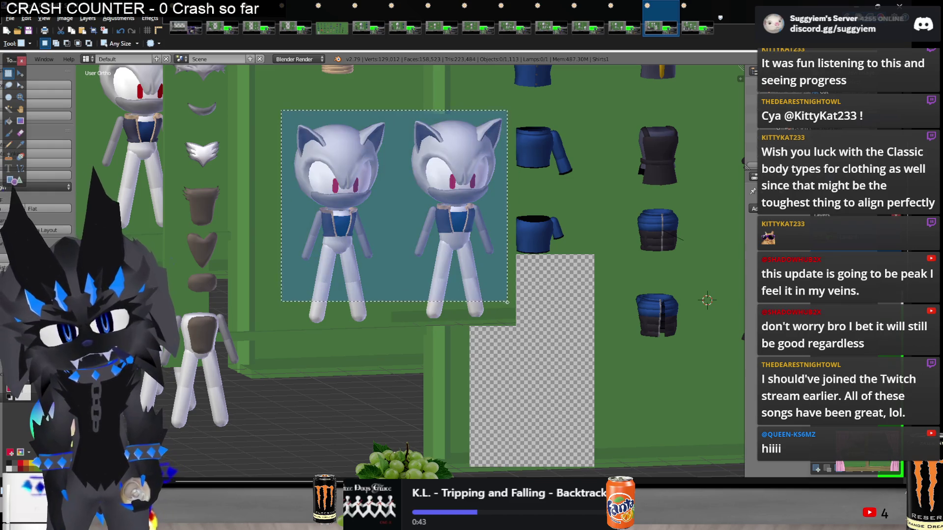
pyautogui.press('Delete')
pyautogui.hotkey('ctrl', 'v')
pyautogui.moveTo(613, 245)
pyautogui.mouseDown()
pyautogui.moveTo(638, 252)
pyautogui.moveTo(630, 264)
pyautogui.moveTo(598, 260)
pyautogui.mouseUp()
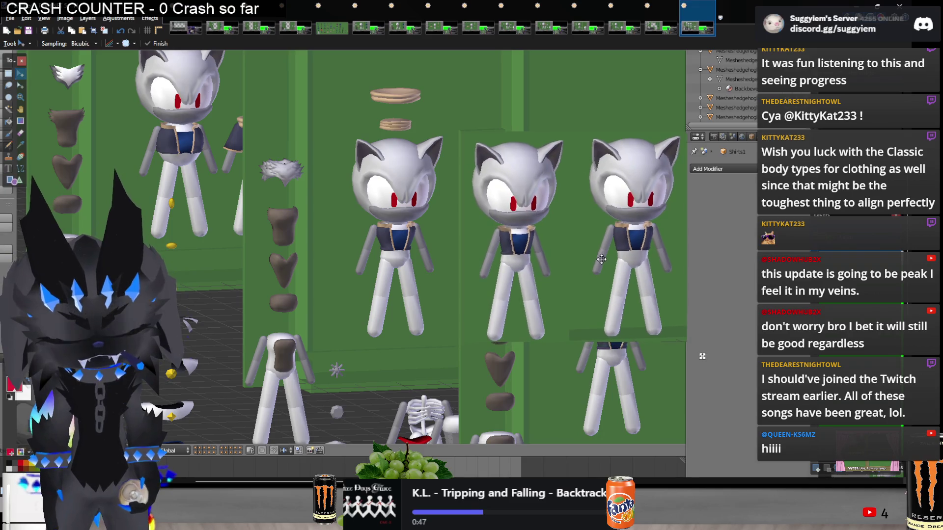
pyautogui.press('s')
# Clear the three-character area and paste fresh screenshots aligned into the gap.
pyautogui.moveTo(349, 133); pyautogui.dragTo(682, 340)
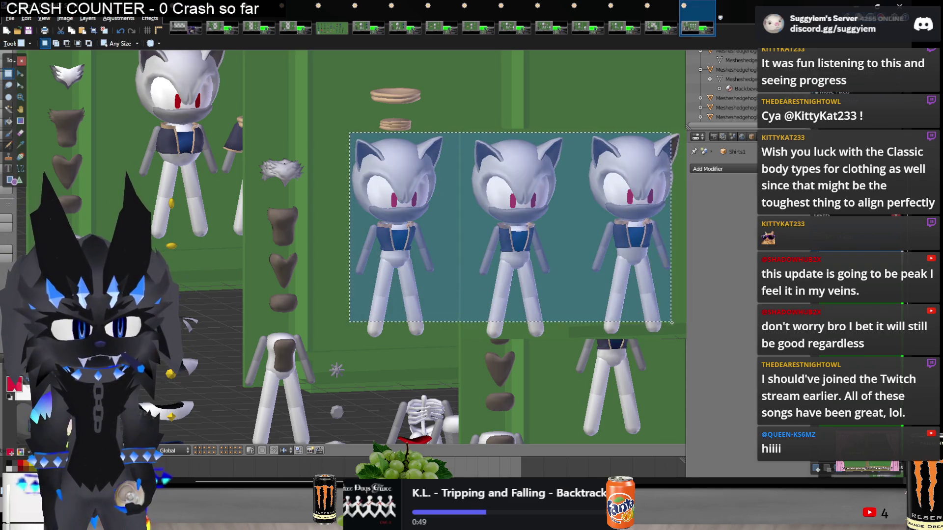
pyautogui.press('Delete')
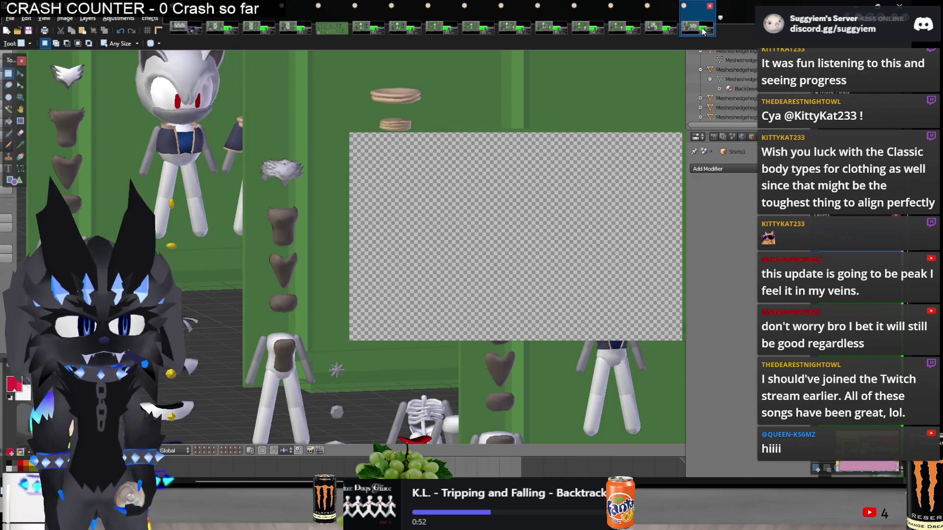
pyautogui.hotkey('ctrl', 'v')
pyautogui.moveTo(553, 248)
pyautogui.mouseDown()
pyautogui.moveTo(578, 315)
pyautogui.moveTo(613, 280)
pyautogui.moveTo(518, 229)
pyautogui.mouseUp()
pyautogui.hotkey('ctrl', 'v')
pyautogui.press('s')
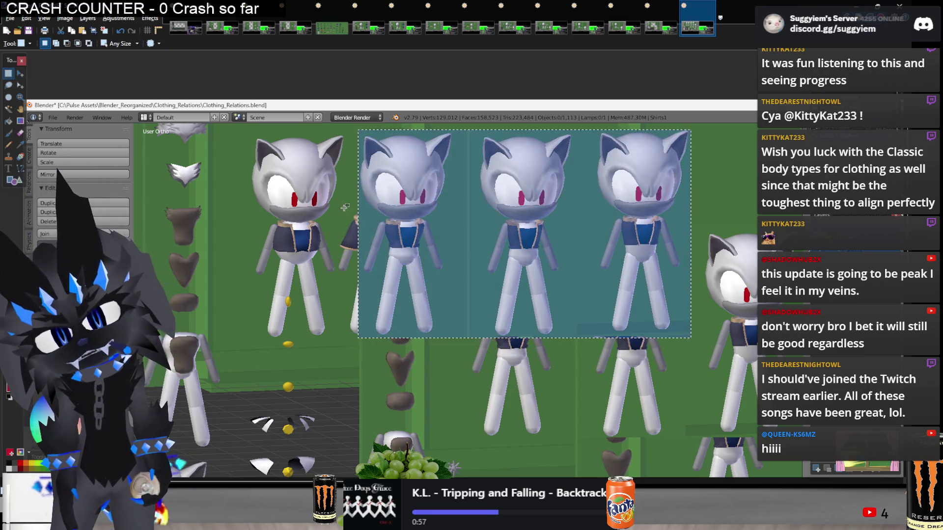
# Select the row of four cats and paste it into a new image.
pyautogui.moveTo(246, 131)
pyautogui.mouseDown()
pyautogui.moveTo(572, 343)
pyautogui.moveTo(699, 350)
pyautogui.moveTo(694, 332)
pyautogui.mouseUp()
pyautogui.hotkey('ctrl', 'x')
pyautogui.hotkey('ctrl', 'v')
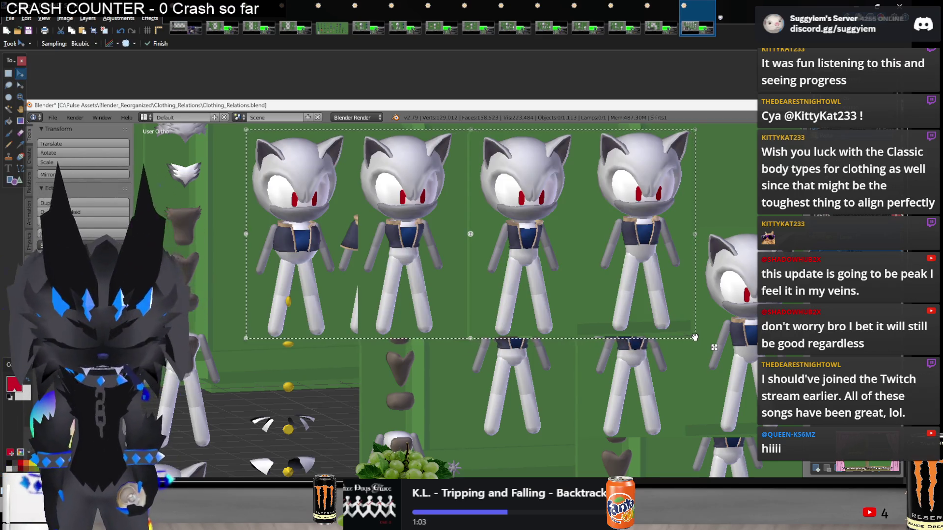
pyautogui.hotkey('ctrl', 'alt', 'v')
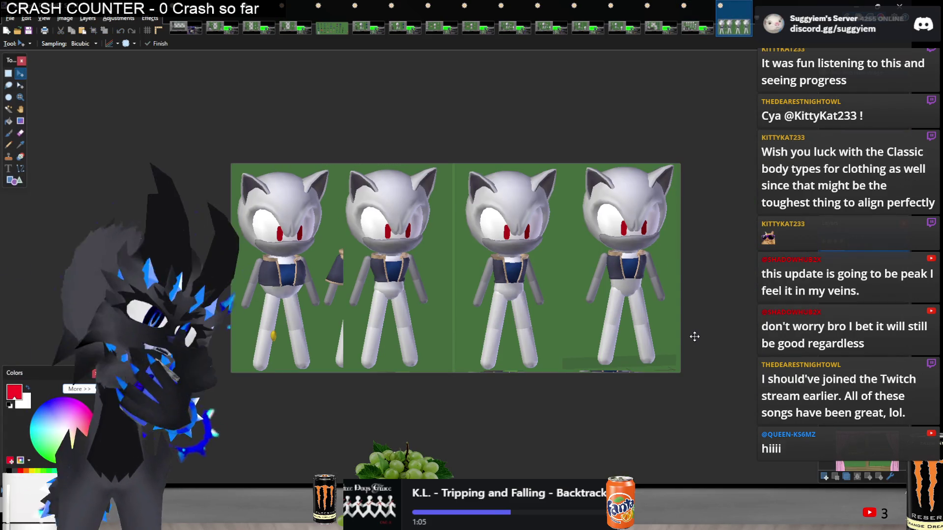
pyautogui.hotkey('ctrl', '+')
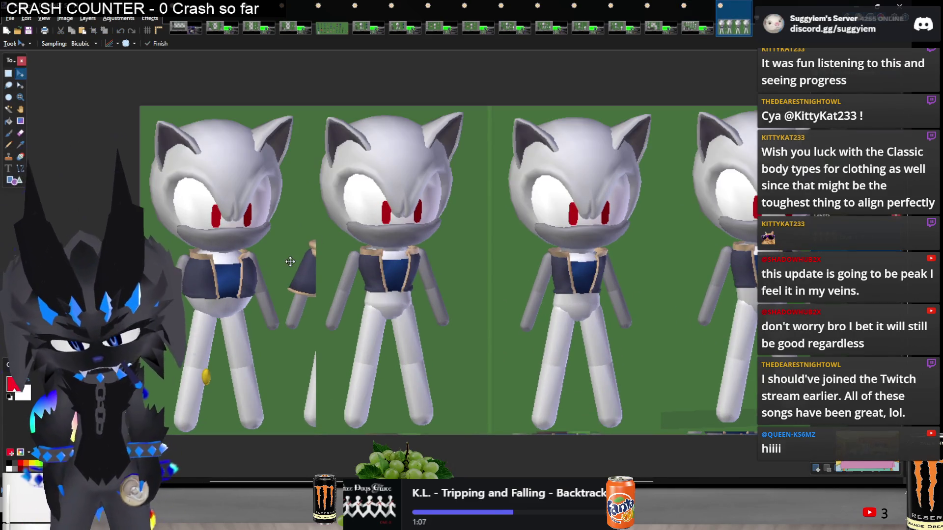
pyautogui.moveTo(326, 338); pyautogui.dragTo(452, 451)
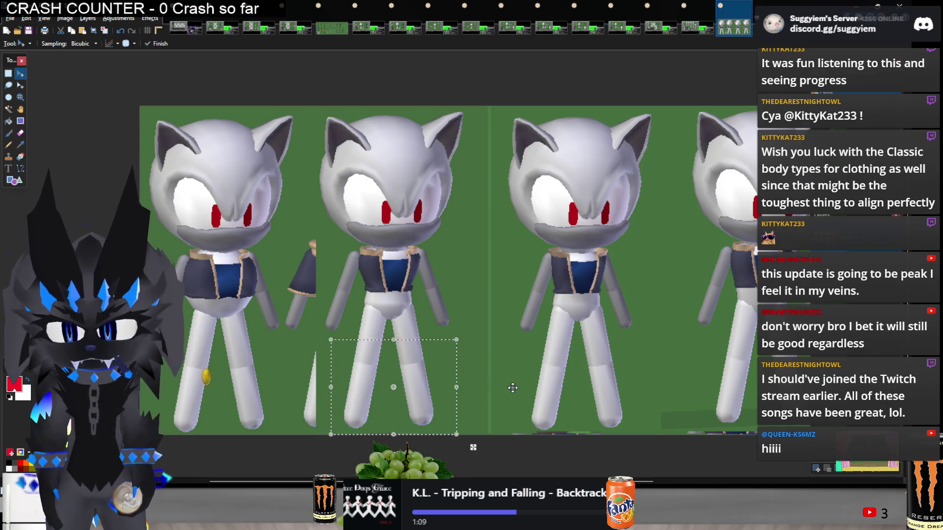
pyautogui.moveTo(367, 392); pyautogui.dragTo(342, 392)
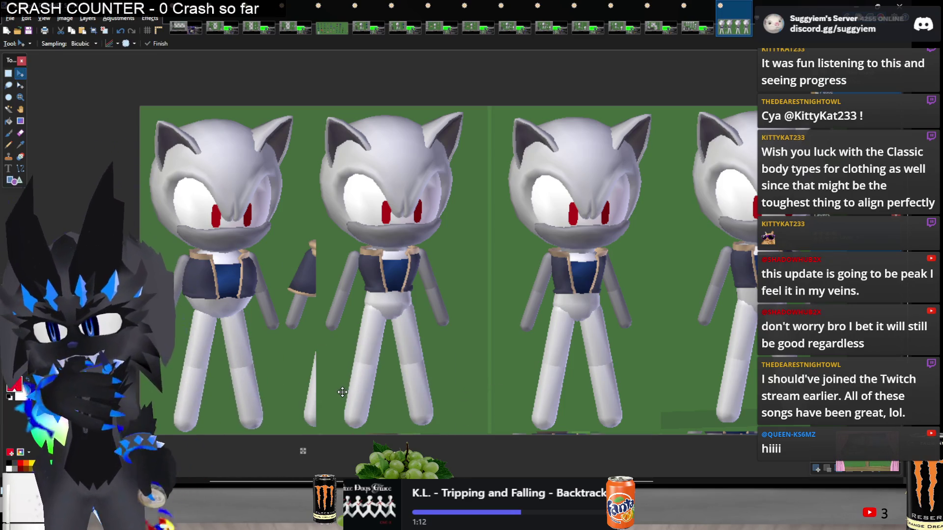
pyautogui.press('s')
pyautogui.hotkey('ctrl', '-')
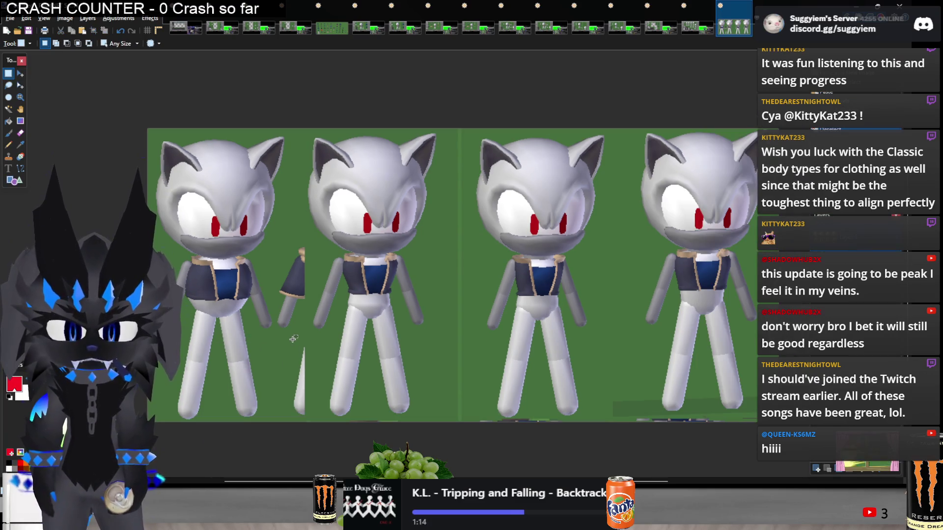
pyautogui.press('k')
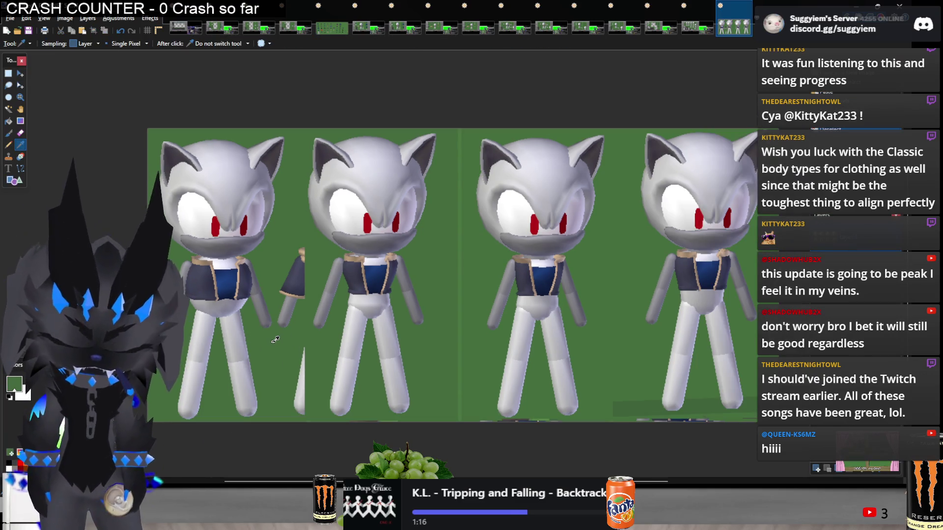
pyautogui.press('b')
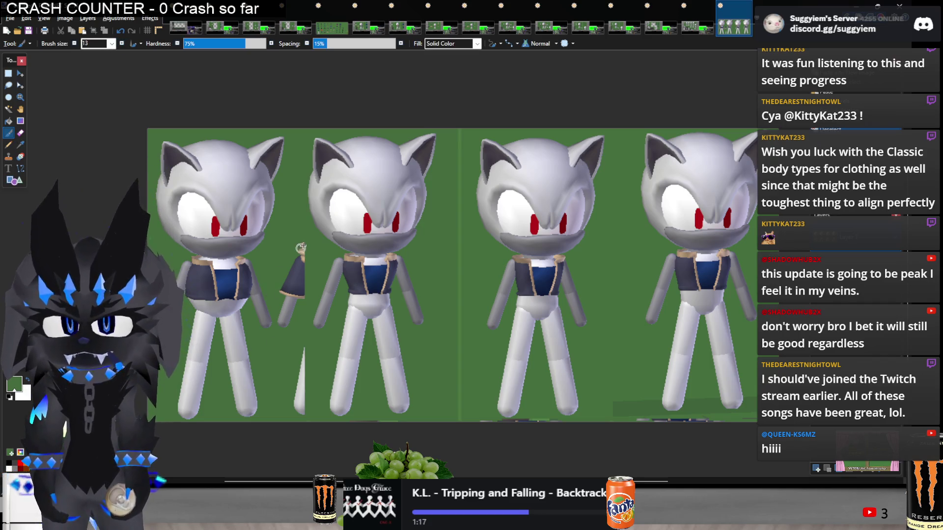
pyautogui.scroll(-3, 279, 319)
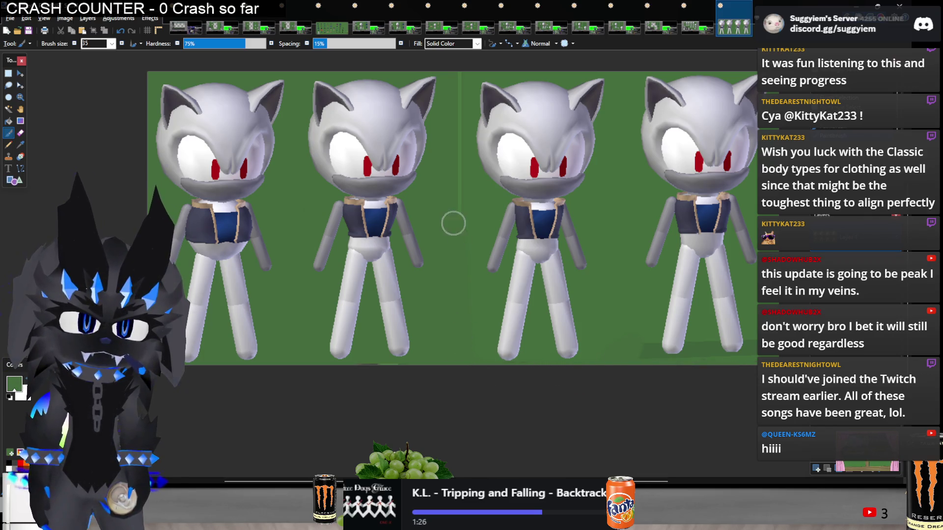
pyautogui.keyDown('ctrl'); pyautogui.scroll(-2, 450, 317); pyautogui.keyUp('ctrl')
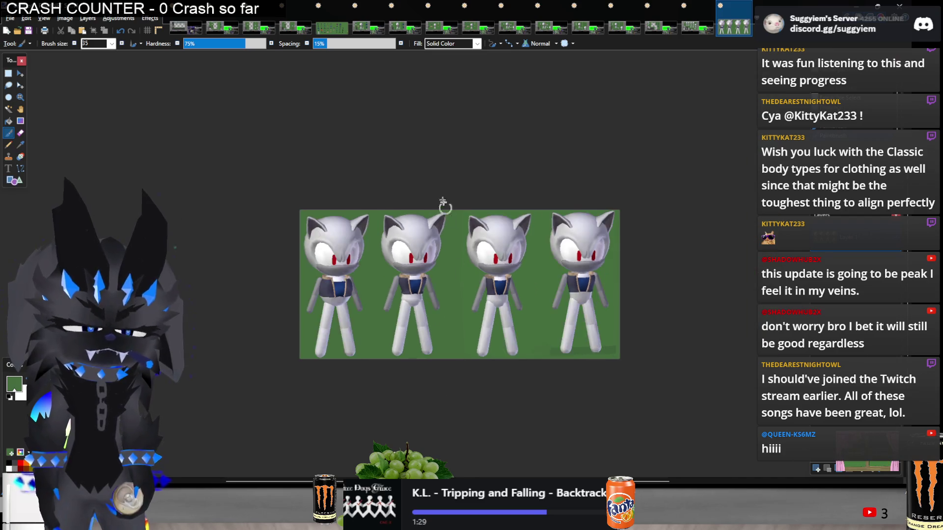
pyautogui.press('s')
pyautogui.keyDown('ctrl'); pyautogui.scroll(2, 432, 240); pyautogui.keyUp('ctrl')
pyautogui.keyDown('ctrl'); pyautogui.scroll(-2, 431, 240); pyautogui.keyUp('ctrl')
pyautogui.keyDown('ctrl'); pyautogui.scroll(2, 432, 241); pyautogui.keyUp('ctrl')
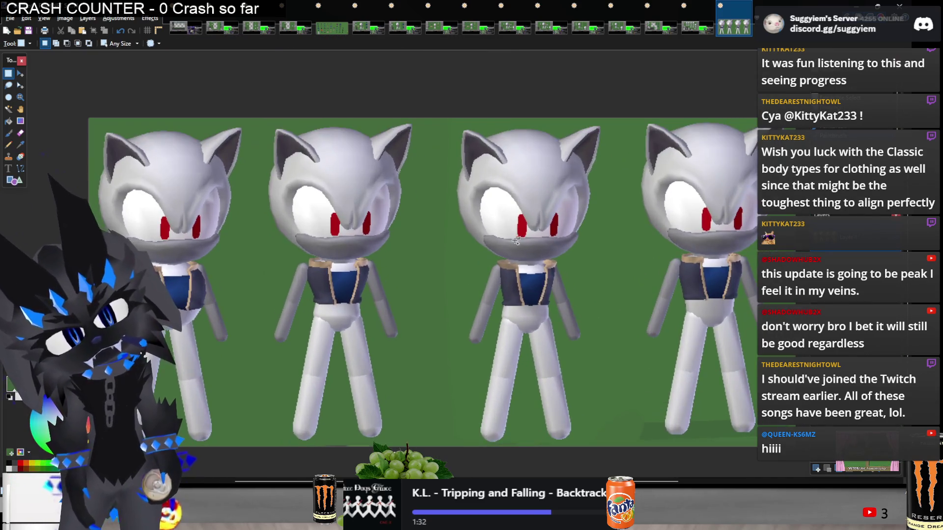
pyautogui.keyDown('ctrl'); pyautogui.scroll(-1, 562, 128); pyautogui.keyUp('ctrl')
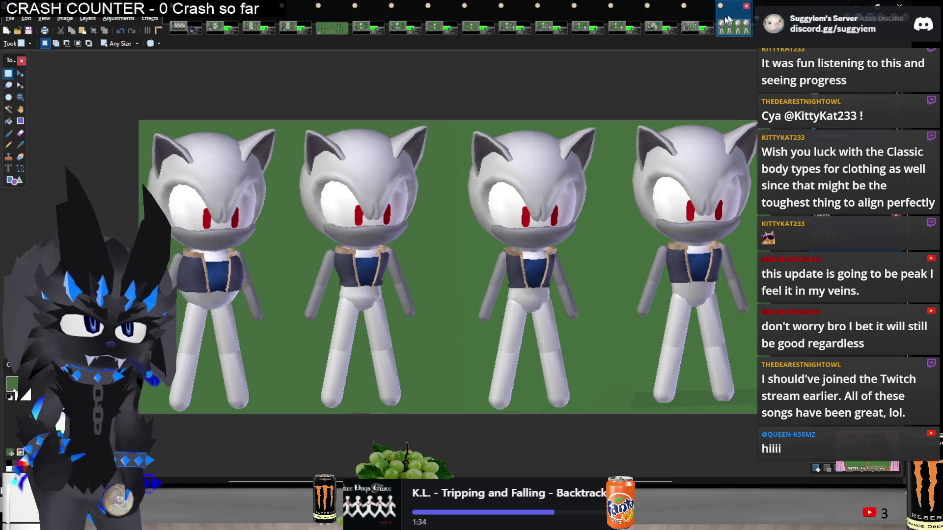
# Copy the four-figure image onto a Blender screenshot, then close both images without saving.
pyautogui.hotkey('ctrl', 'a')
pyautogui.hotkey('ctrl', 'c')
pyautogui.click(697, 27)
pyautogui.hotkey('ctrl', 'v')
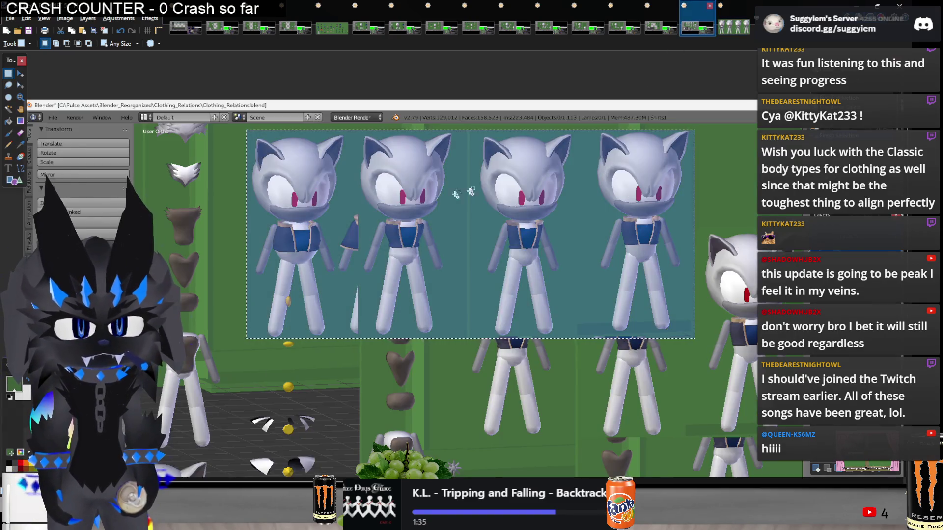
pyautogui.hotkey('ctrl', 'w')
pyautogui.press('n')
pyautogui.hotkey('ctrl', 'w')
pyautogui.press('n')
# On a close-up Blender screenshot, select the cat's rope-wrapped torso and erase the torso area.
pyautogui.click(587, 28)
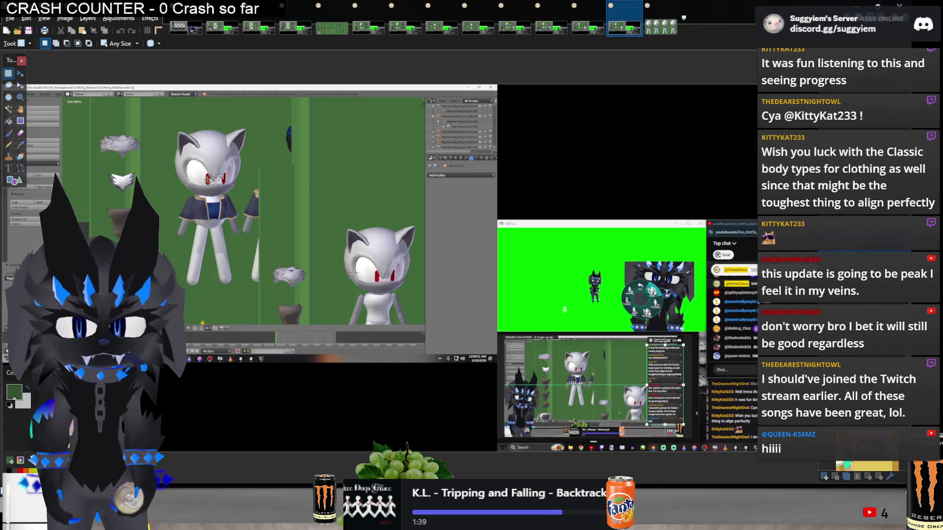
pyautogui.click(621, 27)
pyautogui.click(550, 28)
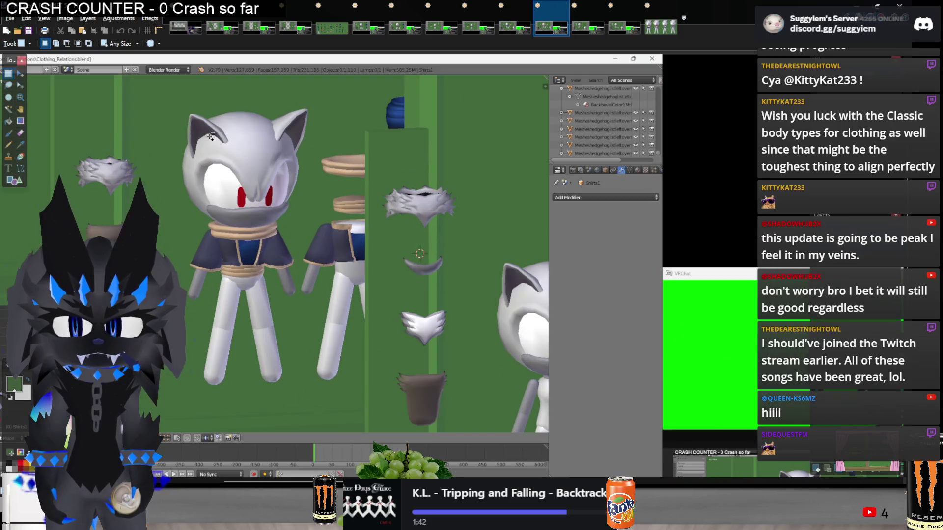
pyautogui.moveTo(186, 145)
pyautogui.mouseDown()
pyautogui.moveTo(274, 212)
pyautogui.moveTo(315, 329)
pyautogui.mouseUp()
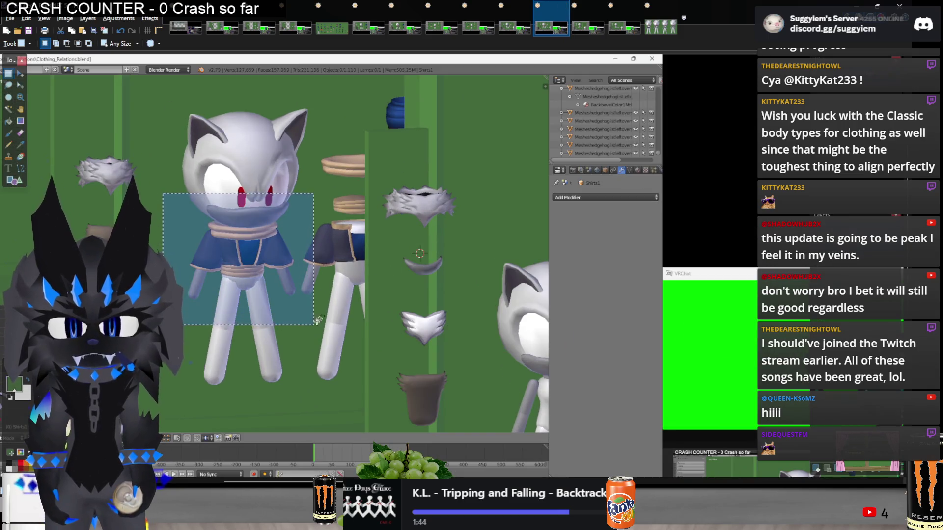
pyautogui.hotkey('ctrl', 'Tab')
pyautogui.keyDown('ctrl'); pyautogui.scroll(1, 218, 194); pyautogui.keyUp('ctrl')
pyautogui.moveTo(184, 183); pyautogui.dragTo(294, 254)
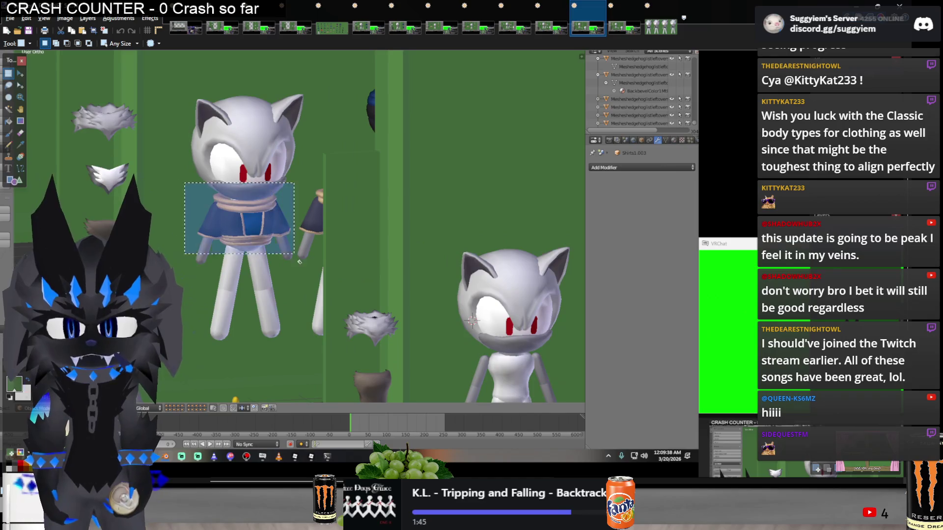
pyautogui.press('Delete')
# Paste the rope-wrapped torso into the next screenshot and move it beside the plain shirt.
pyautogui.click(617, 22)
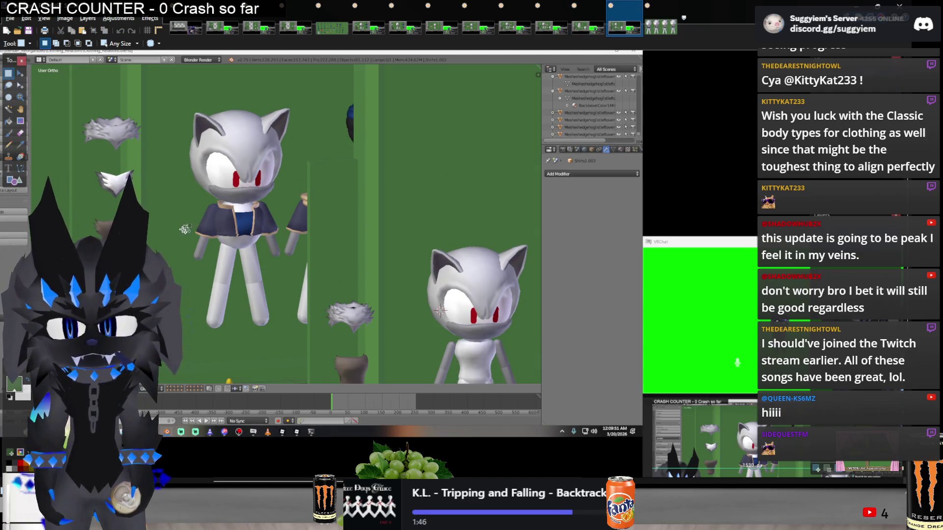
pyautogui.hotkey('ctrl', 'v')
pyautogui.moveTo(236, 216)
pyautogui.mouseDown()
pyautogui.moveTo(347, 178)
pyautogui.moveTo(232, 222)
pyautogui.mouseUp()
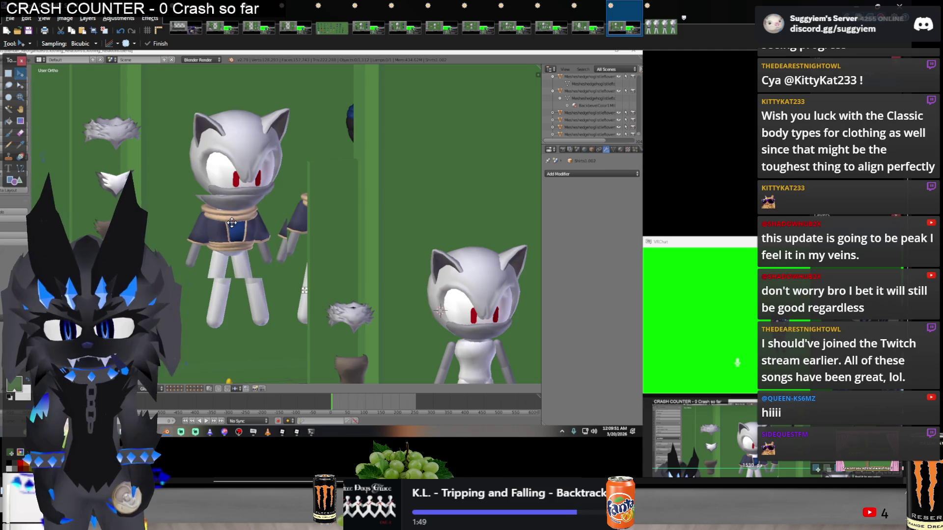
pyautogui.keyDown('ctrl'); pyautogui.scroll(1, 231, 222); pyautogui.keyUp('ctrl')
pyautogui.moveTo(351, 223)
pyautogui.mouseDown()
pyautogui.moveTo(552, 224)
pyautogui.moveTo(540, 238)
pyautogui.moveTo(542, 222)
pyautogui.mouseUp()
pyautogui.press('s')
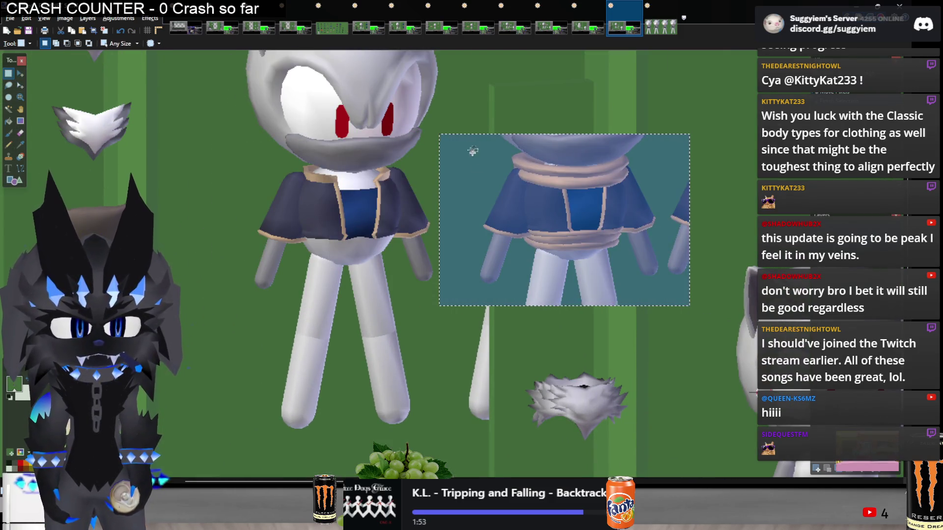
pyautogui.moveTo(462, 337); pyautogui.dragTo(476, 335)
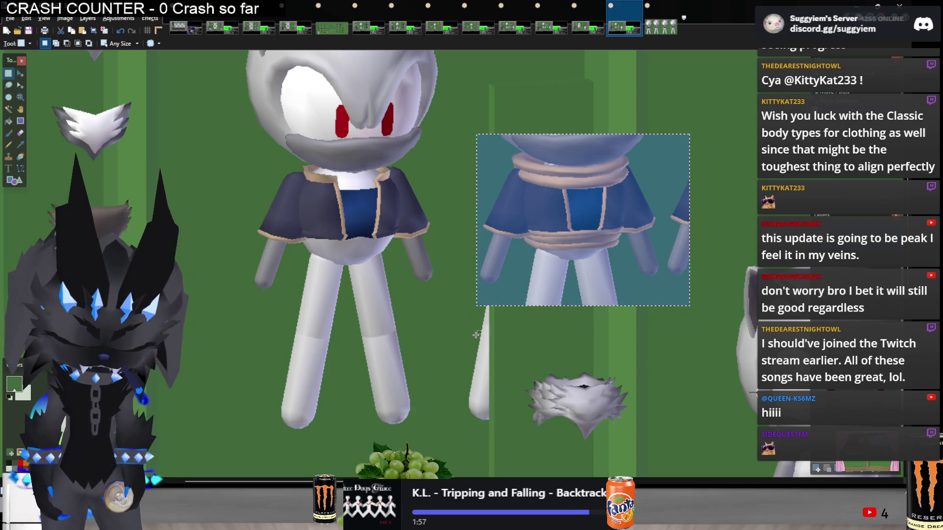
pyautogui.press('m')
pyautogui.moveTo(555, 240); pyautogui.dragTo(514, 238)
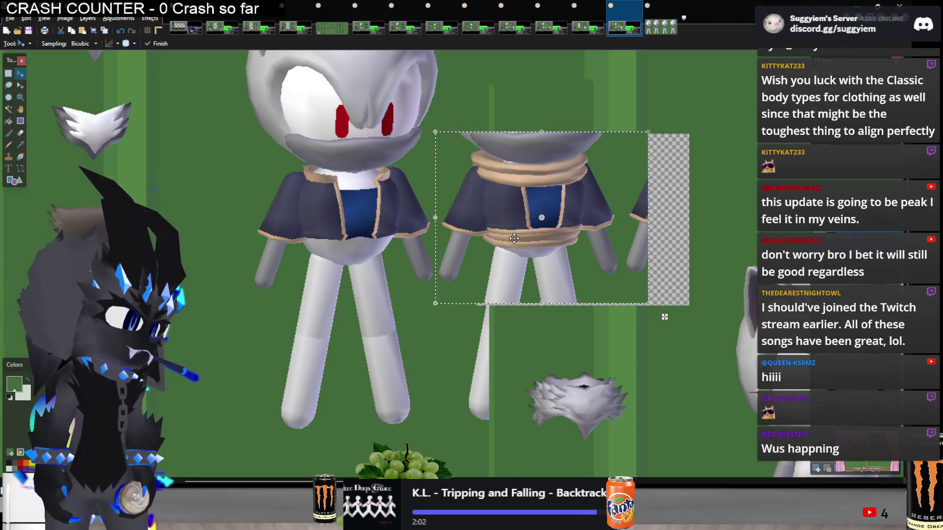
pyautogui.press('s')
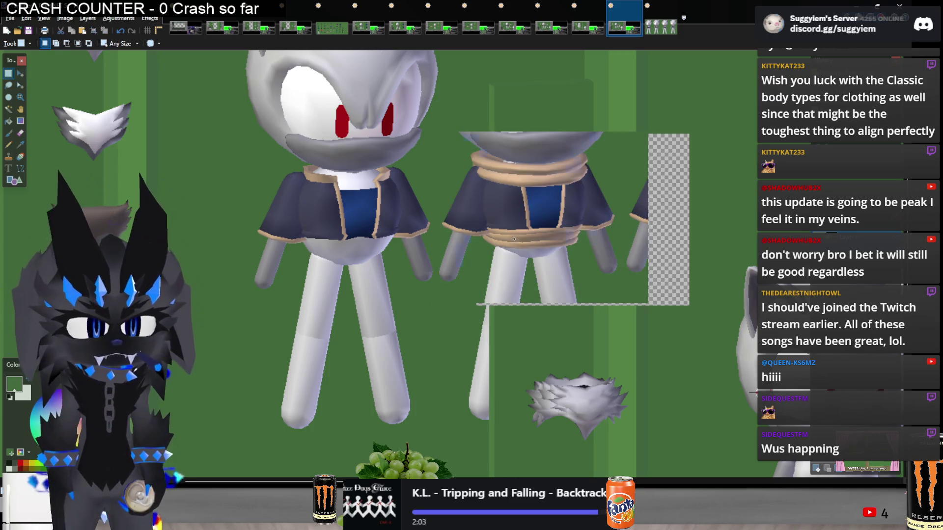
# Select both torsos together, cut them and paste them as a new image.
pyautogui.keyDown('ctrl'); pyautogui.scroll(-2, 514, 238); pyautogui.keyUp('ctrl')
pyautogui.moveTo(353, 95)
pyautogui.mouseDown()
pyautogui.moveTo(483, 316)
pyautogui.moveTo(573, 357)
pyautogui.moveTo(561, 262)
pyautogui.mouseUp()
pyautogui.moveTo(360, 182)
pyautogui.mouseDown()
pyautogui.moveTo(568, 354)
pyautogui.moveTo(579, 279)
pyautogui.mouseUp()
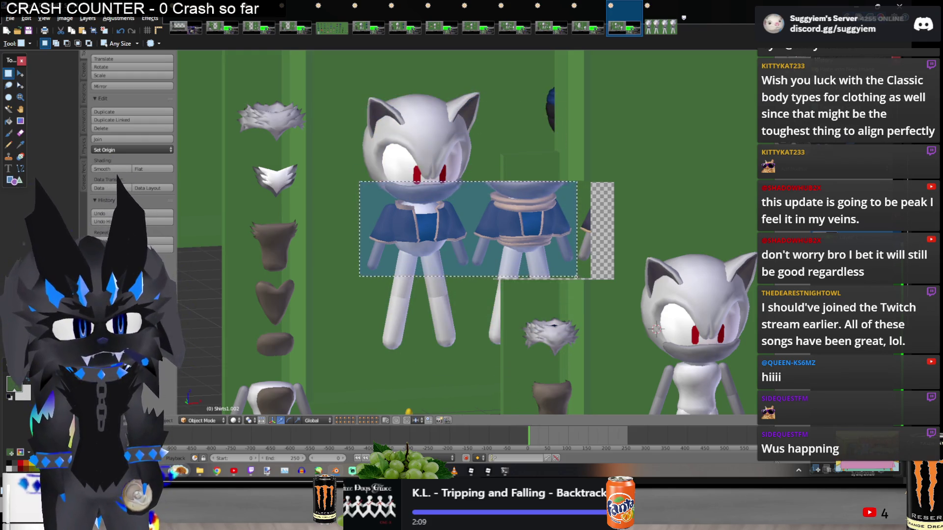
pyautogui.press('Delete')
pyautogui.hotkey('ctrl', 'shift', 'l')
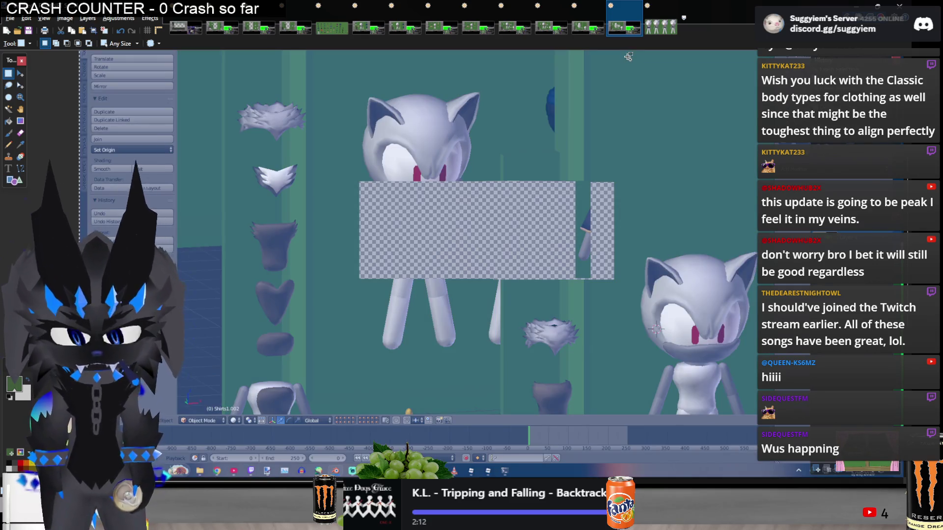
pyautogui.hotkey('ctrl', 'alt', 'v')
# Crop the new image to the two shirts, excluding the bottom strip, and close the leftover screenshot unsaved.
pyautogui.hotkey('ctrl', '+')
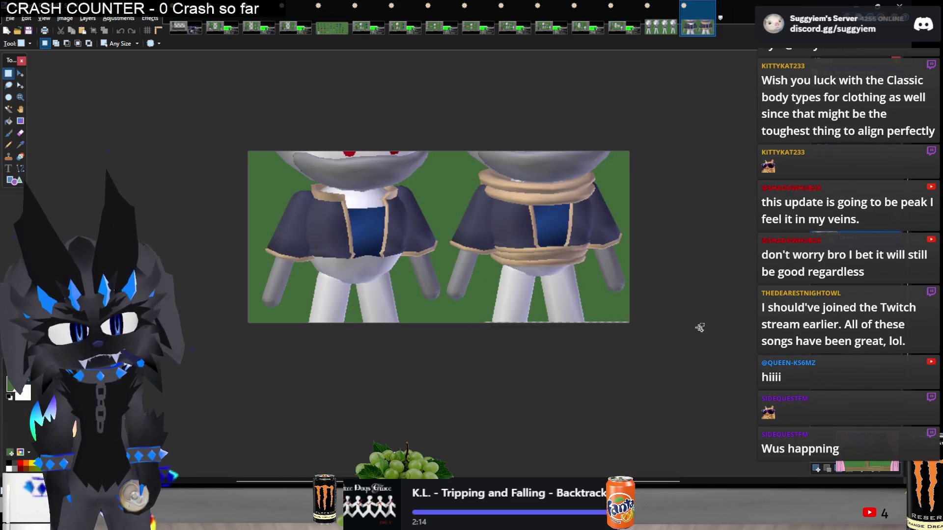
pyautogui.press('s')
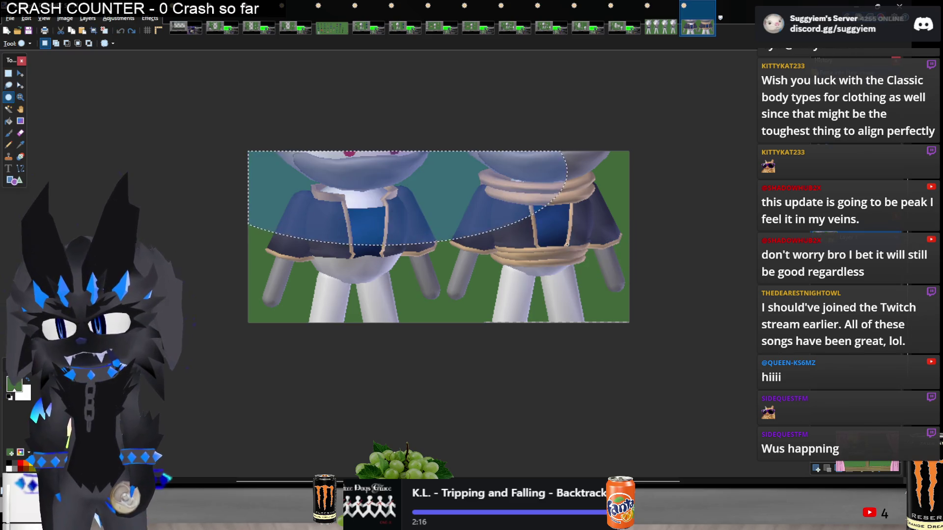
pyautogui.press('s')
pyautogui.moveTo(238, 144)
pyautogui.mouseDown()
pyautogui.moveTo(442, 211)
pyautogui.moveTo(700, 318)
pyautogui.mouseUp()
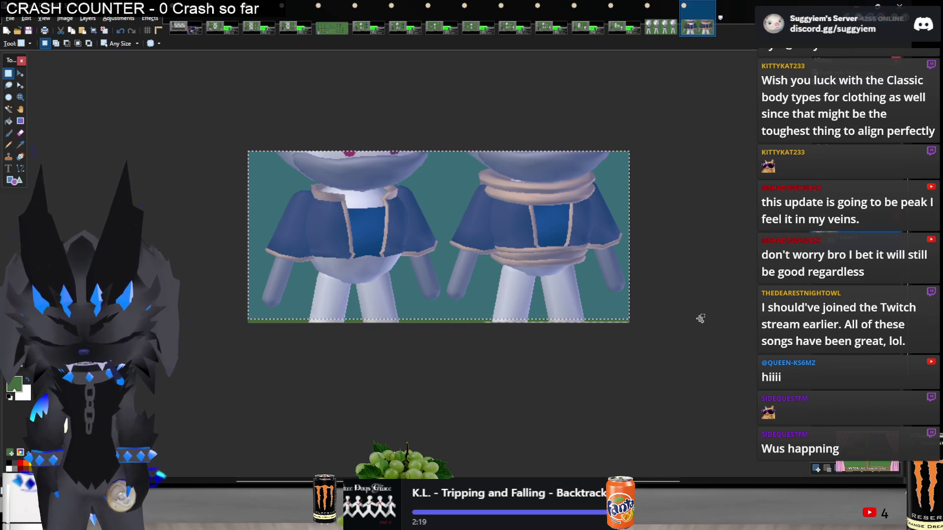
pyautogui.moveTo(699, 318); pyautogui.dragTo(696, 318)
pyautogui.hotkey('ctrl', 'shift', 'x')
pyautogui.click(511, 4)
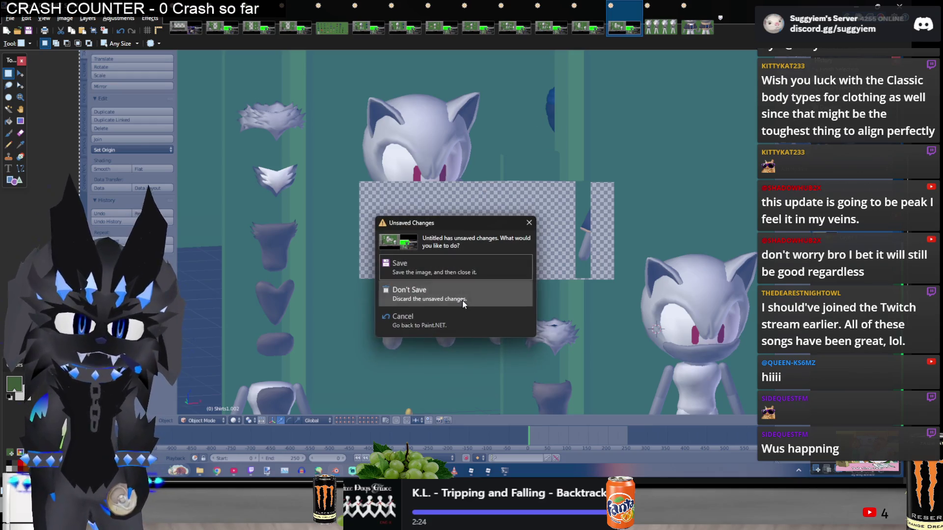
pyautogui.click(463, 304)
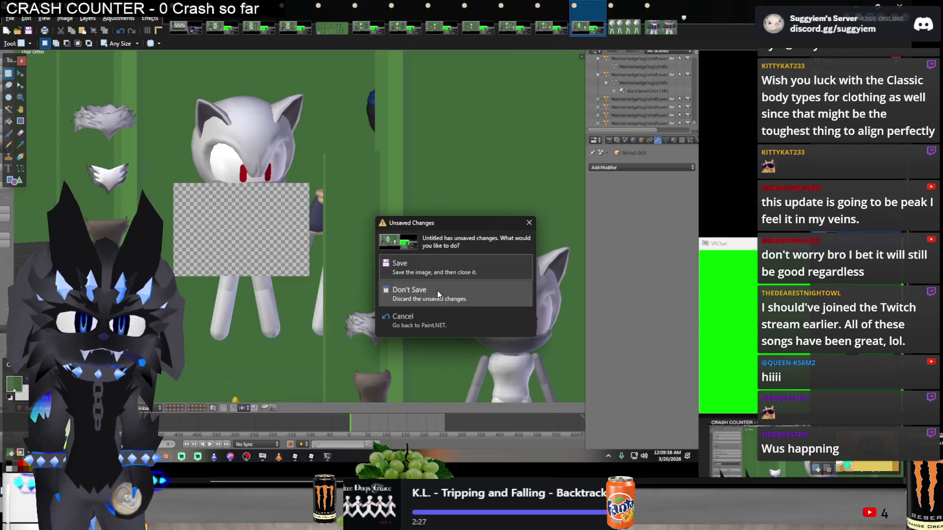
# Discard the next screenshot unsaved and paste the rope-wrapped torso beside the first figure.
pyautogui.click(437, 293)
pyautogui.press('Delete')
pyautogui.hotkey('ctrl', 'v')
pyautogui.moveTo(218, 227); pyautogui.dragTo(310, 230)
pyautogui.hotkey('ctrl', '+')
pyautogui.moveTo(440, 234); pyautogui.dragTo(434, 226)
pyautogui.press('s')
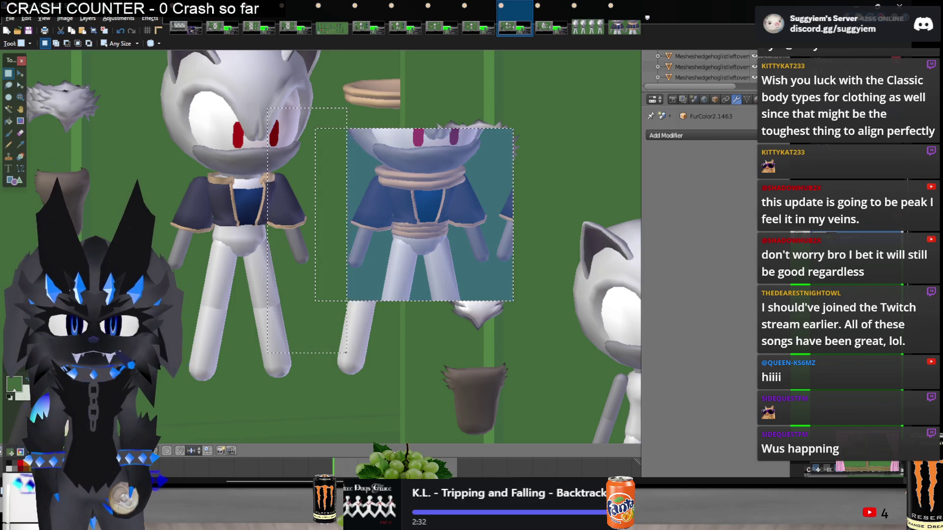
# Move the rope torso beside the plain shirt, crop to both torsos, and close an unneeded screenshot unsaved.
pyautogui.press('m')
pyautogui.moveTo(406, 248); pyautogui.dragTo(376, 243)
pyautogui.press('s')
pyautogui.moveTo(147, 148)
pyautogui.mouseDown()
pyautogui.moveTo(369, 267)
pyautogui.moveTo(465, 279)
pyautogui.mouseUp()
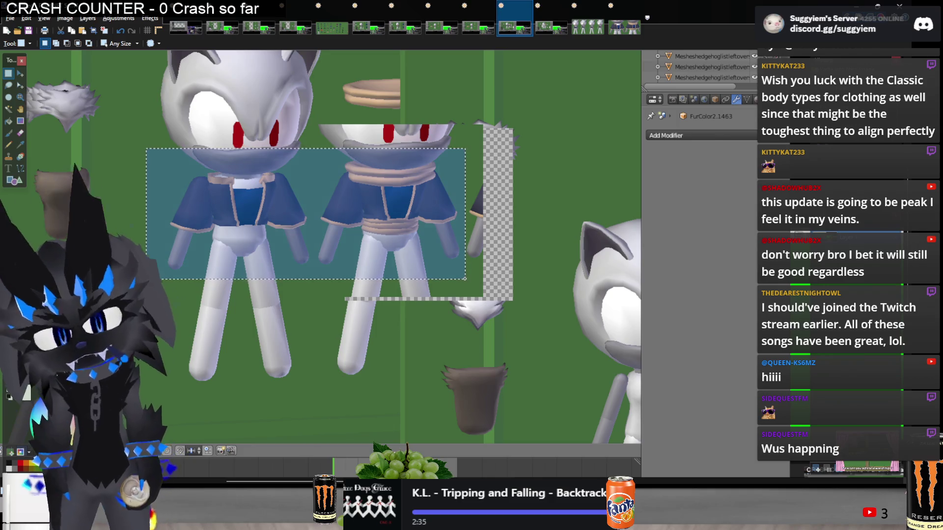
pyautogui.hotkey('ctrl', 'shift', 'x')
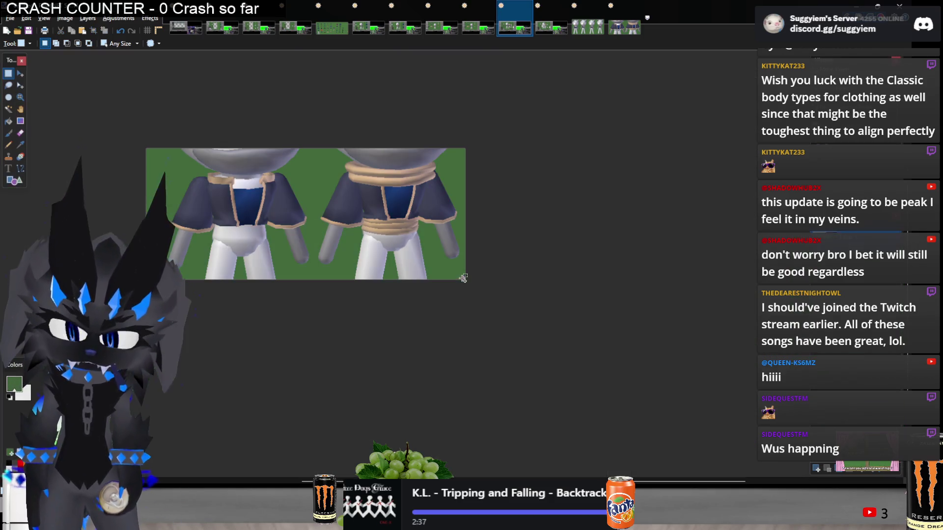
pyautogui.click(513, 24)
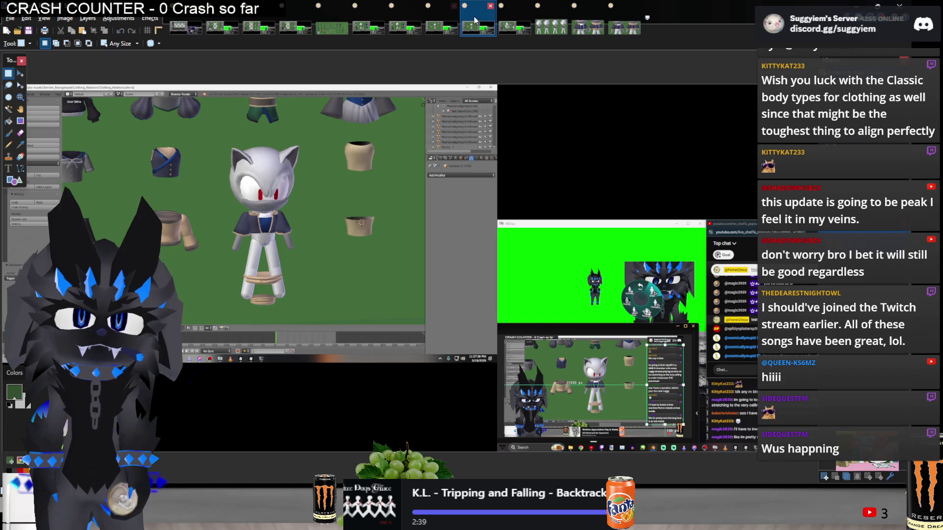
pyautogui.click(526, 5)
pyautogui.click(422, 294)
# Copy a torso from another screenshot, paste it beside the other, and make the pair a new image.
pyautogui.click(478, 24)
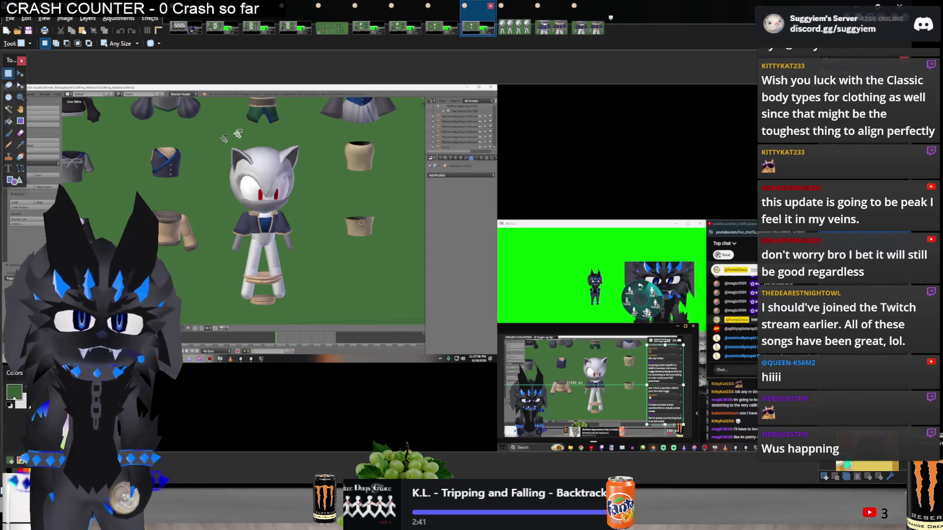
pyautogui.moveTo(442, 347)
pyautogui.mouseDown()
pyautogui.moveTo(311, 201)
pyautogui.moveTo(487, 215)
pyautogui.mouseUp()
pyautogui.hotkey('ctrl', 'c')
pyautogui.hotkey('ctrl', 'shift', 'Tab')
pyautogui.hotkey('ctrl', 'v')
pyautogui.keyDown('ctrl'); pyautogui.scroll(2, 227, 214); pyautogui.keyUp('ctrl')
pyautogui.press('s')
pyautogui.moveTo(240, 176)
pyautogui.mouseDown()
pyautogui.moveTo(488, 273)
pyautogui.moveTo(500, 265)
pyautogui.mouseUp()
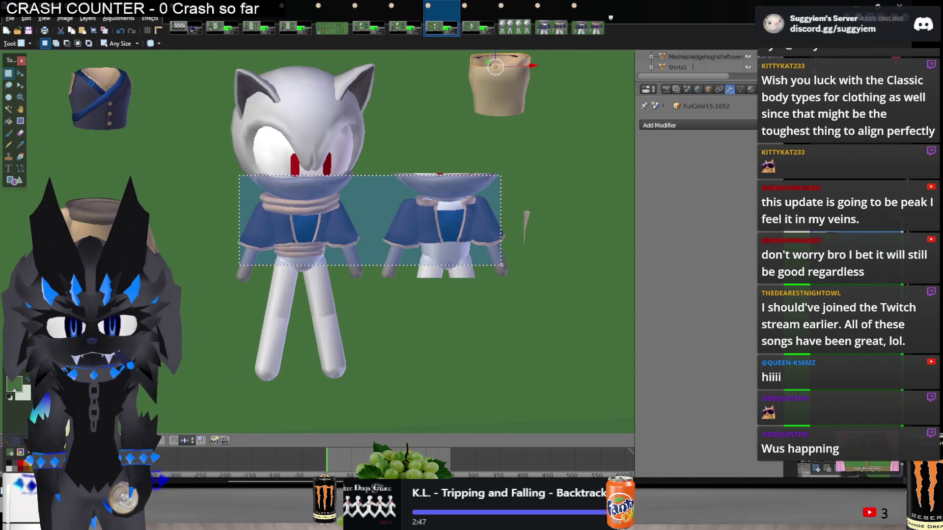
pyautogui.hotkey('ctrl', 'c')
pyautogui.hotkey('ctrl', 'alt', 'v')
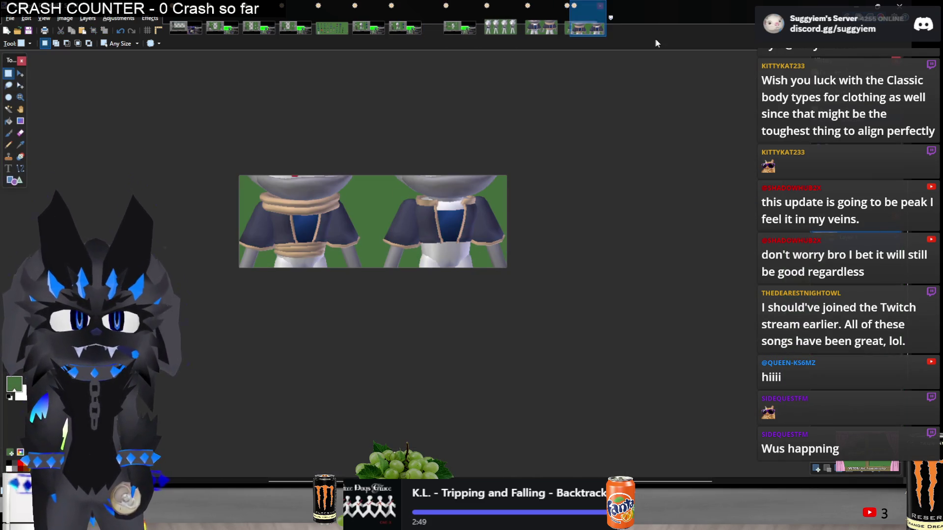
# Build another plain-and-rope torso pair from two screenshots and crop the image to it.
pyautogui.click(386, 28)
pyautogui.moveTo(185, 197); pyautogui.dragTo(275, 244)
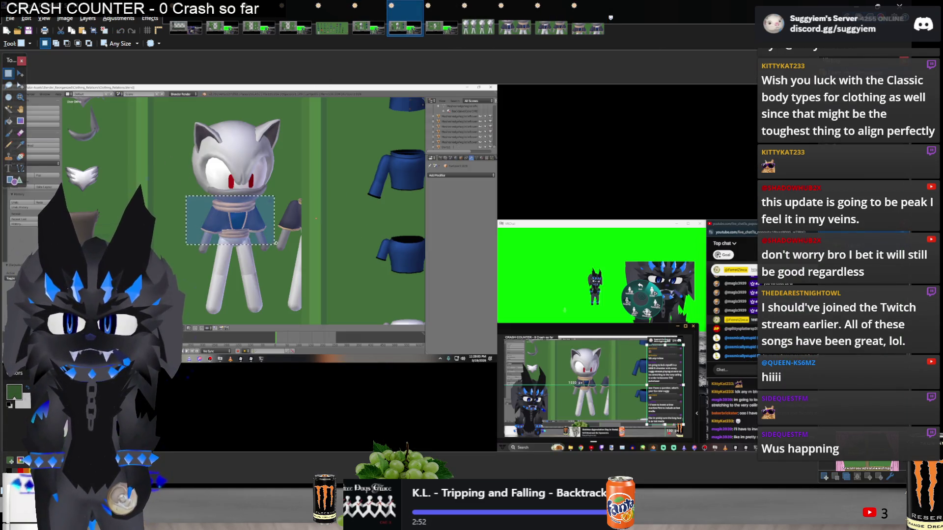
pyautogui.hotkey('ctrl', 'c')
pyautogui.hotkey('ctrl', 'shift', 'Tab')
pyautogui.hotkey('ctrl', 'v')
pyautogui.moveTo(241, 224); pyautogui.dragTo(323, 228)
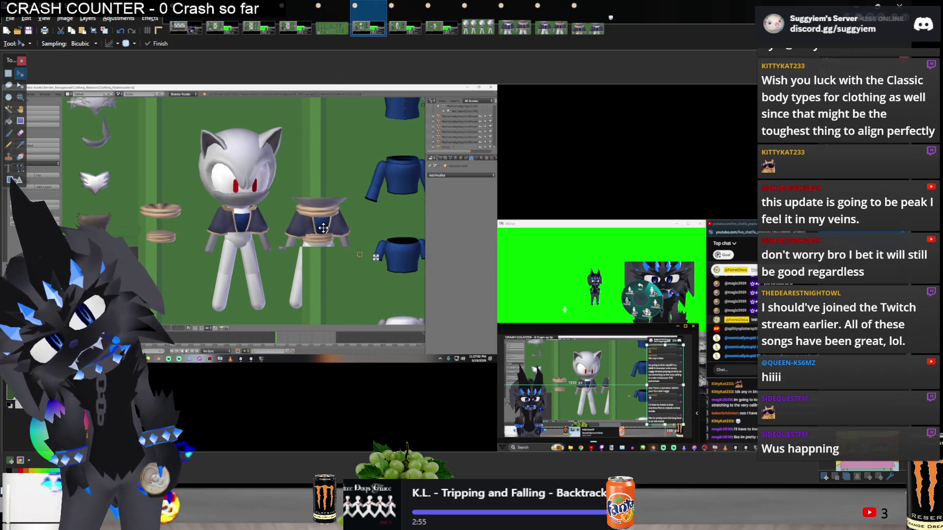
pyautogui.press('s')
pyautogui.keyDown('ctrl'); pyautogui.scroll(2, 213, 215); pyautogui.keyUp('ctrl')
pyautogui.moveTo(193, 189); pyautogui.dragTo(476, 267)
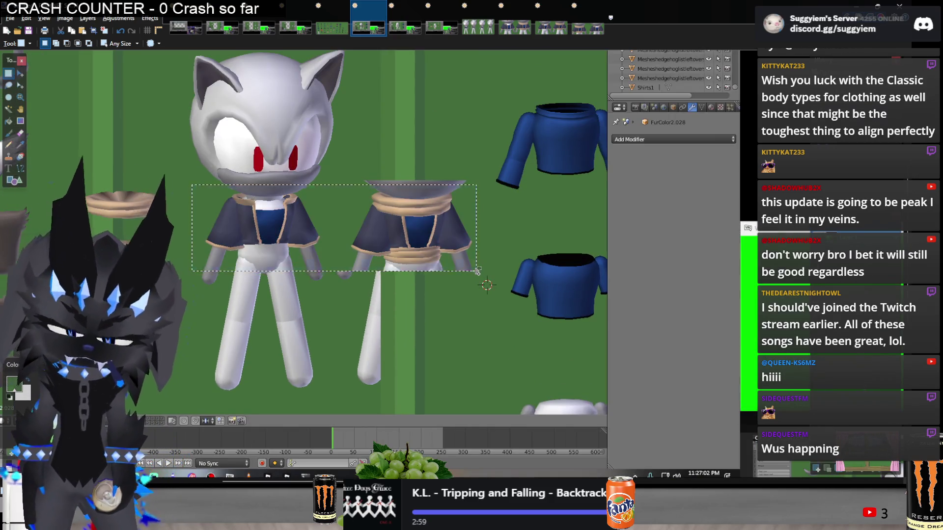
pyautogui.hotkey('ctrl', 'shift', 'x')
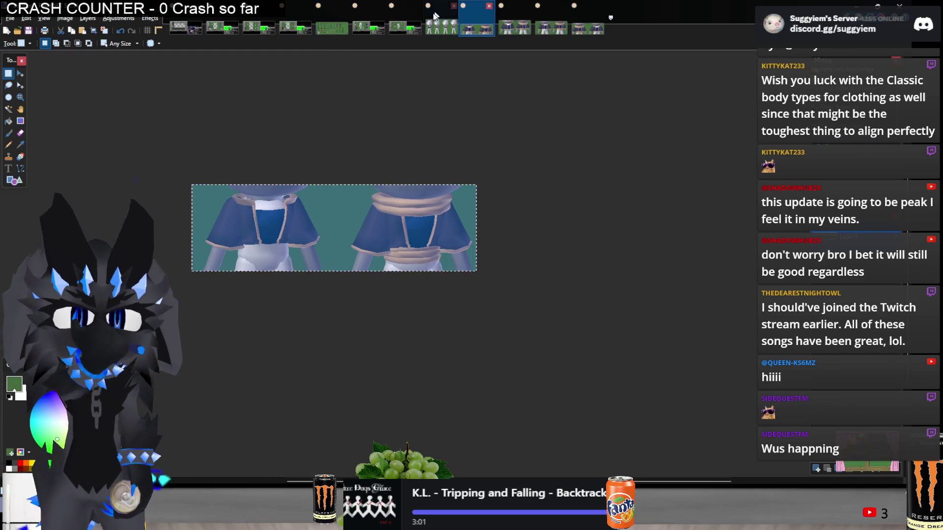
pyautogui.click(427, 25)
pyautogui.click(402, 29)
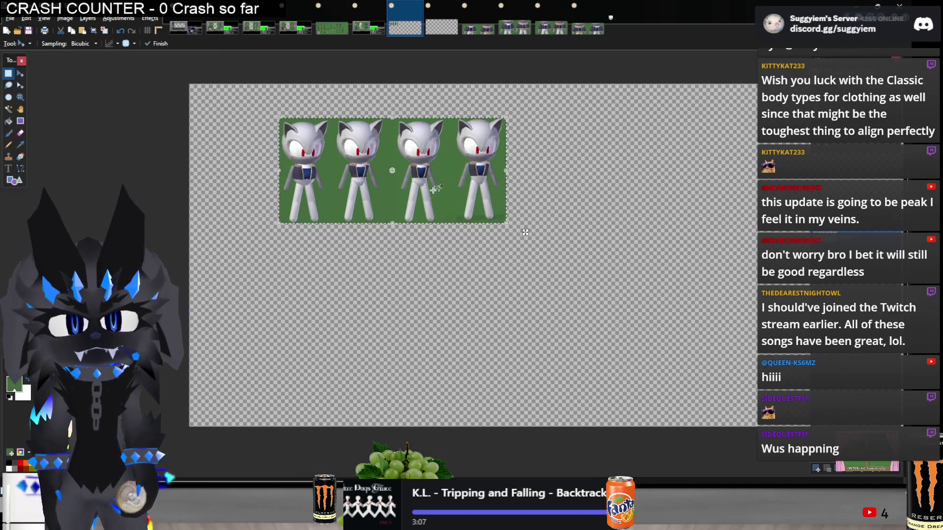
# Paste the two-torso pair below the four figures and shrink it, then undo that placement.
pyautogui.click(513, 28)
pyautogui.click(405, 28)
pyautogui.hotkey('ctrl', 'v')
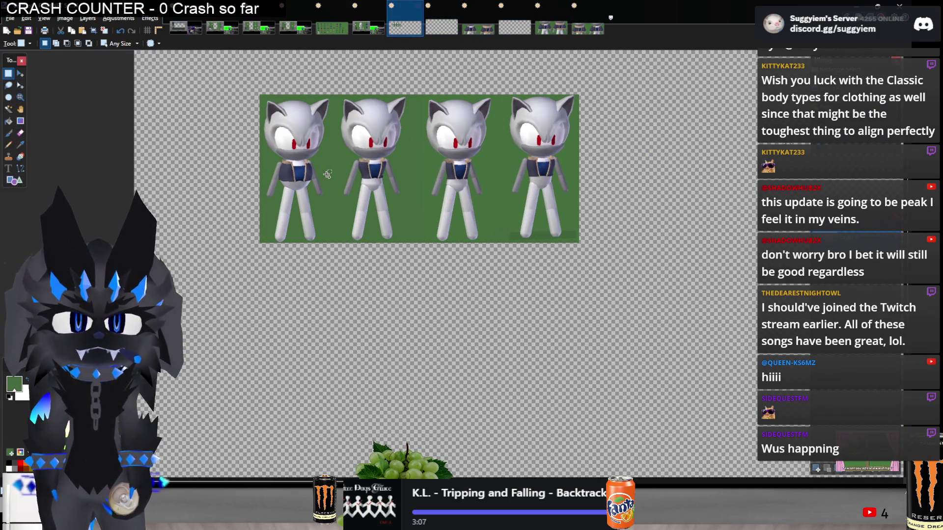
pyautogui.moveTo(205, 85)
pyautogui.mouseDown()
pyautogui.moveTo(270, 312)
pyautogui.moveTo(231, 280)
pyautogui.mouseUp()
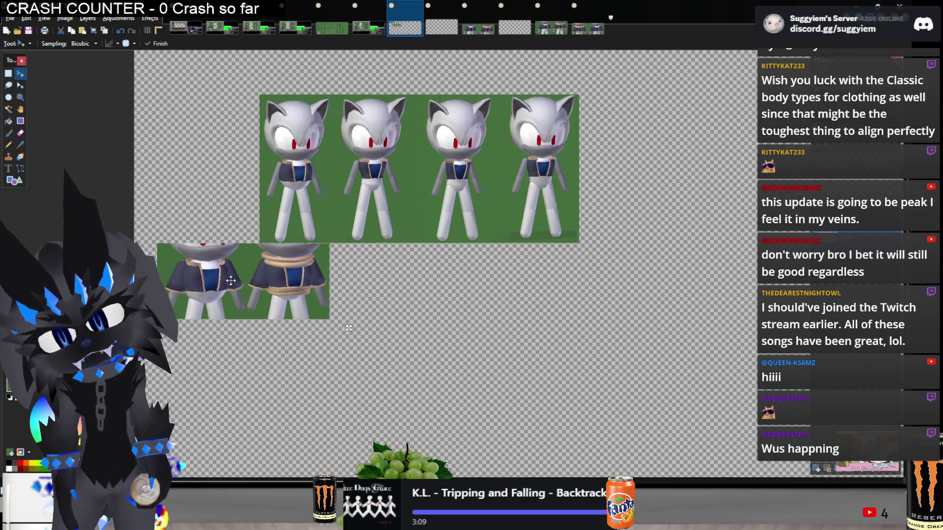
pyautogui.moveTo(158, 318)
pyautogui.mouseDown()
pyautogui.moveTo(259, 274)
pyautogui.moveTo(213, 325)
pyautogui.mouseUp()
pyautogui.hotkey('ctrl', 'z')
pyautogui.hotkey('ctrl', 'z')
pyautogui.hotkey('ctrl', 'z')
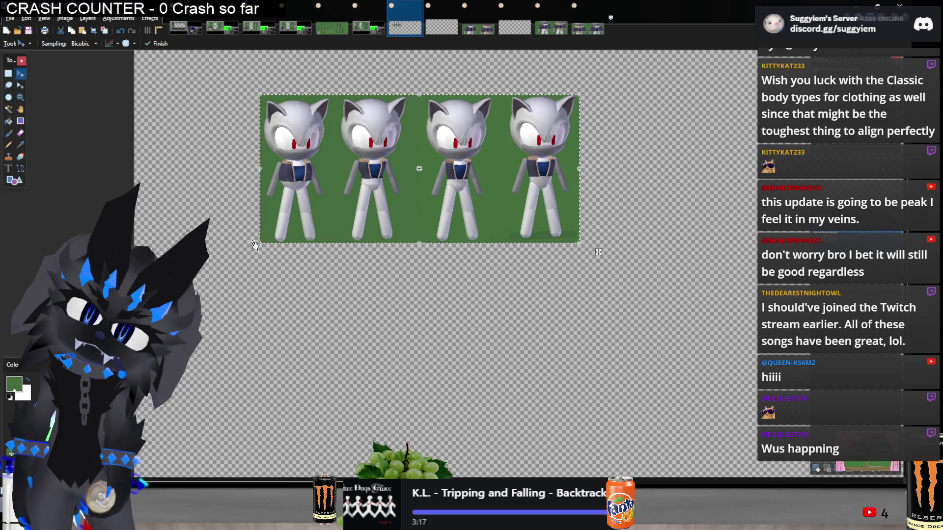
# Enlarge the row of four cat figures to fill more of the canvas.
pyautogui.hotkey('ctrl', 'z')
pyautogui.hotkey('ctrl', 'z')
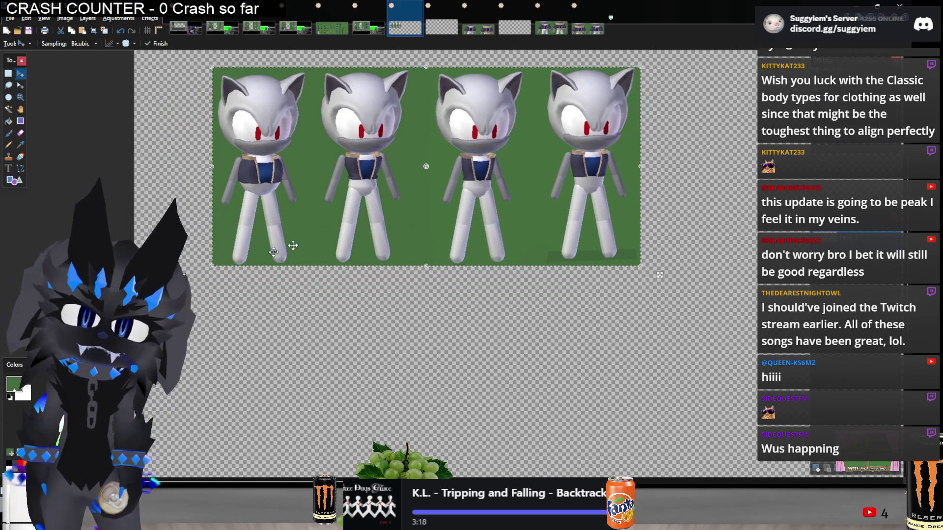
pyautogui.moveTo(217, 266); pyautogui.dragTo(167, 286)
pyautogui.scroll(-2, 82, 45)
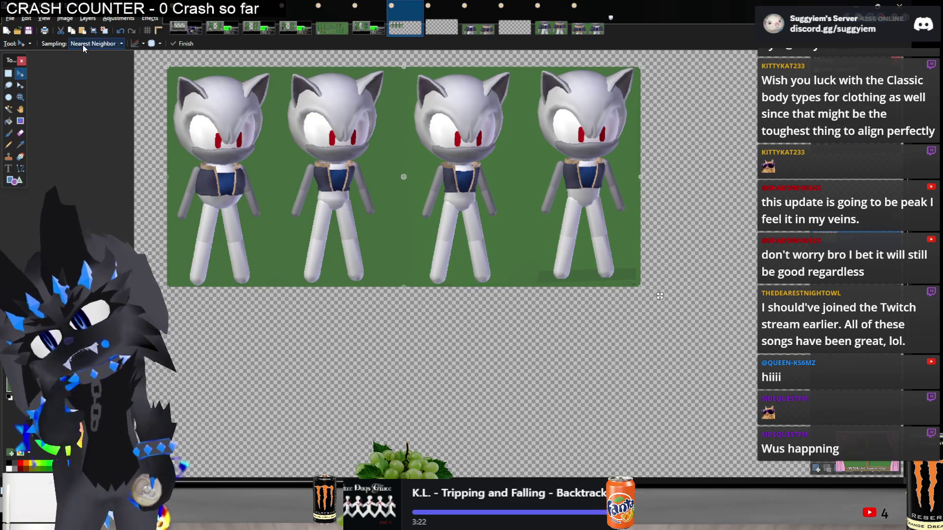
pyautogui.scroll(4, 82, 45)
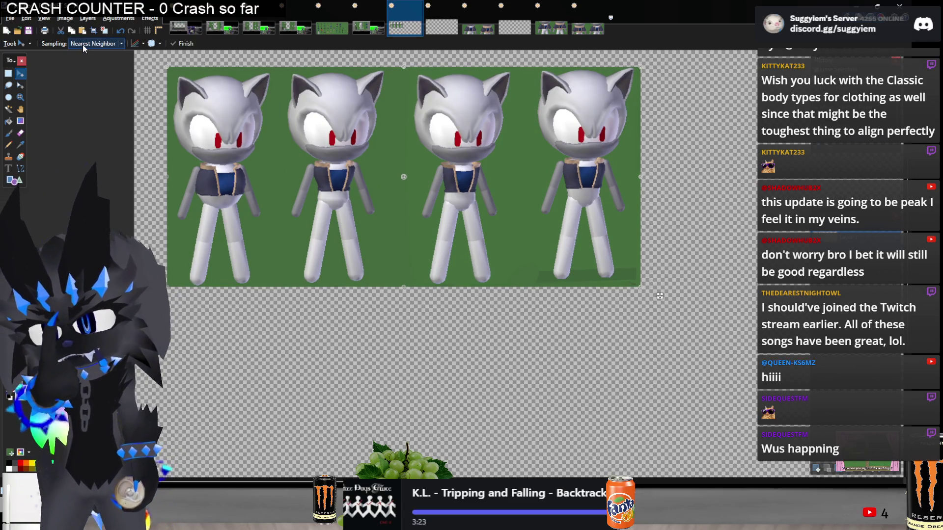
# Paste the torso pair again beneath the enlarged figures, scaled down to fit.
pyautogui.hotkey('ctrl', 'v')
pyautogui.moveTo(222, 78)
pyautogui.mouseDown()
pyautogui.moveTo(327, 237)
pyautogui.moveTo(269, 317)
pyautogui.moveTo(260, 313)
pyautogui.mouseUp()
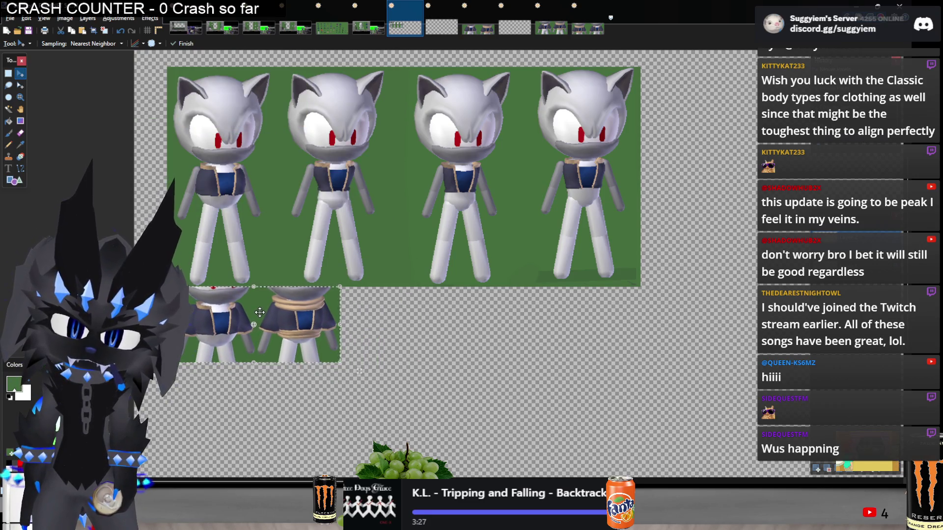
pyautogui.moveTo(328, 363); pyautogui.dragTo(283, 344)
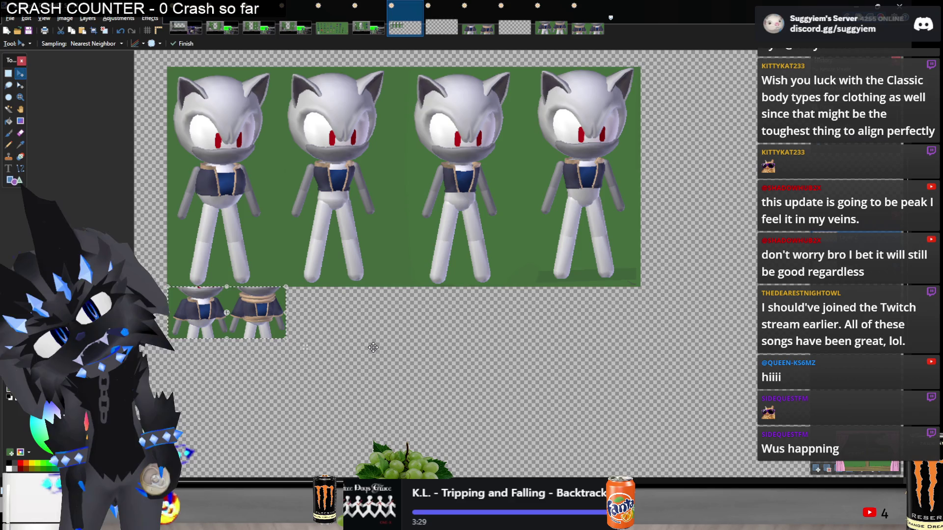
pyautogui.press('s')
pyautogui.click(591, 30)
pyautogui.click(551, 30)
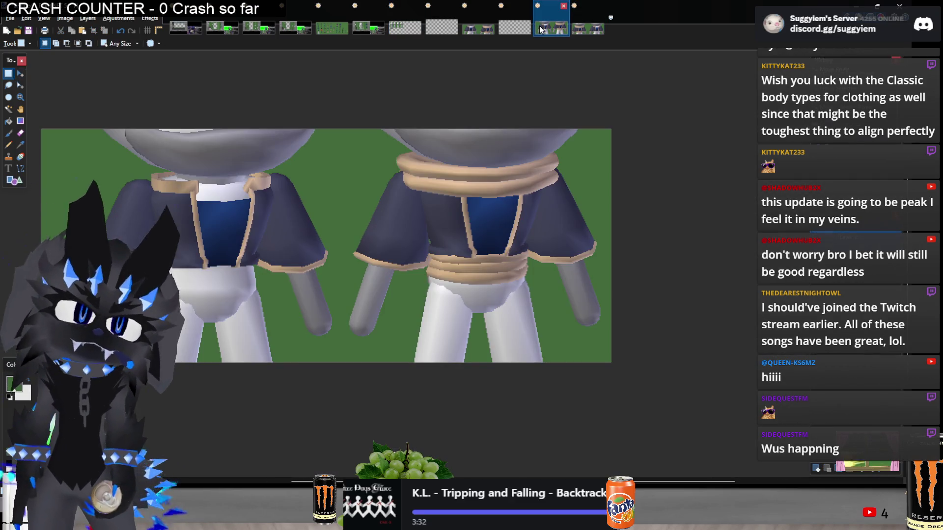
# Add another scaled-down torso pair to the row below the four figures.
pyautogui.click(430, 33)
pyautogui.click(406, 29)
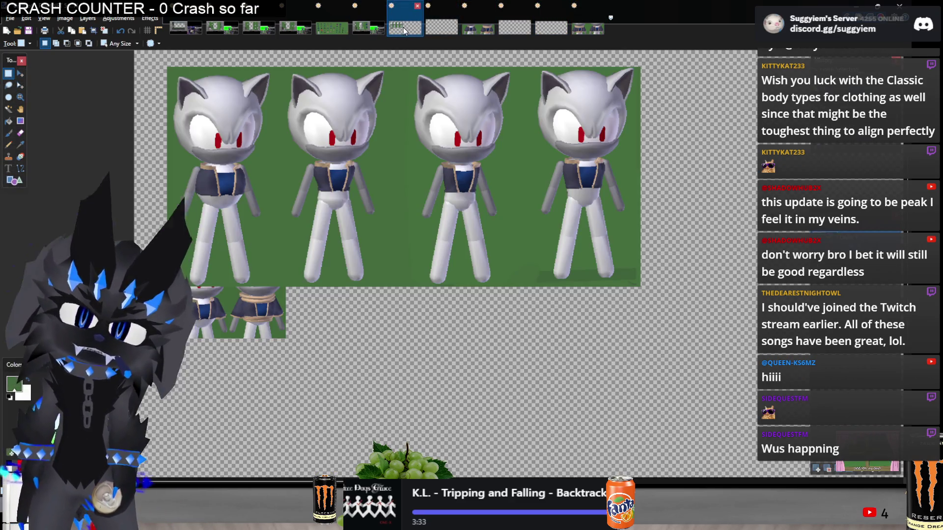
pyautogui.hotkey('ctrl', 'v')
pyautogui.moveTo(214, 72)
pyautogui.mouseDown()
pyautogui.moveTo(375, 289)
pyautogui.moveTo(360, 299)
pyautogui.mouseUp()
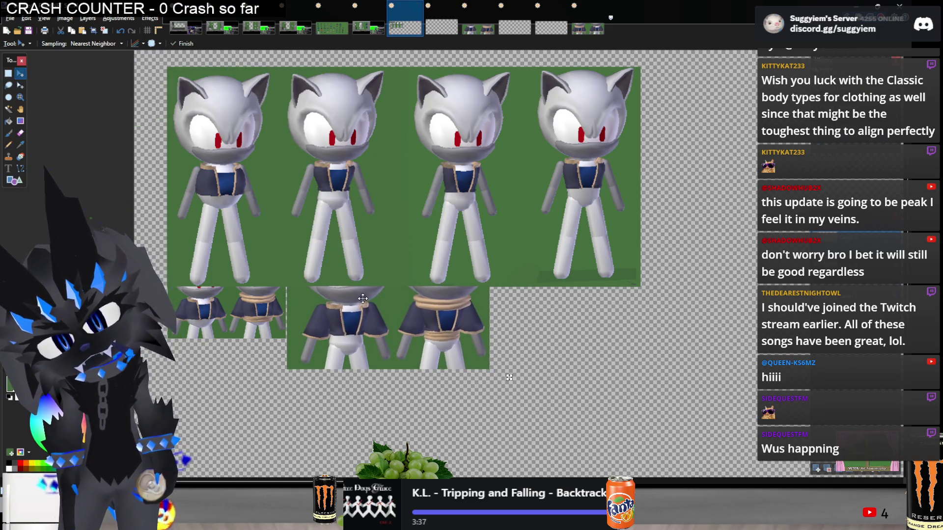
pyautogui.moveTo(486, 369); pyautogui.dragTo(411, 339)
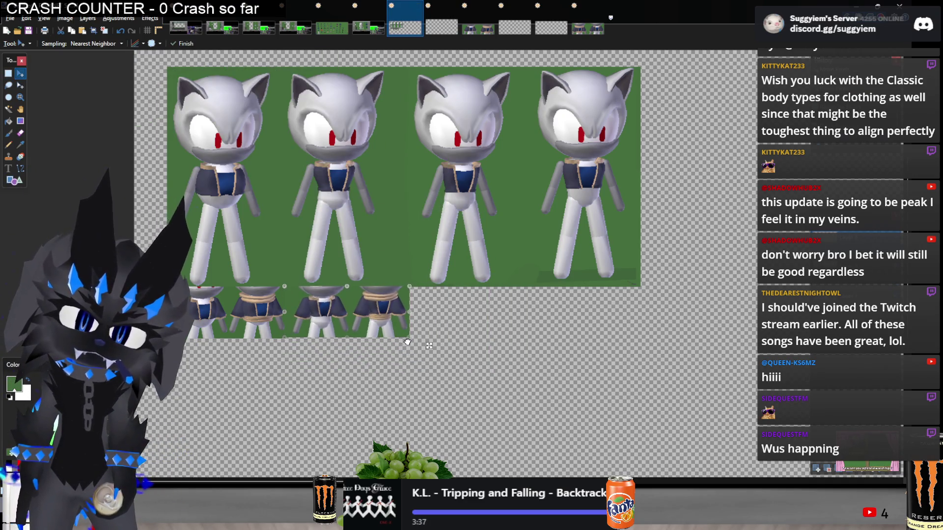
pyautogui.press('s')
# Cut the next two-torso image and paste it, shrunk, into the bottom row.
pyautogui.click(475, 29)
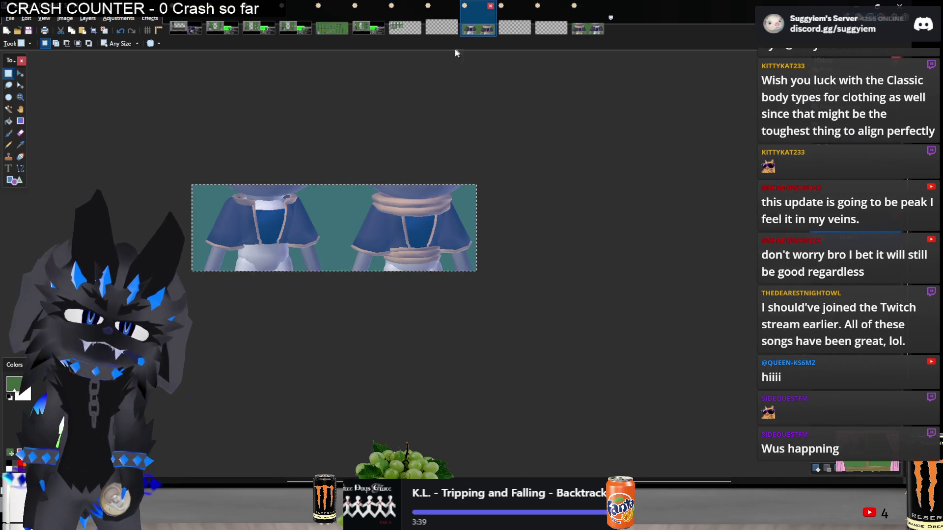
pyautogui.press('Delete')
pyautogui.click(395, 27)
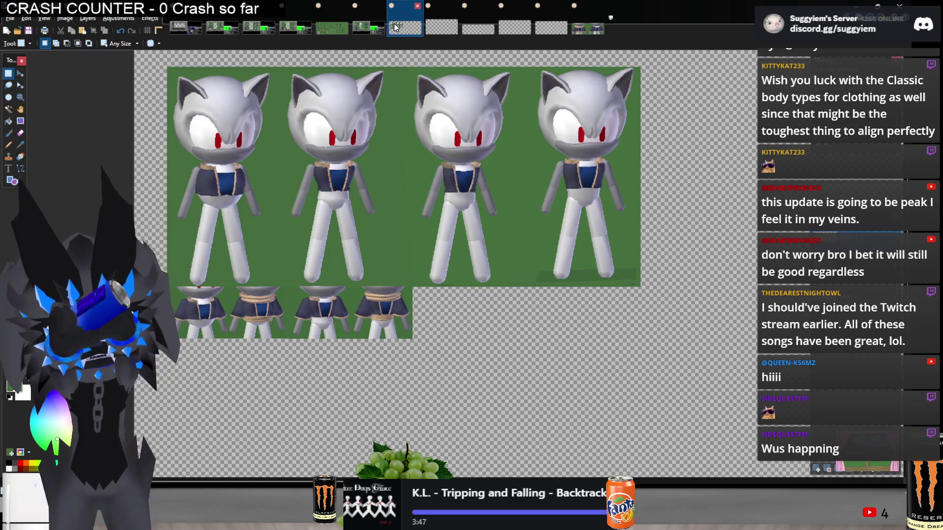
pyautogui.hotkey('ctrl', 'v')
pyautogui.moveTo(286, 93)
pyautogui.mouseDown()
pyautogui.moveTo(585, 349)
pyautogui.moveTo(564, 329)
pyautogui.mouseUp()
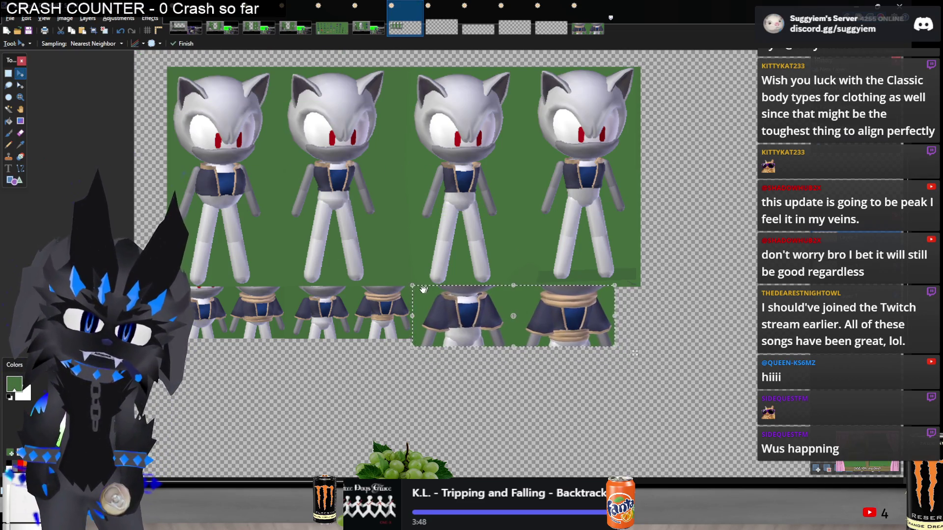
pyautogui.hotkey('ctrl', '+')
pyautogui.moveTo(648, 352)
pyautogui.mouseDown()
pyautogui.moveTo(633, 351)
pyautogui.moveTo(650, 352)
pyautogui.mouseUp()
pyautogui.moveTo(710, 354); pyautogui.dragTo(538, 309)
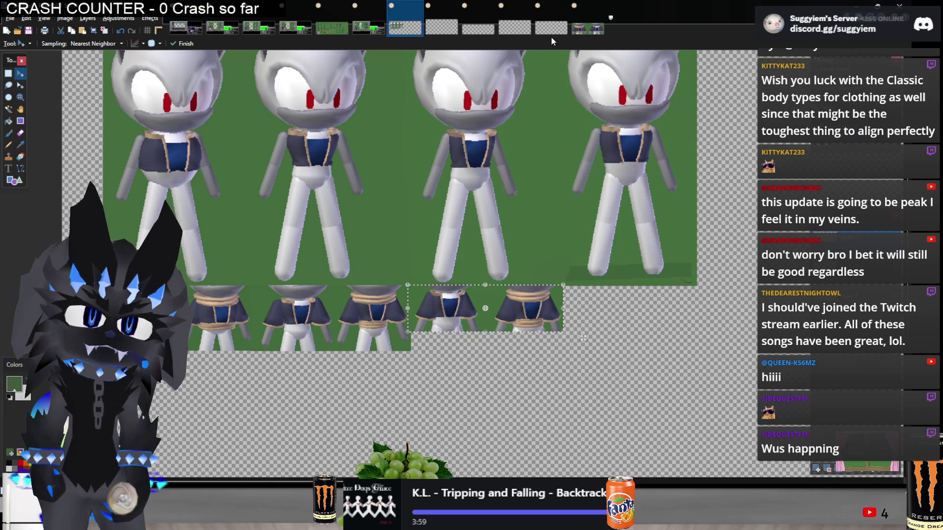
# Place the last torso pair at the end of the bottom row, redoing a misplaced paste.
pyautogui.click(574, 32)
pyautogui.hotkey('ctrl', 'a')
pyautogui.hotkey('ctrl', 'w')
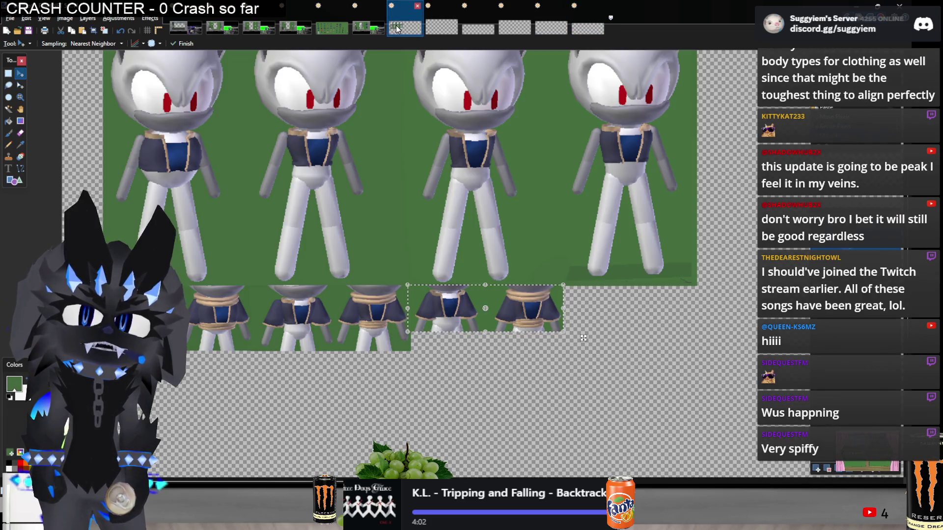
pyautogui.hotkey('ctrl', 'z')
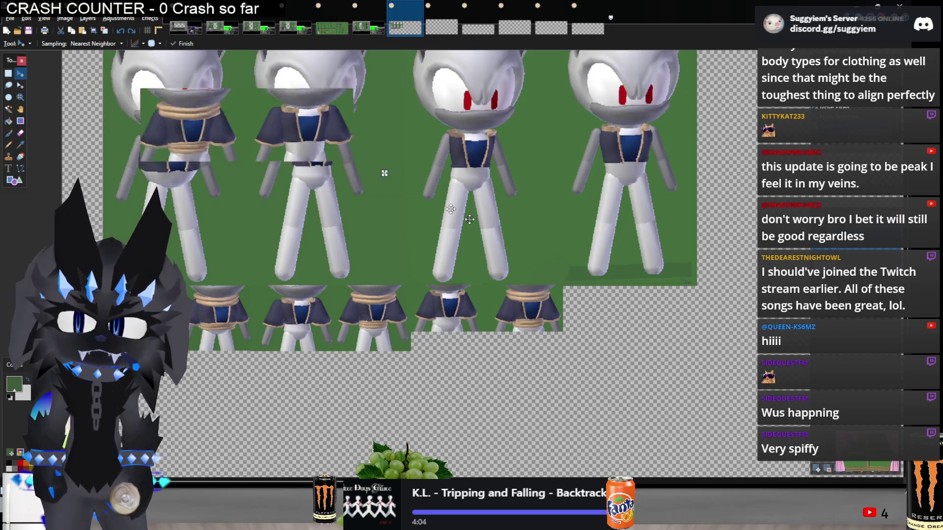
pyautogui.hotkey('ctrl', 'v')
pyautogui.moveTo(707, 319)
pyautogui.mouseDown()
pyautogui.moveTo(740, 338)
pyautogui.moveTo(719, 325)
pyautogui.moveTo(692, 331)
pyautogui.mouseUp()
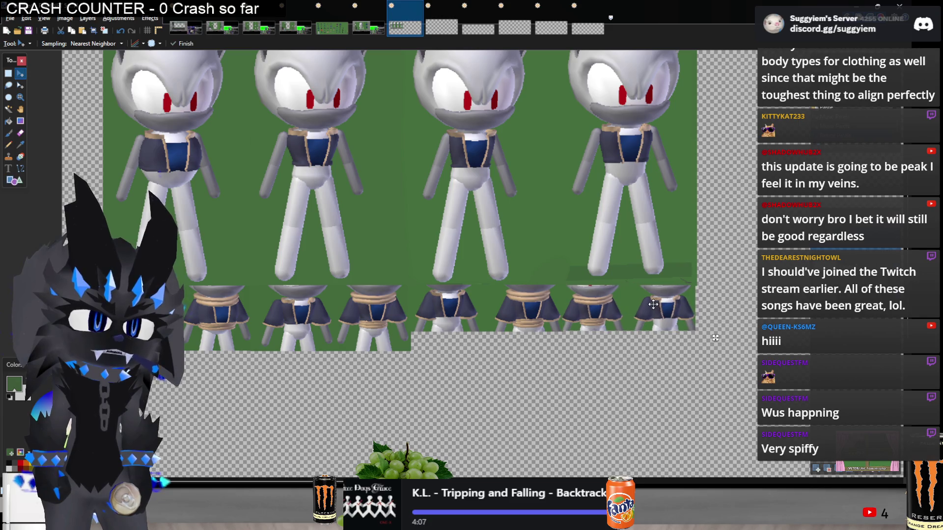
pyautogui.press('s')
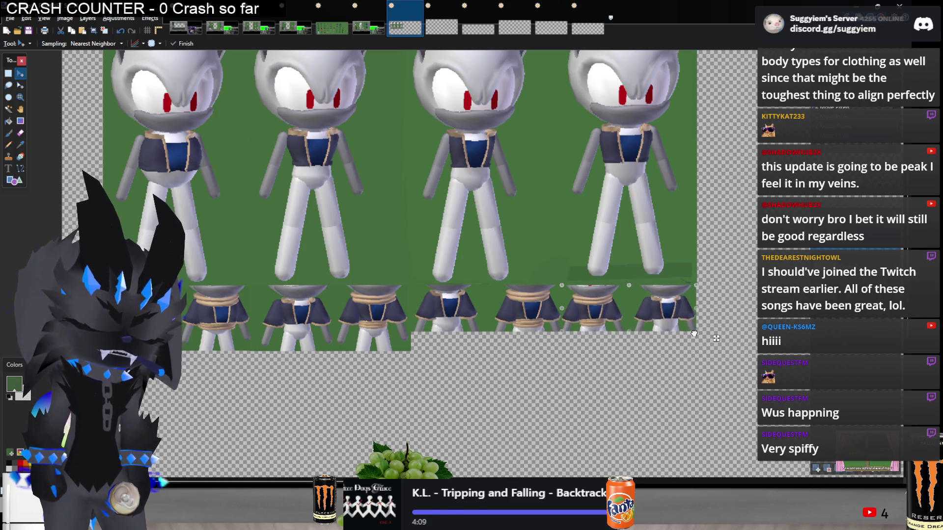
# Select and cut the whole finished sprite sheet, then bring Discord to the front.
pyautogui.keyDown('ctrl'); pyautogui.scroll(-3, 713, 373); pyautogui.keyUp('ctrl')
pyautogui.keyDown('ctrl'); pyautogui.scroll(1, 713, 373); pyautogui.keyUp('ctrl')
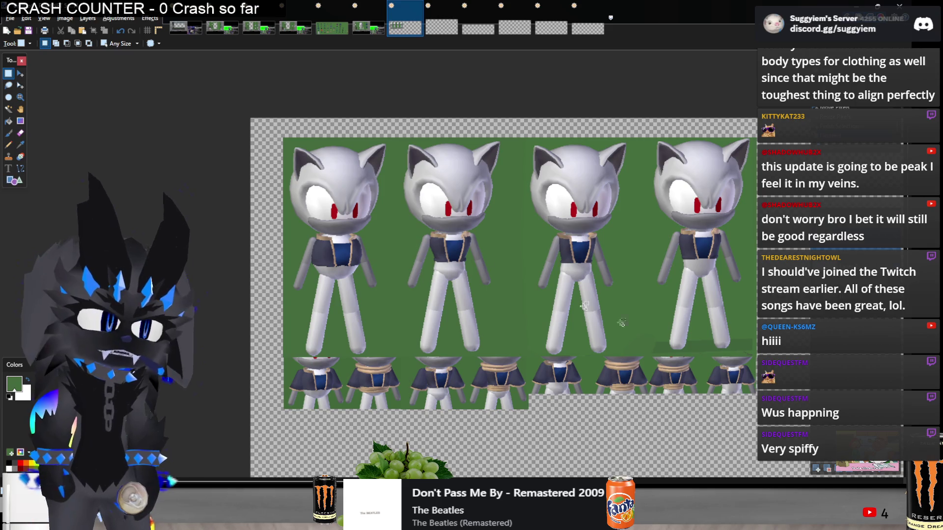
pyautogui.moveTo(507, 312); pyautogui.dragTo(416, 274, button='middle')
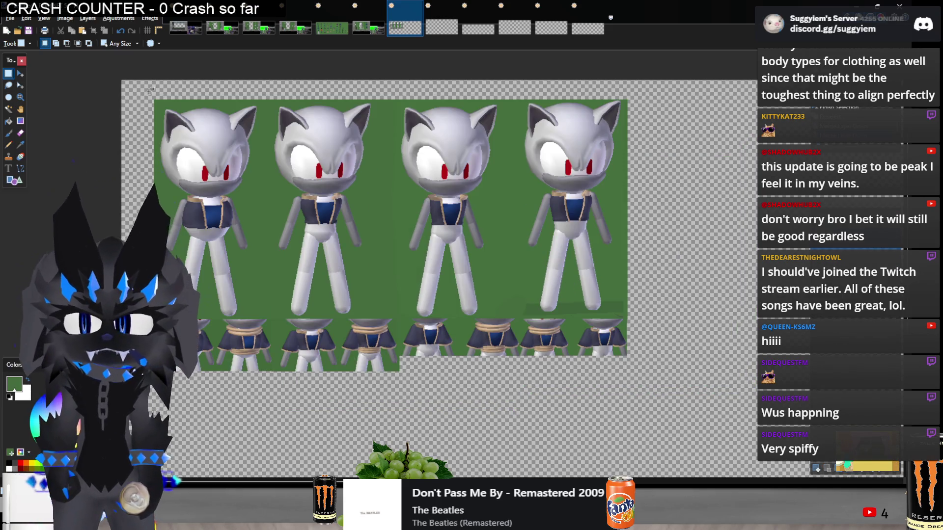
pyautogui.moveTo(153, 101); pyautogui.dragTo(344, 237)
pyautogui.hotkey('ctrl', 'a')
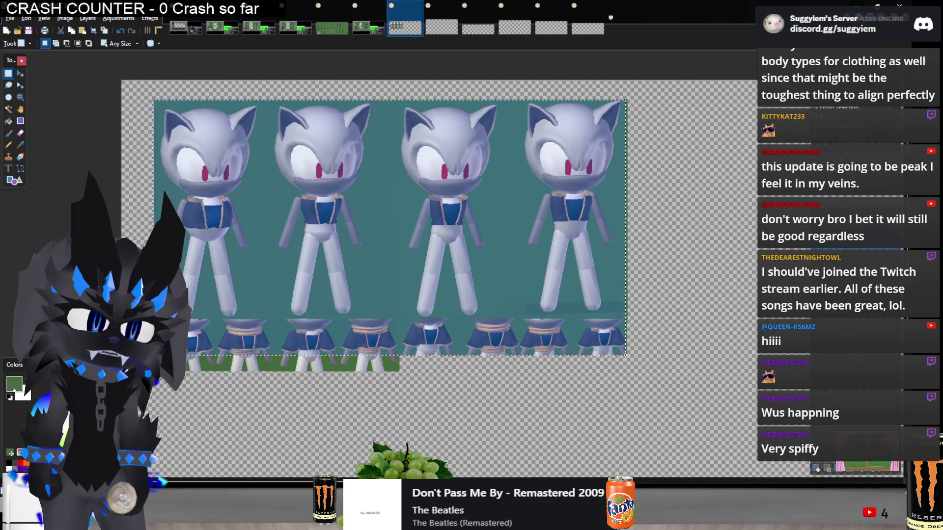
pyautogui.press('Delete')
pyautogui.hotkey('alt', 'Tab')
pyautogui.press('Escape')
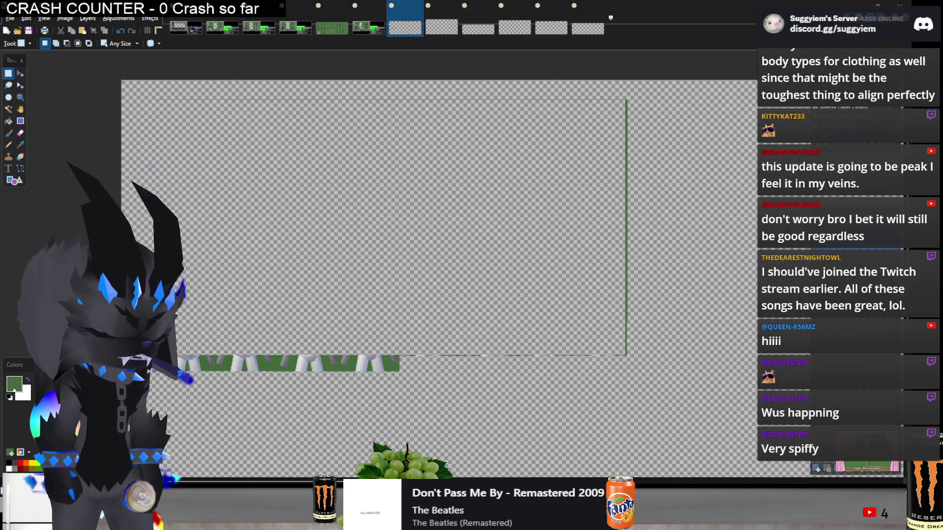
pyautogui.hotkey('alt', 'Tab')
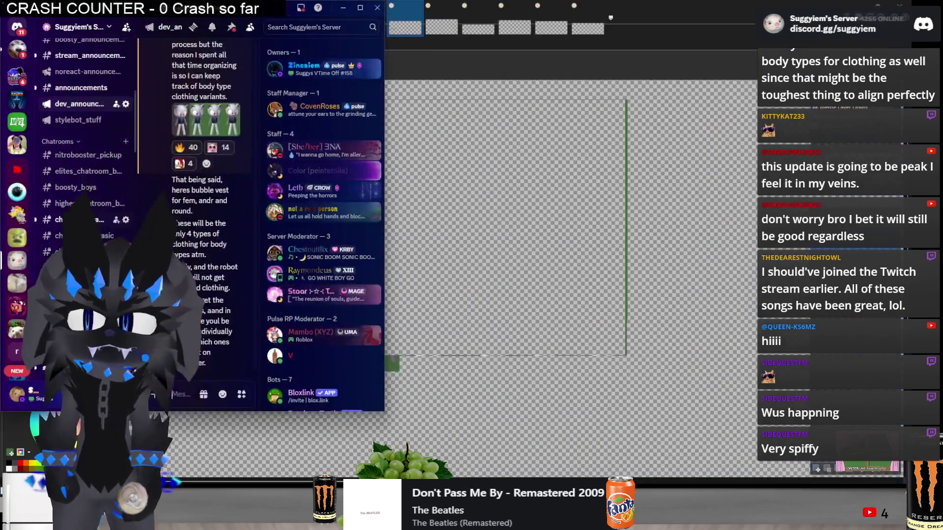
# Recentre and widen the Discord window.
pyautogui.moveTo(112, 15); pyautogui.dragTo(223, 57)
pyautogui.moveTo(495, 194); pyautogui.dragTo(892, 193)
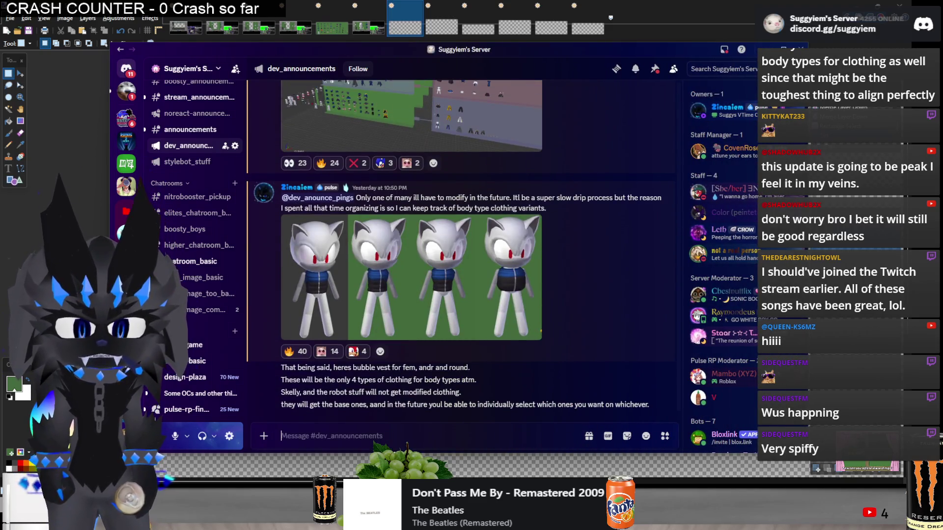
pyautogui.hotkey('alt', 'Tab')
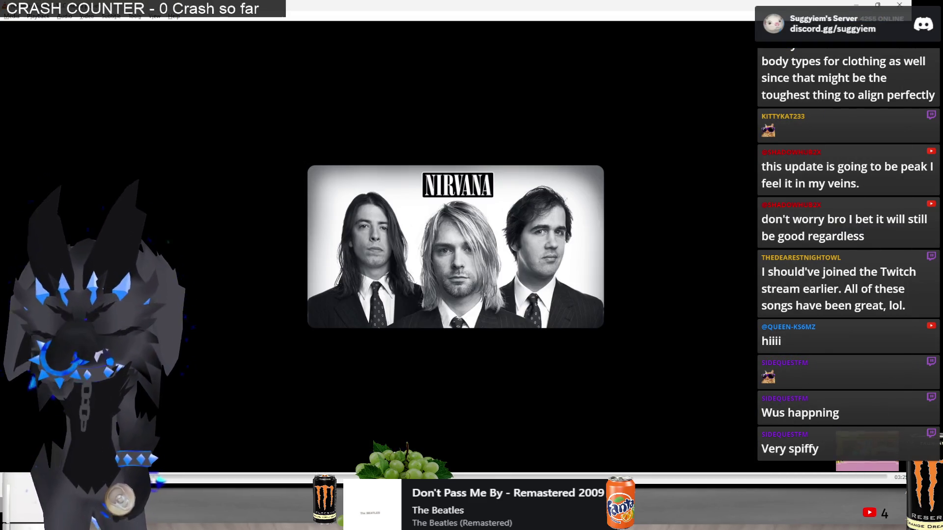
pyautogui.hotkey('alt', 'Tab')
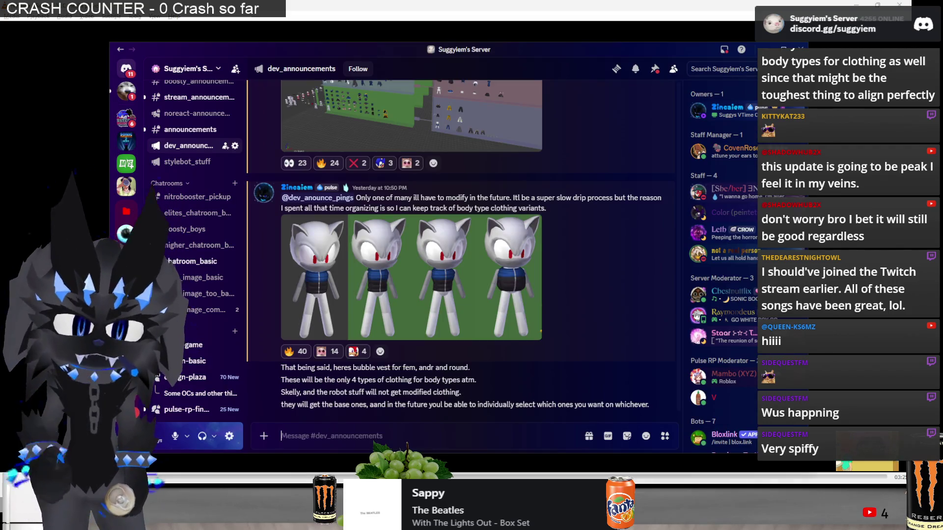
pyautogui.write('@deva')
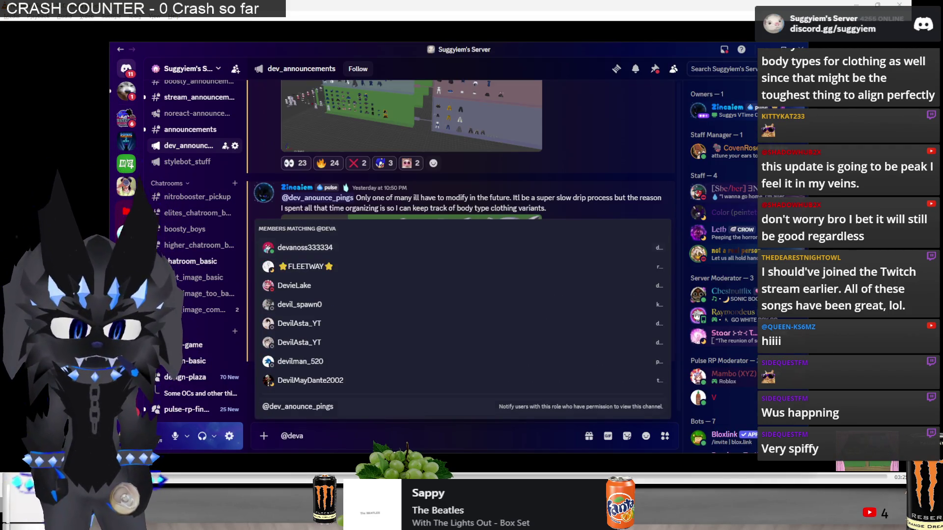
pyautogui.press('Up')
pyautogui.press('Tab')
pyautogui.hotkey('ctrl', 'v')
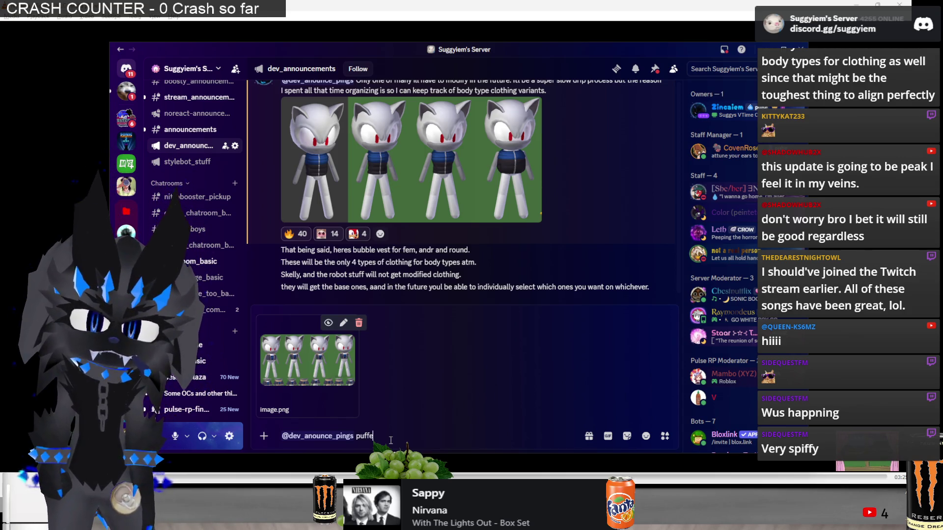
pyautogui.write('t for Basic')
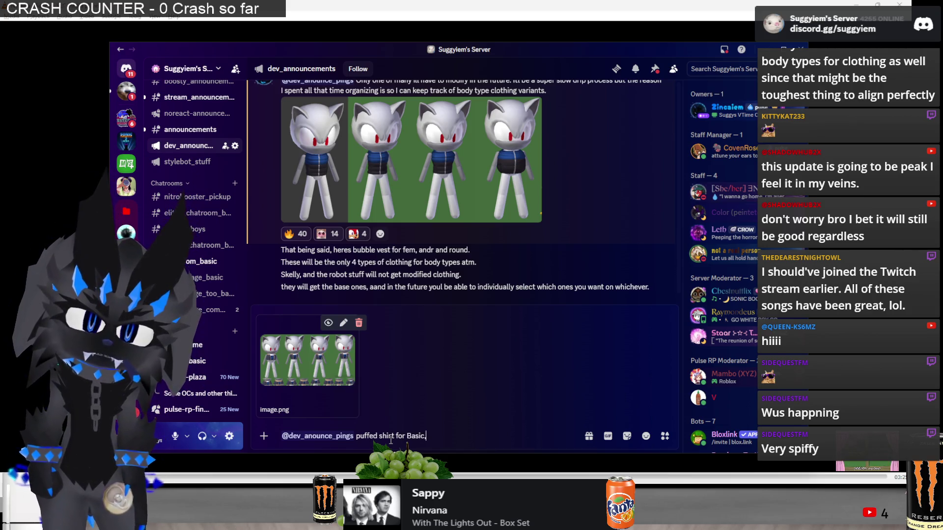
pyautogui.write(', Andr and Ro')
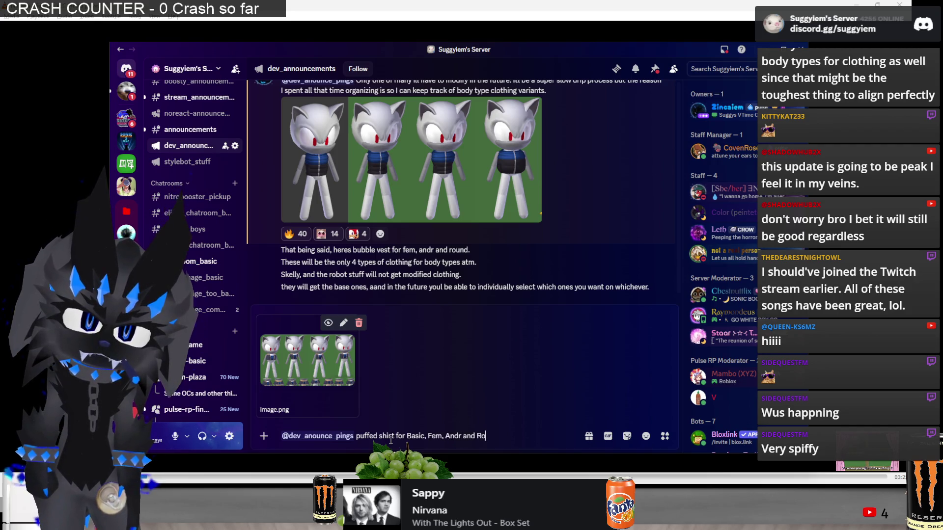
pyautogui.press('BackSpace')
pyautogui.press('BackSpace')
pyautogui.press('BackSpace')
pyautogui.write('und.')
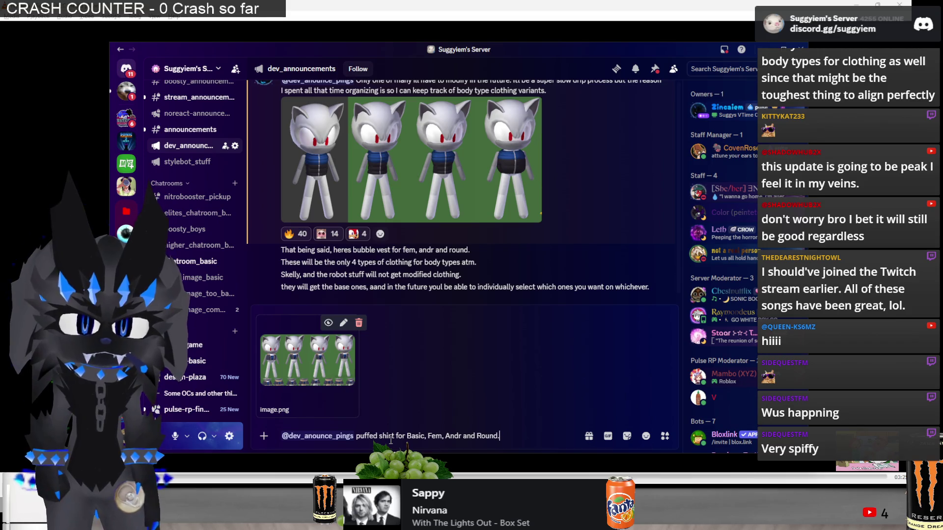
pyautogui.press('Return')
pyautogui.write('To give a note: I wont be')
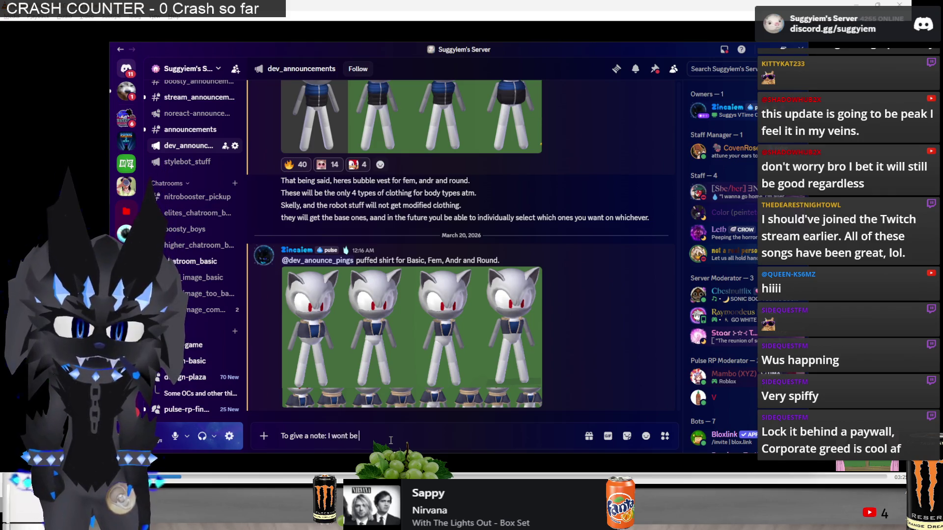
pyautogui.write(' doing so')
# Post a Discord note that only the first 3 clothing alternates get screenshots, giving a vague overall idea.
pyautogui.press('BackSpace')
pyautogui.write('nshots on all of the cl')
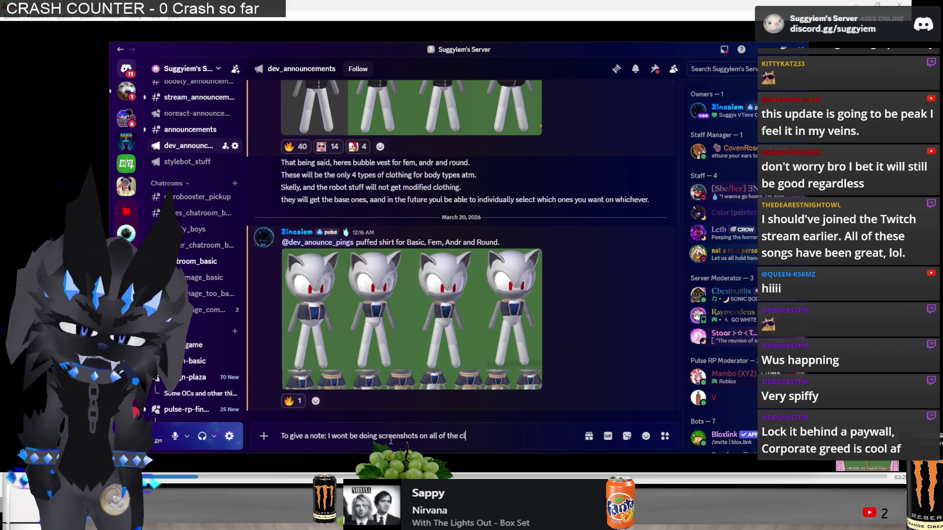
pyautogui.write(' alternates I make. Wh')
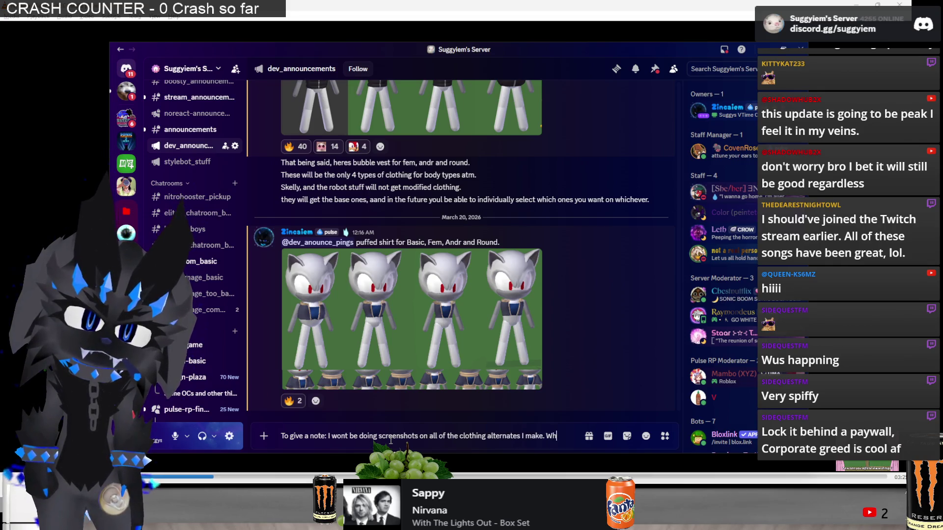
pyautogui.write('? Because it')
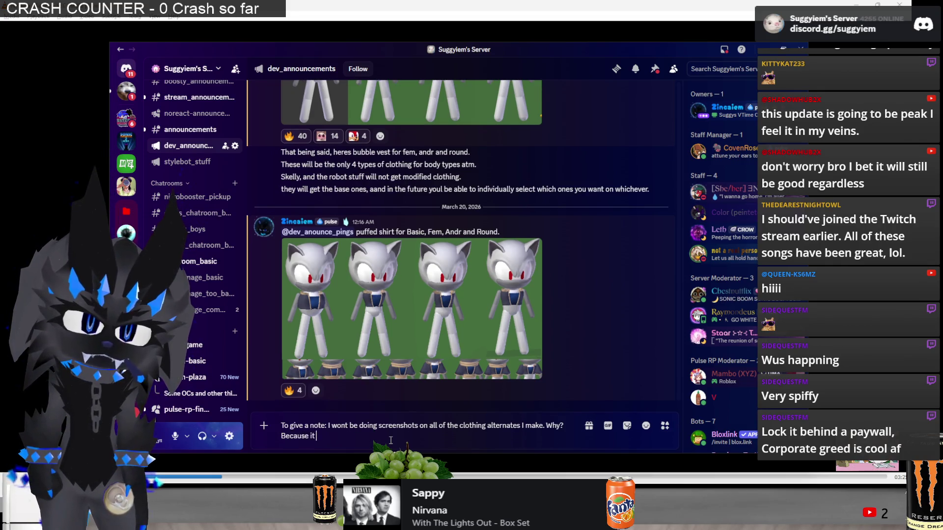
pyautogui.write(' consumes time. Im')
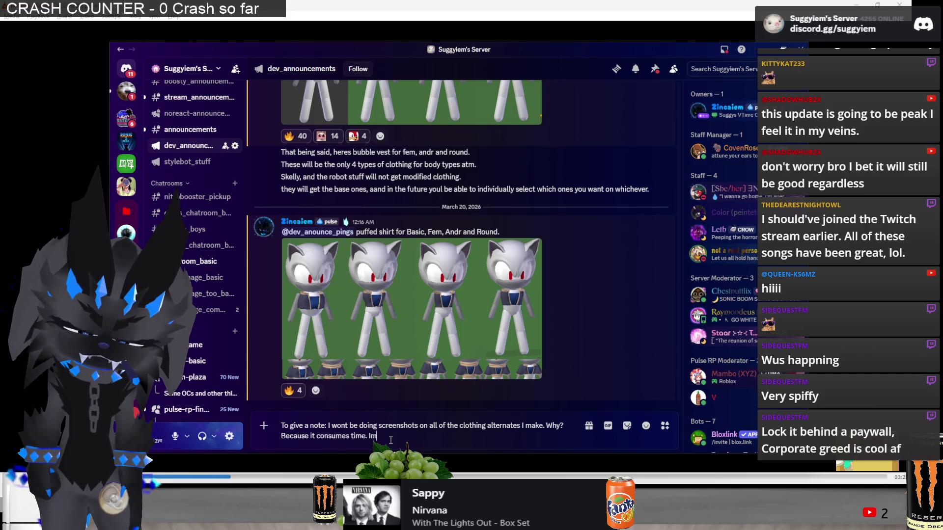
pyautogui.write(' only doing it for the')
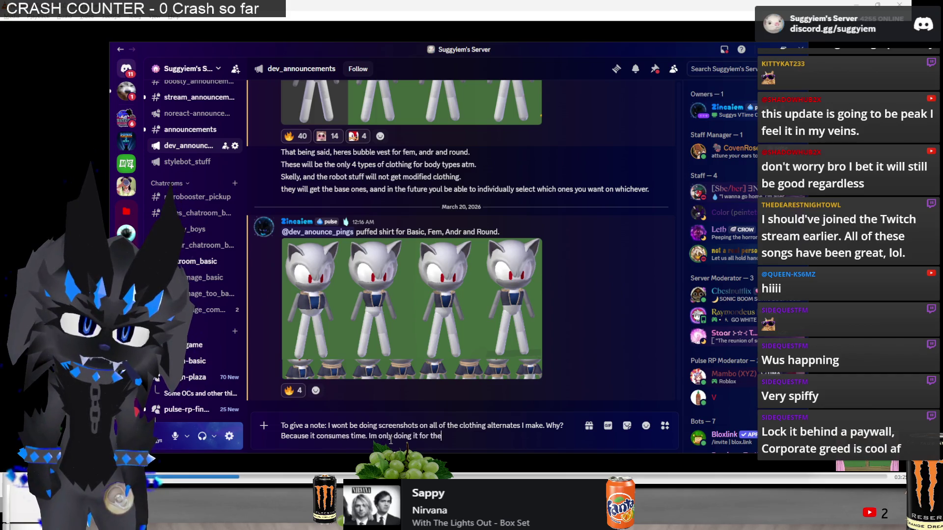
pyautogui.write(' decide to do')
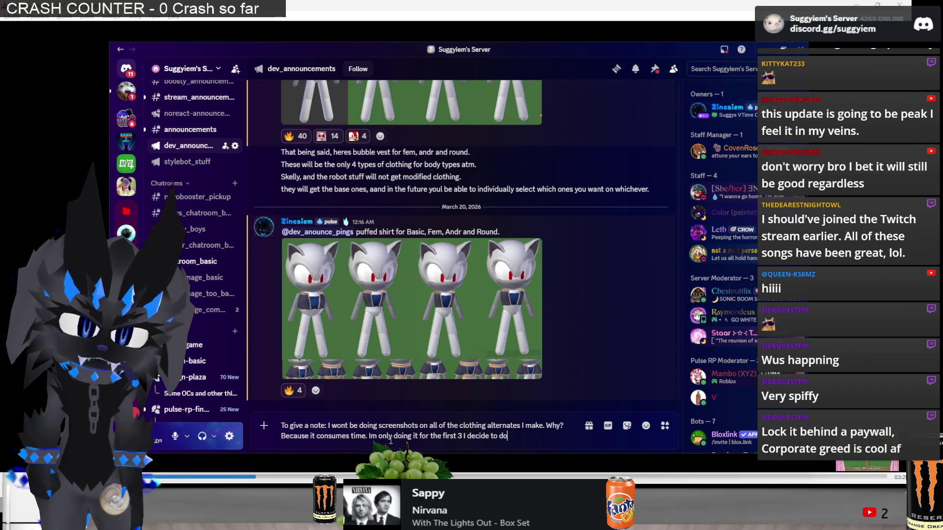
pyautogui.write('ou can getaz')
pyautogui.press('BackSpace')
pyautogui.write('vague id')
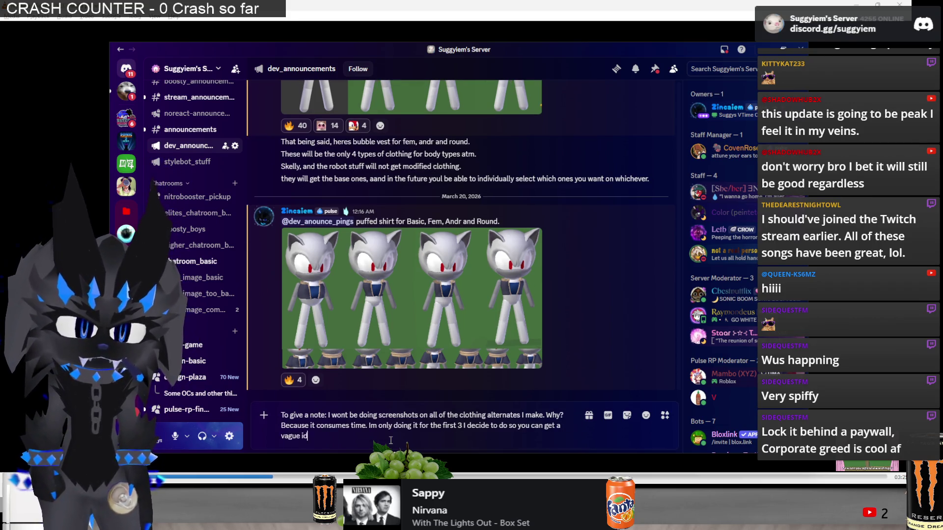
pyautogui.write('ea to how itl loo')
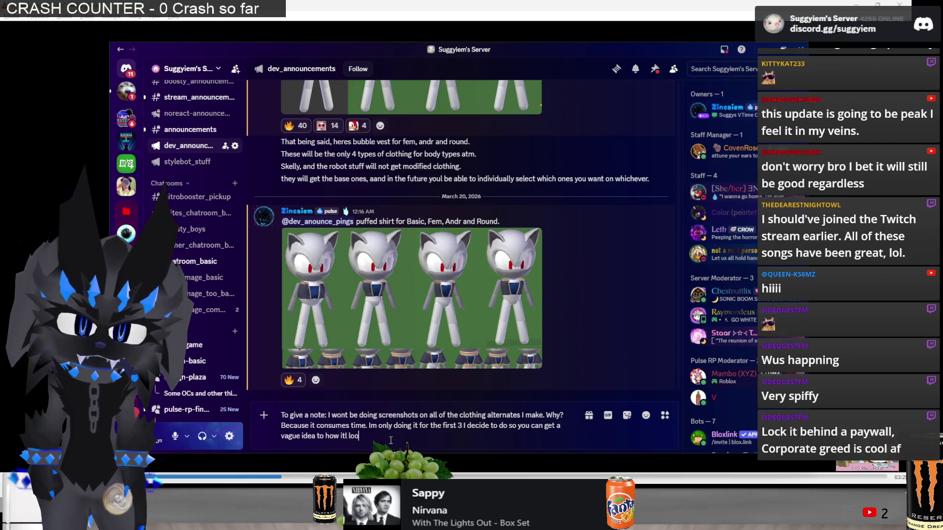
pyautogui.write('k overall.')
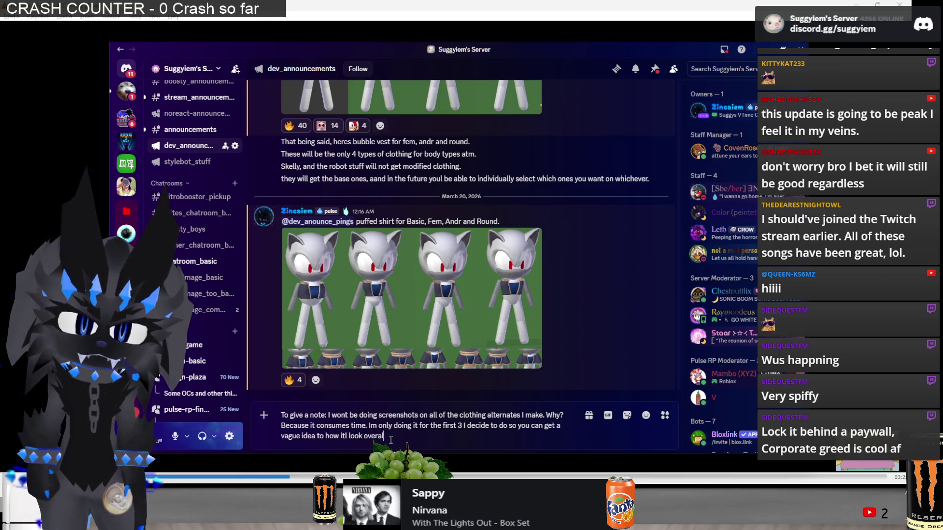
pyautogui.press('Return')
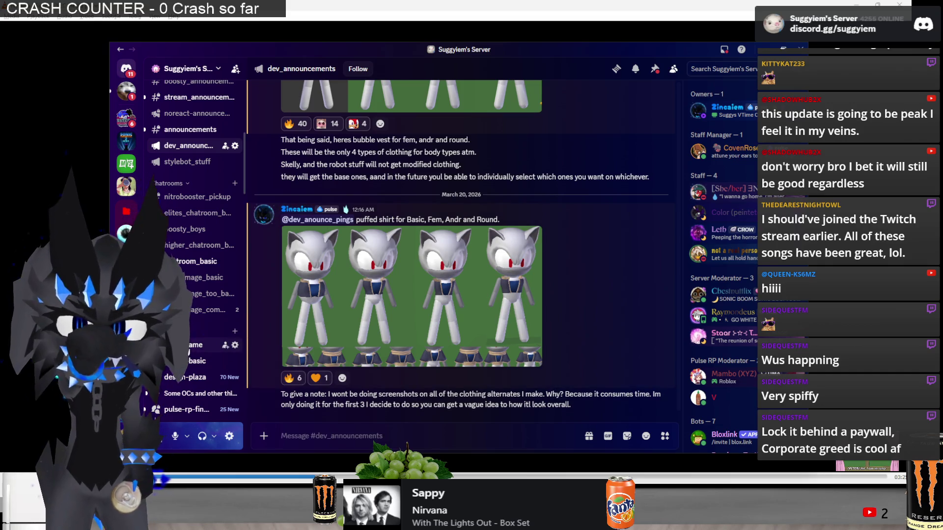
pyautogui.click(196, 345)
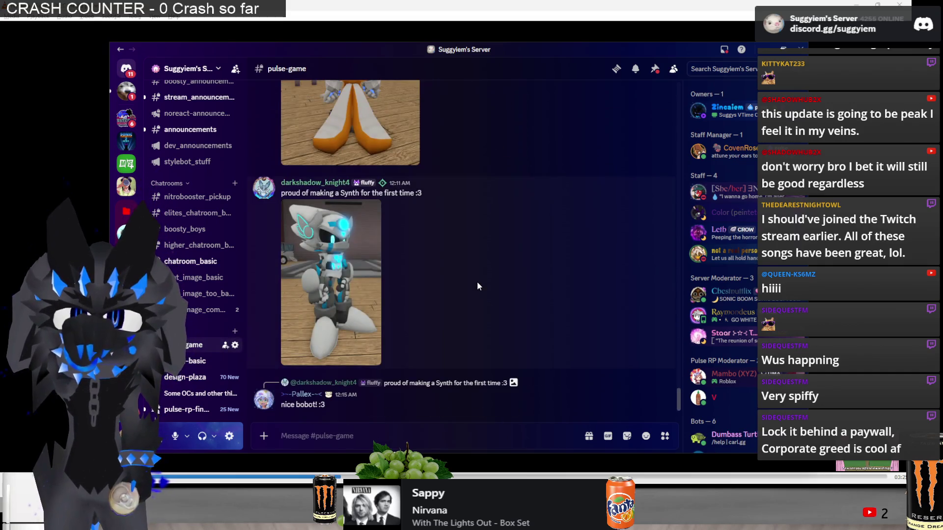
# In #dev_announcements, post that not everything gets compatibility models; existing ones come in the first contentmania batch.
pyautogui.click(192, 262)
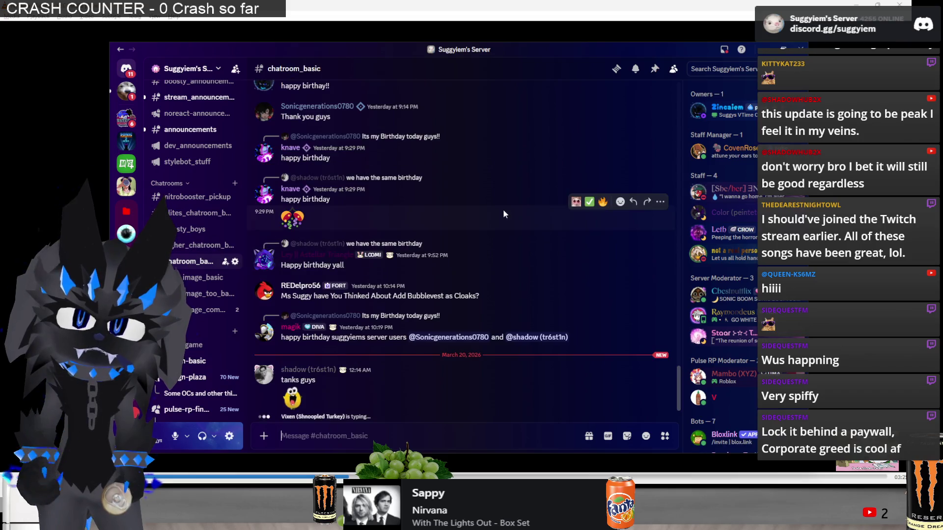
pyautogui.click(177, 146)
pyautogui.write('And remember as I said,')
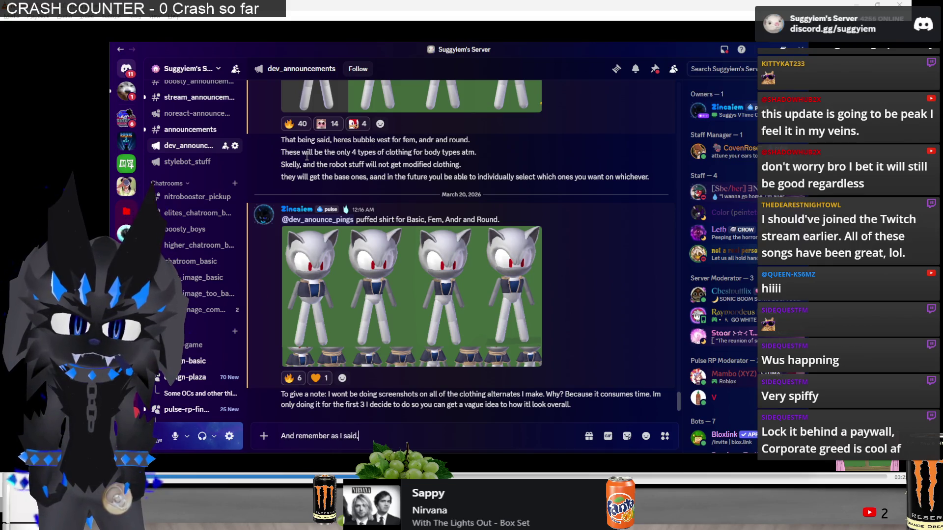
pyautogui.write(' it wont all get compatibi')
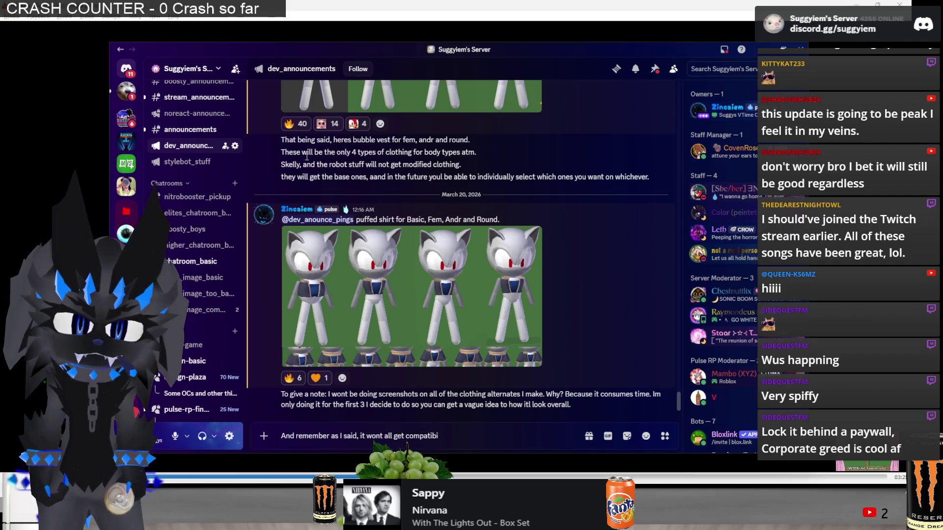
pyautogui.write('lity models. Itl b')
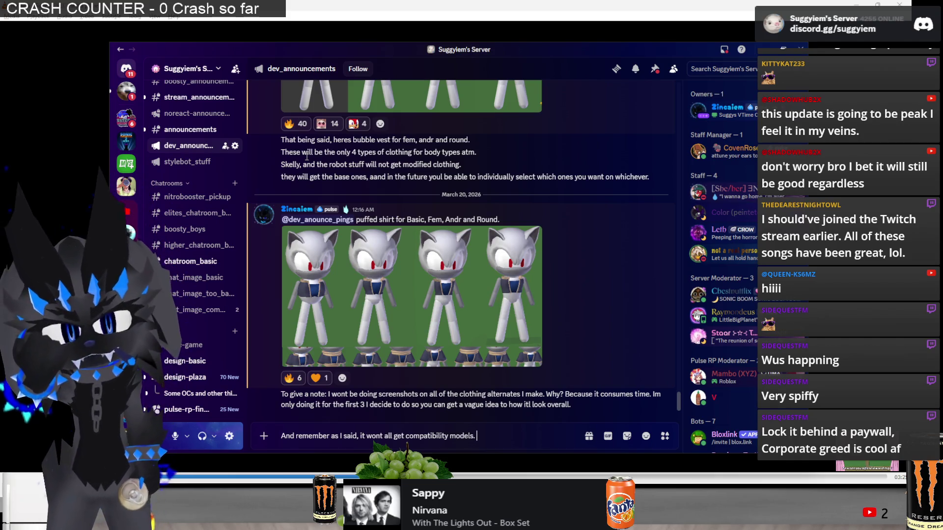
pyautogui.write('e rele')
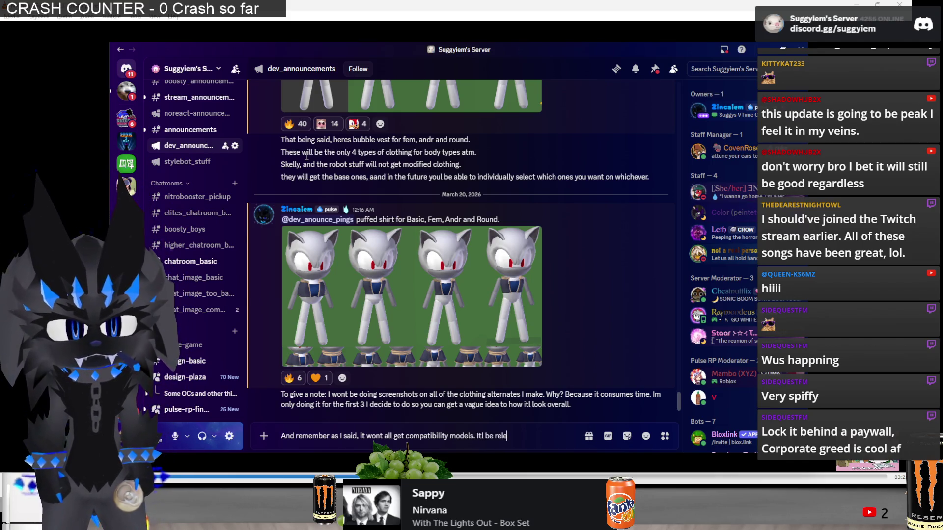
pyautogui.write('ased slowly')
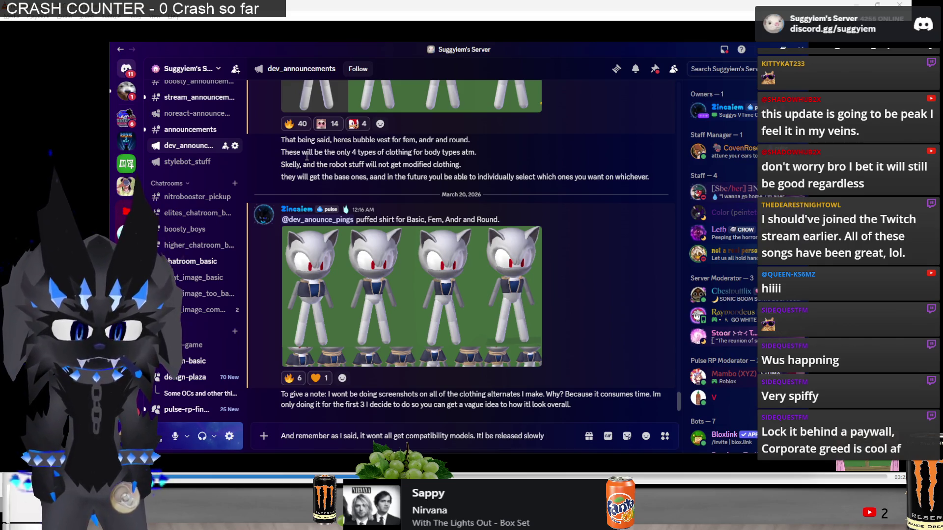
pyautogui.write(' by time.')
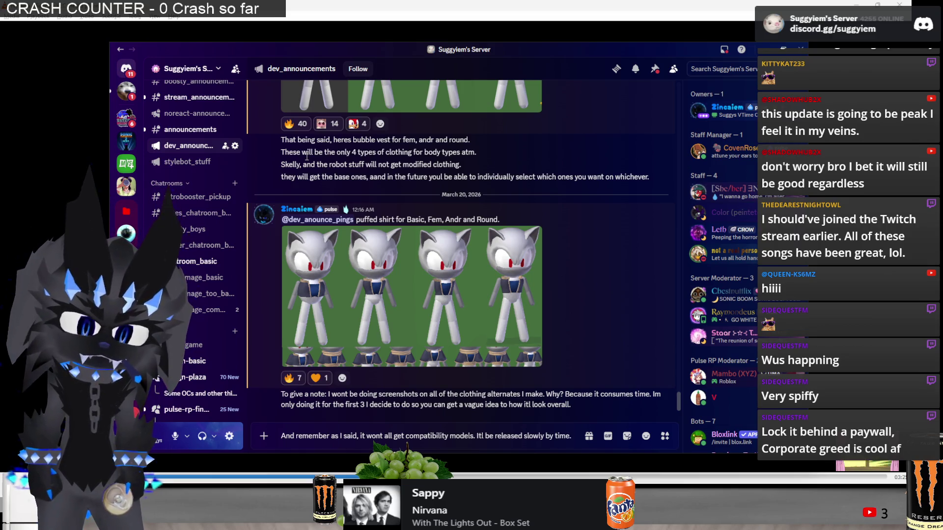
pyautogui.write(' I will however ')
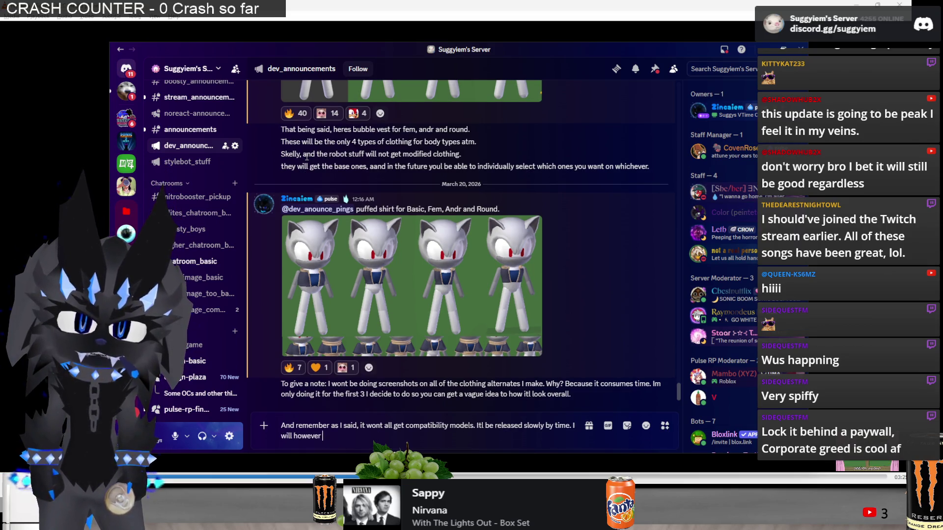
pyautogui.write('release all compa')
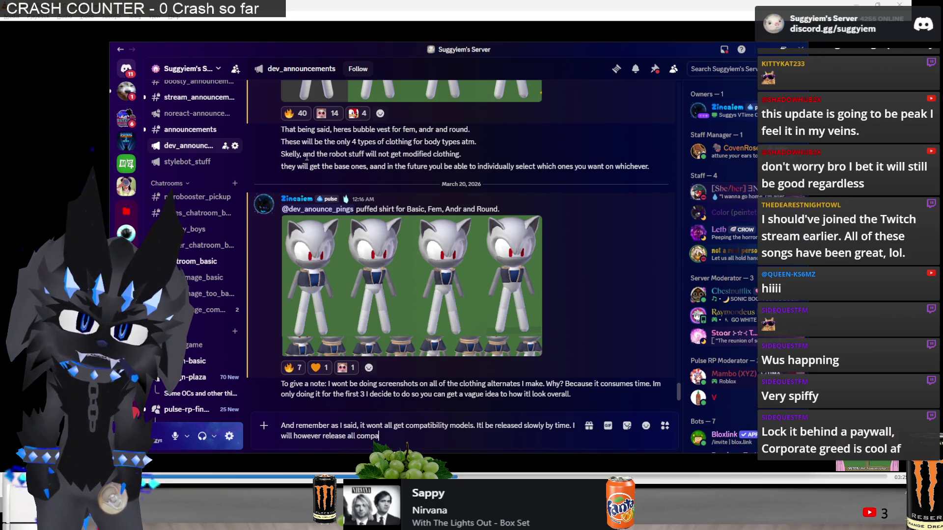
pyautogui.write('t models ill m')
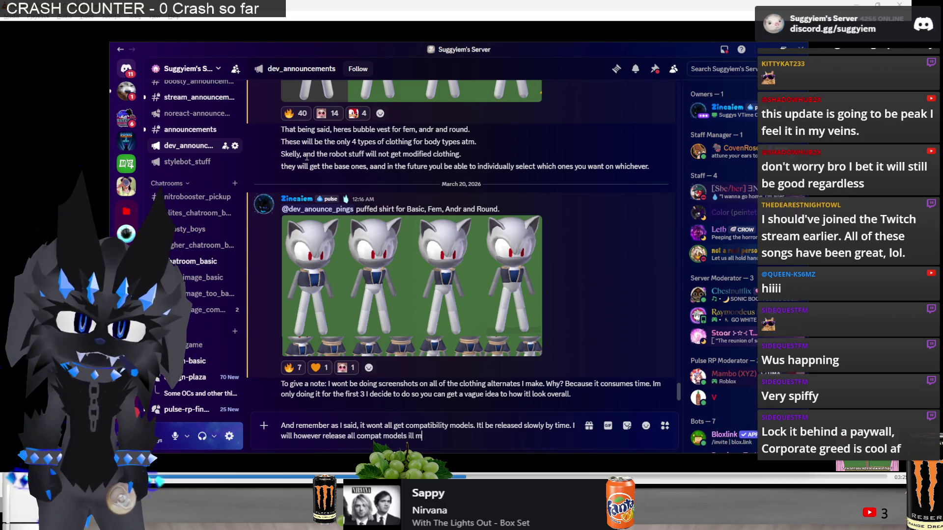
pyautogui.press('BackSpace')
pyautogui.press('BackSpace')
pyautogui.press('BackSpace')
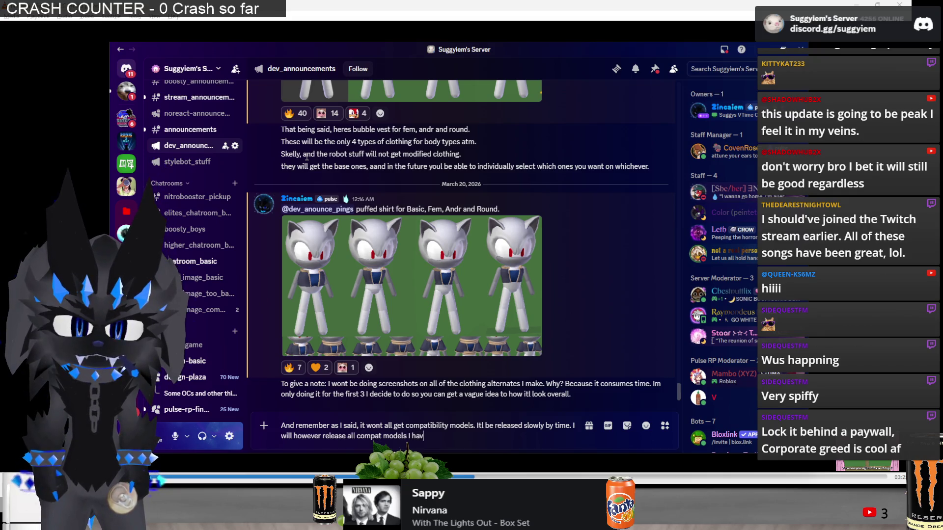
pyautogui.write('e first co')
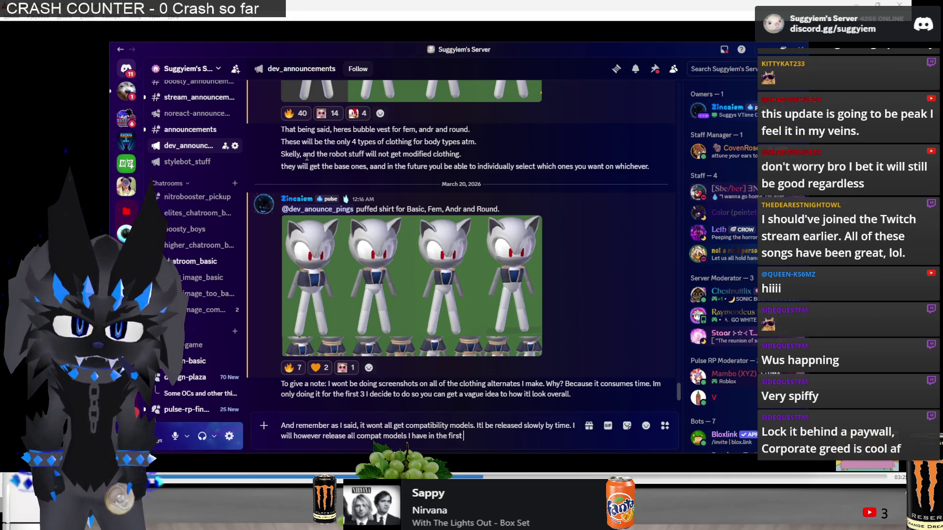
pyautogui.write('ntentmN')
pyautogui.press('BackSpace')
pyautogui.write('anio')
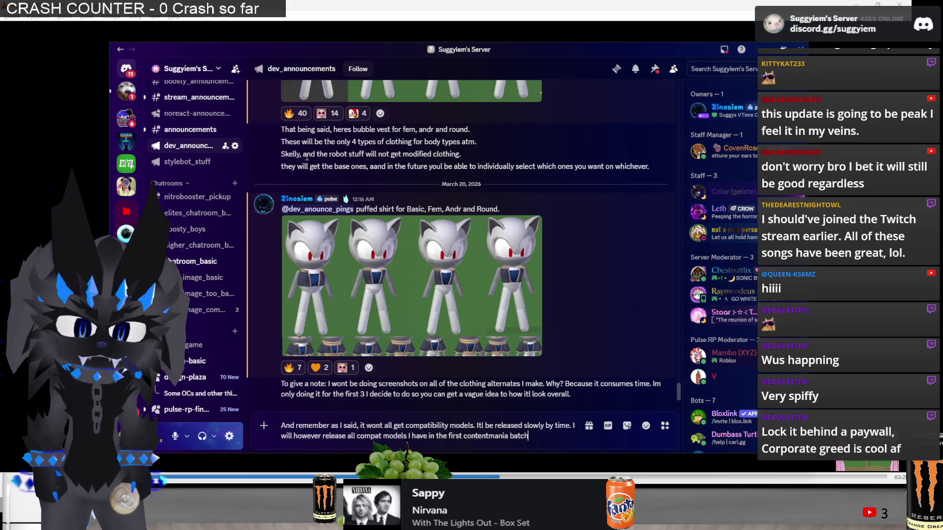
pyautogui.write(' way thd')
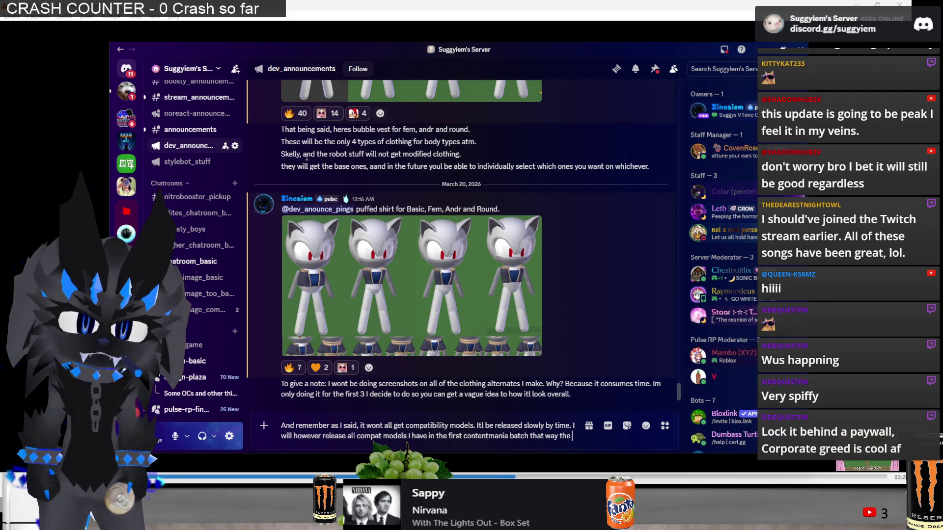
pyautogui.write('other bases have')
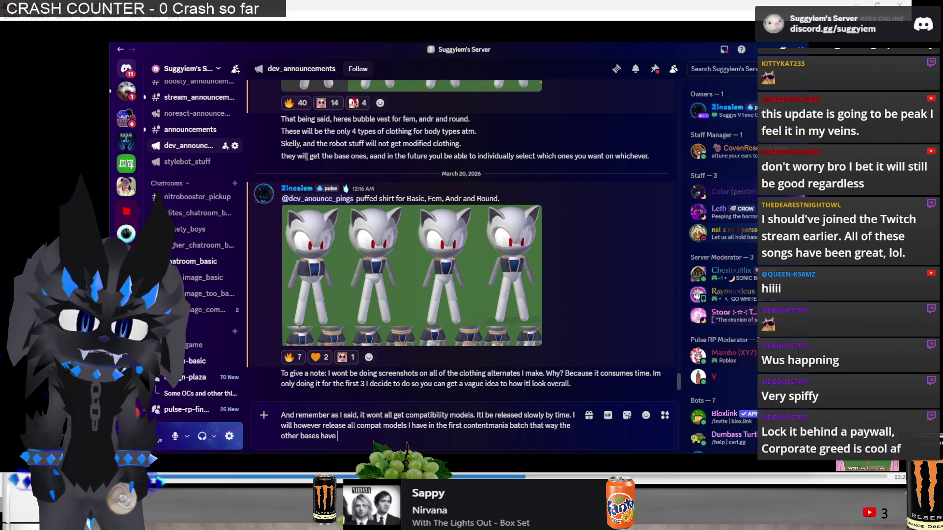
pyautogui.write('ccess to them.')
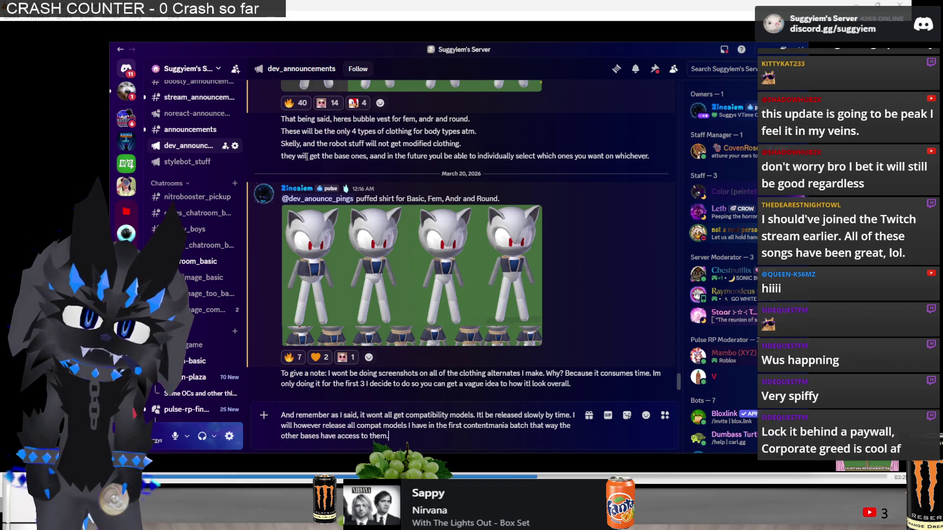
pyautogui.press('Return')
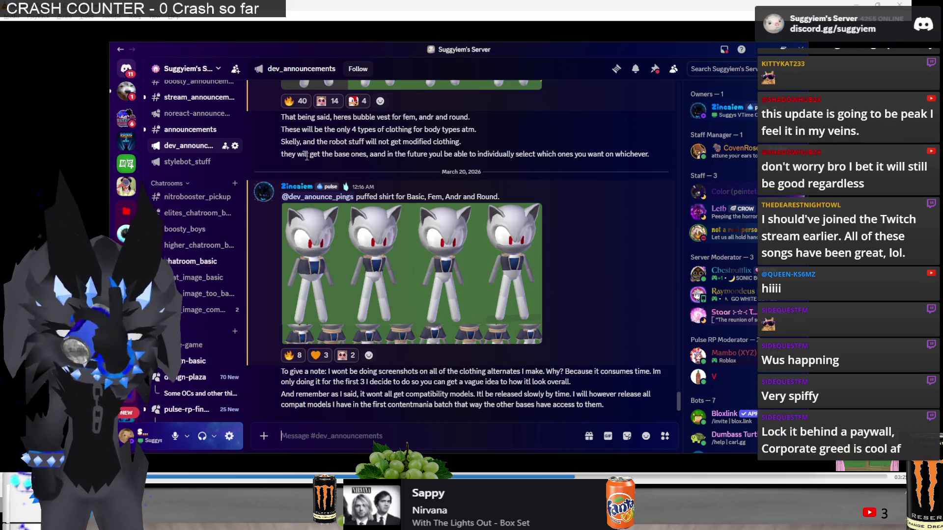
# Look through chatroom_basic and design-basic, return to #dev_announcements, then switch back to Blender.
pyautogui.click(196, 261)
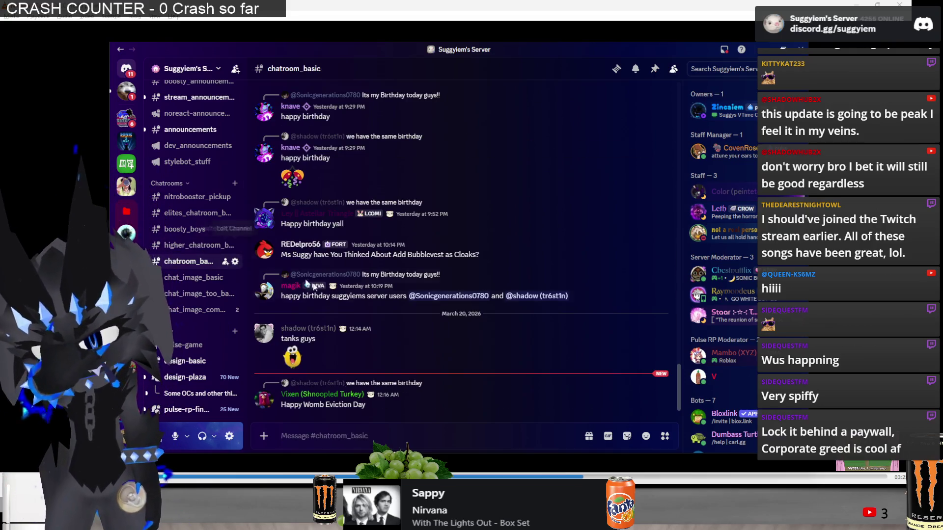
pyautogui.click(186, 361)
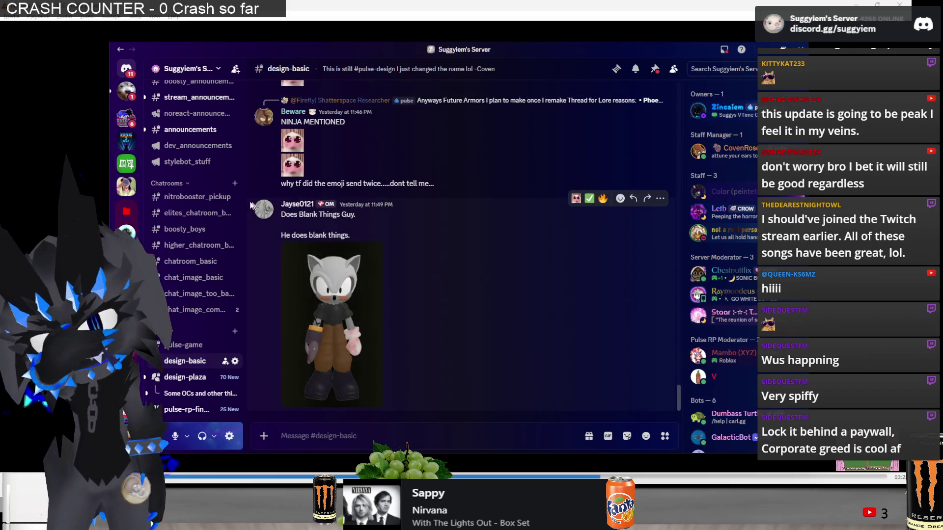
pyautogui.click(184, 148)
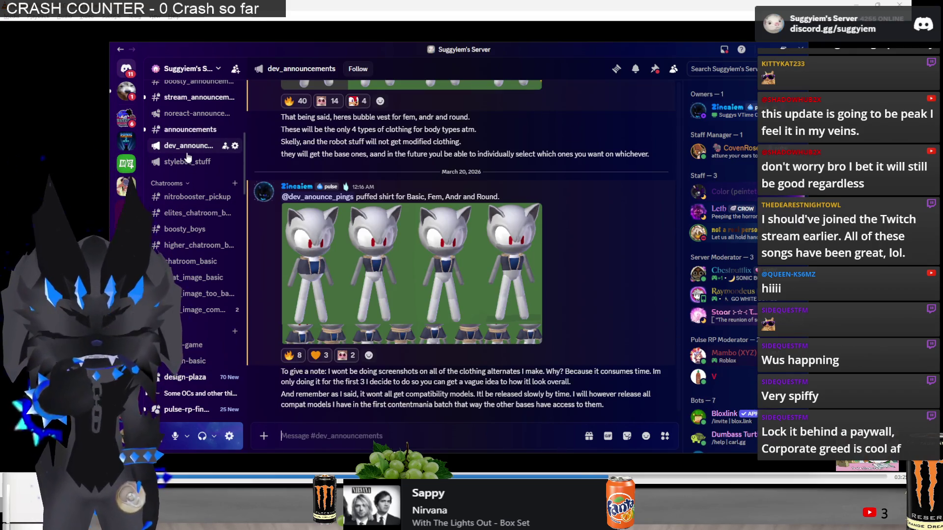
pyautogui.hotkey('alt', 'Tab')
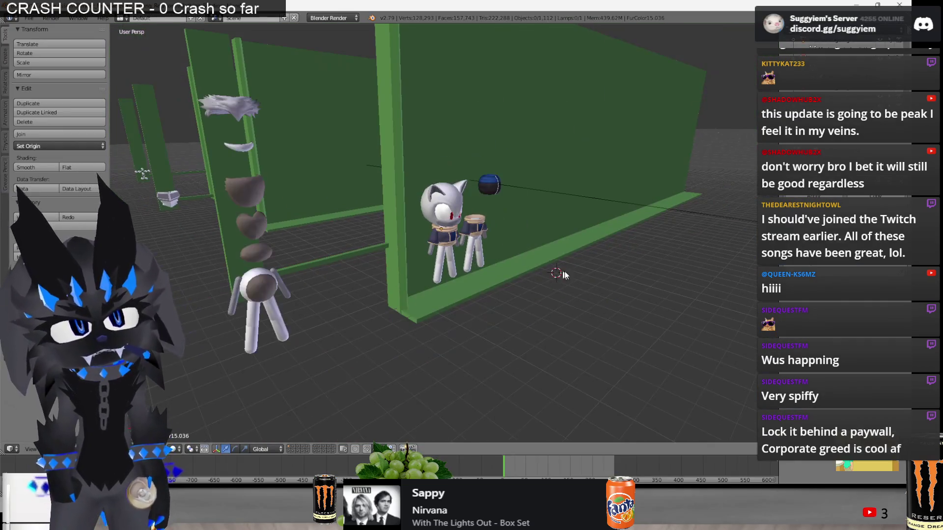
# Inspect a collar vertex of the cat model in wireframe Edit mode, then return to Object mode.
pyautogui.scroll(3, 564, 273)
pyautogui.rightClick(388, 246)
pyautogui.press('Tab')
pyautogui.scroll(2, 398, 243)
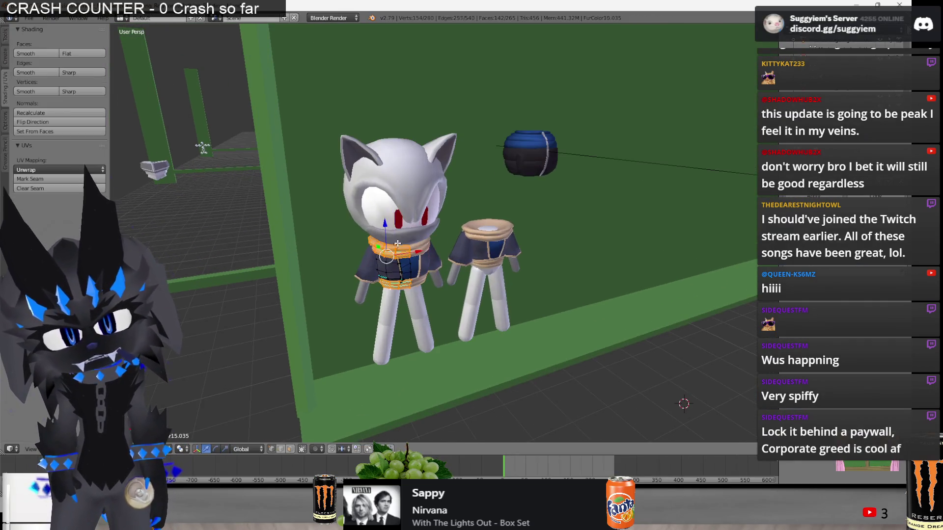
pyautogui.press('z')
pyautogui.scroll(5, 396, 253)
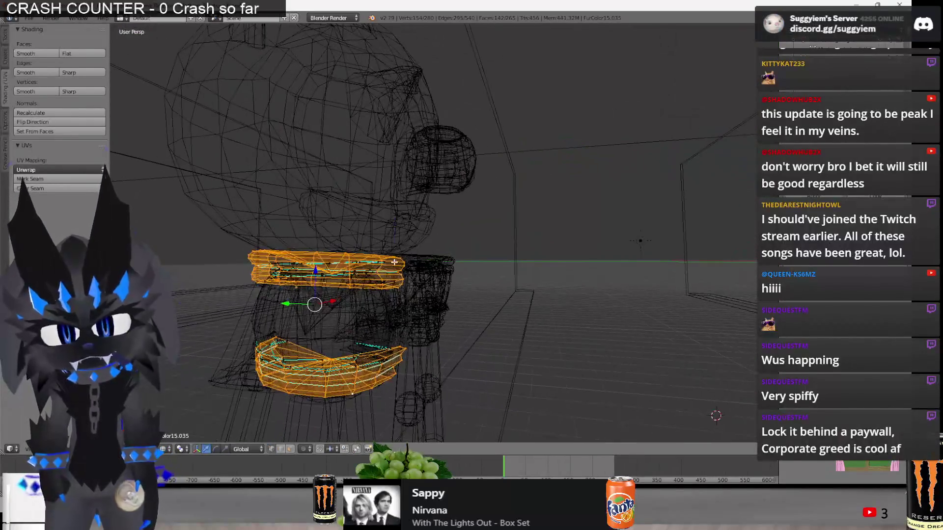
pyautogui.rightClick(388, 262)
pyautogui.scroll(-5, 389, 263)
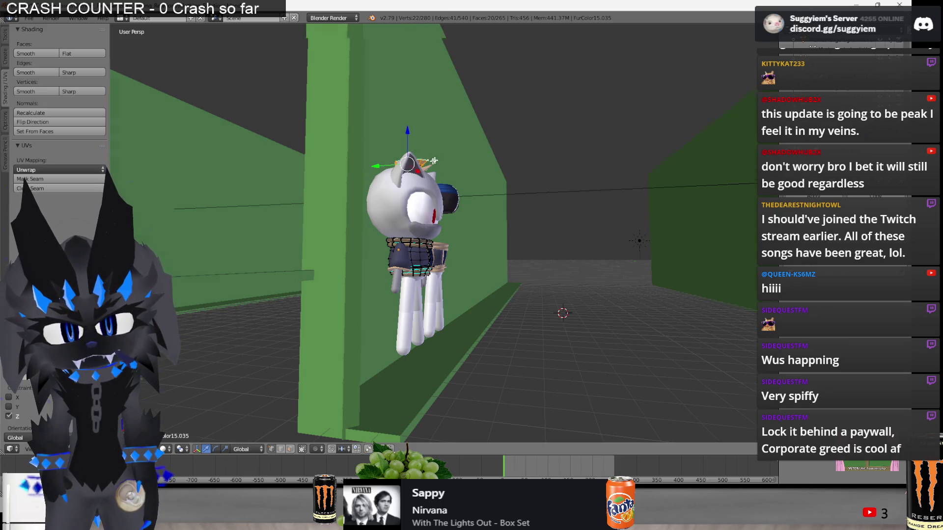
pyautogui.moveTo(436, 160); pyautogui.dragTo(457, 216, button='middle')
pyautogui.press('Tab')
pyautogui.scroll(-2, 465, 230)
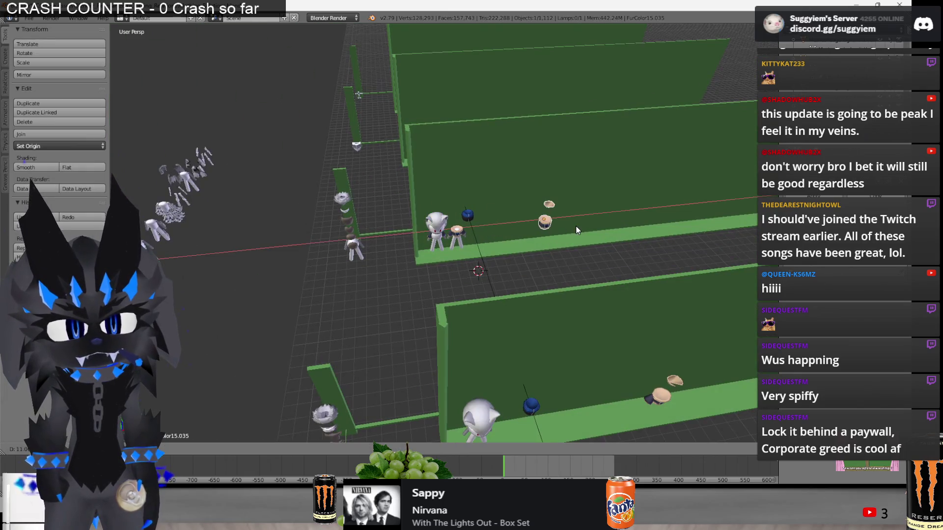
pyautogui.keyDown('shift'); pyautogui.moveTo(451, 239); pyautogui.dragTo(400, 242, button='middle'); pyautogui.keyUp('shift')
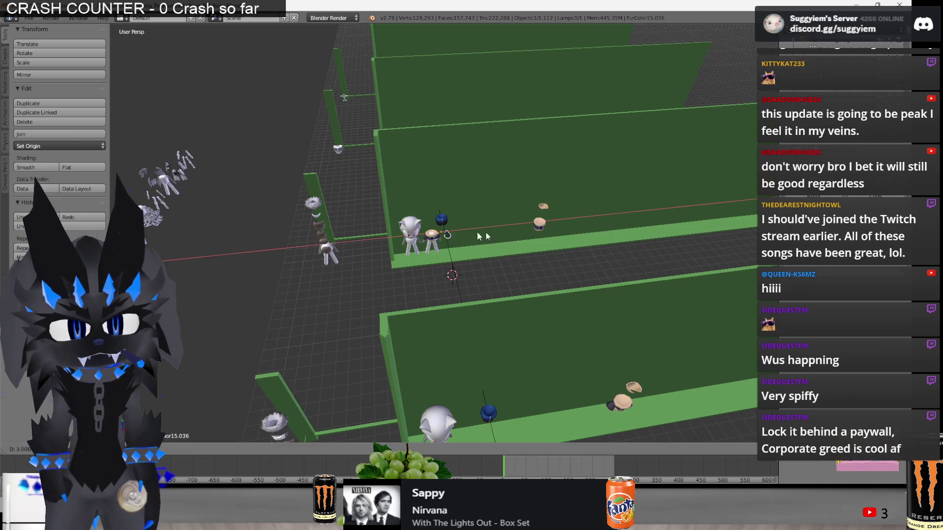
# Delete the small stray objects from the scene.
pyautogui.press('Delete')
pyautogui.rightClick(431, 235)
pyautogui.press('x')
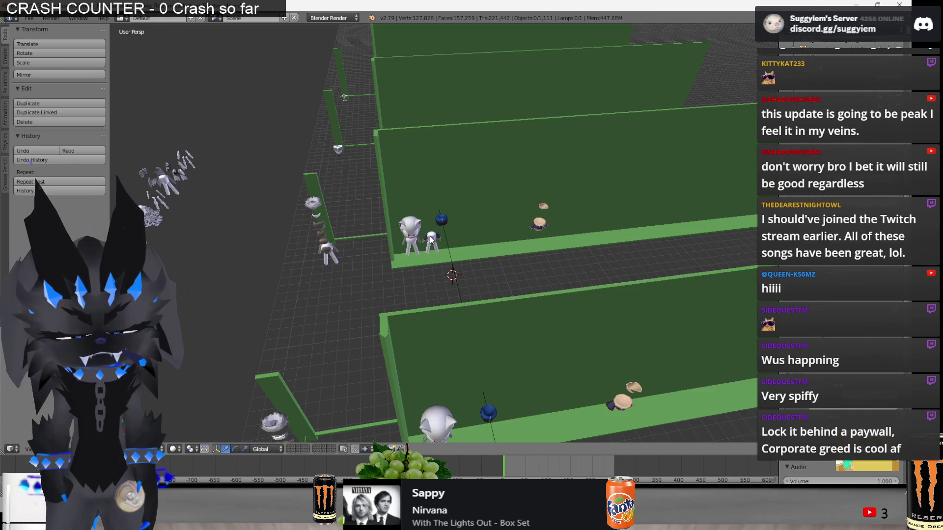
pyautogui.press('x')
pyautogui.click(429, 238)
pyautogui.scroll(-3, 452, 247)
pyautogui.moveTo(451, 246)
pyautogui.mouseDown(button='middle')
pyautogui.moveTo(493, 186)
pyautogui.moveTo(514, 189)
pyautogui.mouseUp(button='middle')
# Duplicate the FurColor2.028 character, slide the copy along X, and return to solid shading.
pyautogui.rightClick(389, 189)
pyautogui.moveTo(413, 152); pyautogui.dragTo(420, 170, button='middle')
pyautogui.hotkey('shift', 'd')
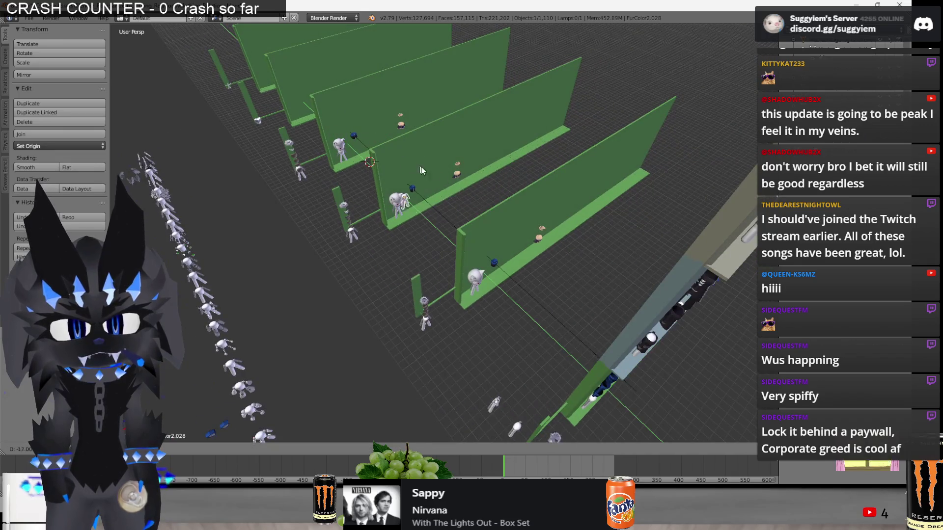
pyautogui.click(503, 220)
pyautogui.scroll(4, 496, 207)
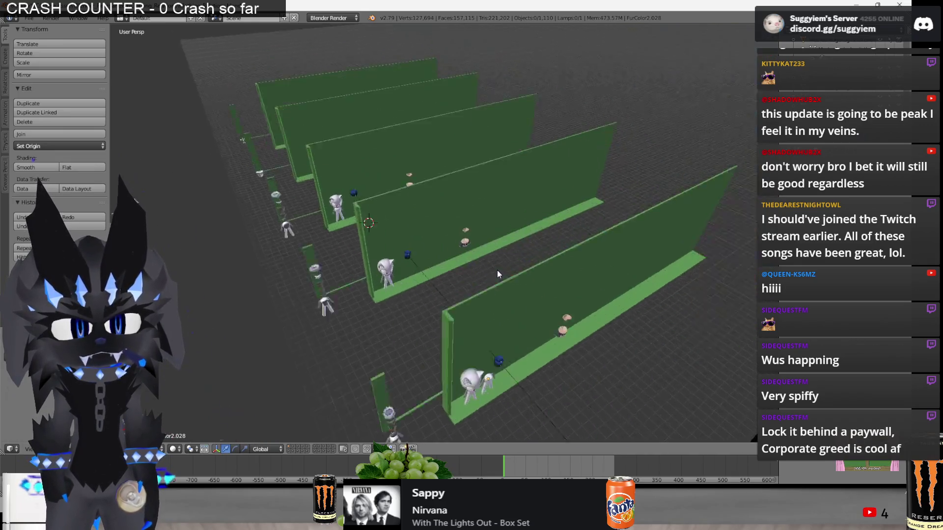
pyautogui.moveTo(502, 266)
pyautogui.mouseDown(button='middle')
pyautogui.moveTo(552, 246)
pyautogui.moveTo(449, 299)
pyautogui.mouseUp(button='middle')
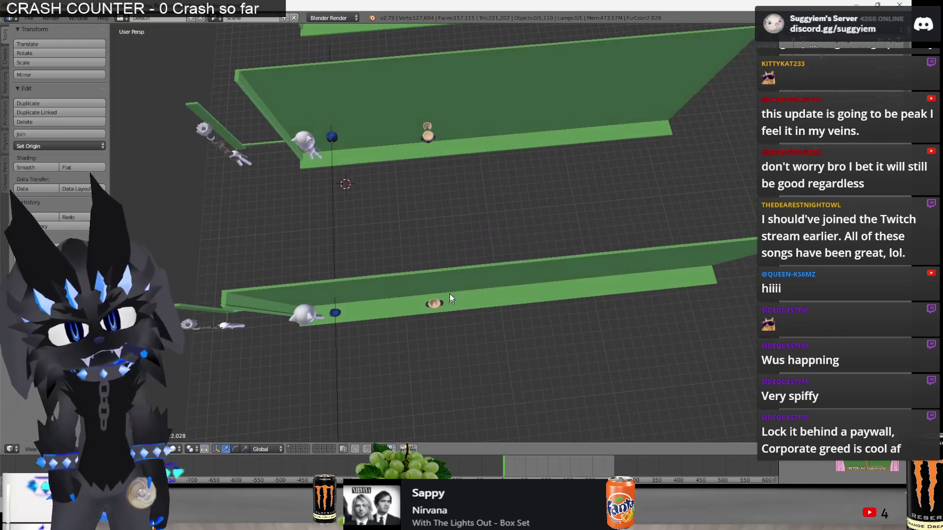
pyautogui.moveTo(445, 134); pyautogui.dragTo(438, 137)
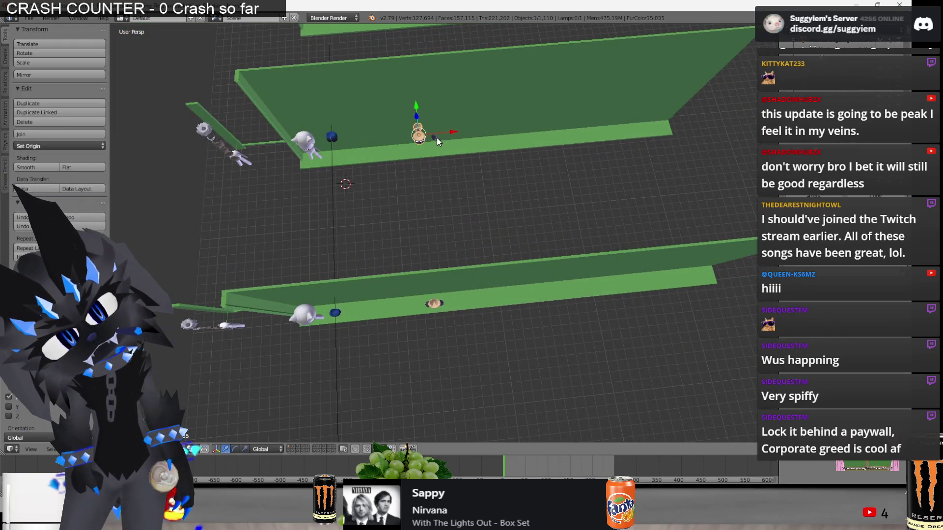
pyautogui.press('a')
pyautogui.moveTo(450, 129)
pyautogui.mouseDown(button='middle')
pyautogui.moveTo(432, 117)
pyautogui.moveTo(426, 56)
pyautogui.moveTo(444, 92)
pyautogui.moveTo(499, 114)
pyautogui.moveTo(464, 122)
pyautogui.mouseUp(button='middle')
pyautogui.press('z')
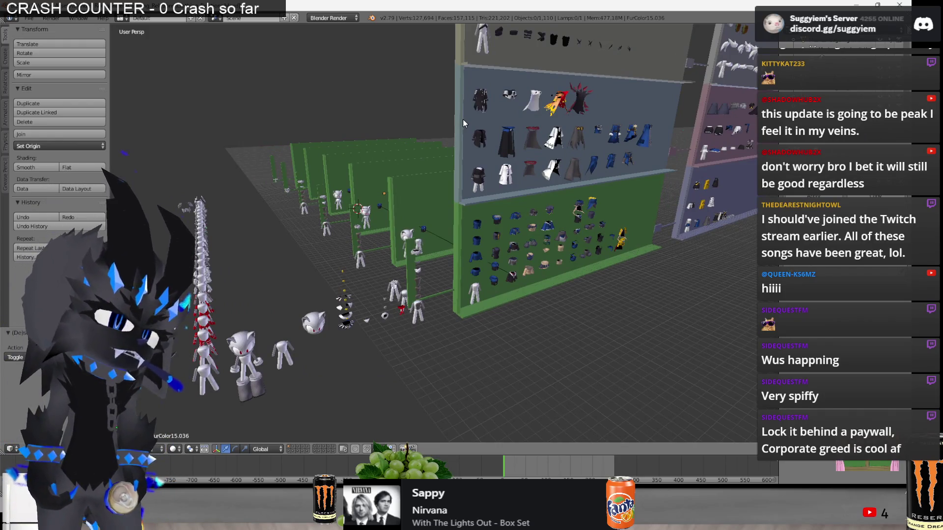
# Delete the two selected shelf objects.
pyautogui.moveTo(499, 143)
pyautogui.mouseDown(button='middle')
pyautogui.moveTo(502, 170)
pyautogui.moveTo(411, 178)
pyautogui.moveTo(476, 166)
pyautogui.moveTo(543, 273)
pyautogui.moveTo(434, 275)
pyautogui.moveTo(532, 277)
pyautogui.moveTo(474, 267)
pyautogui.moveTo(281, 176)
pyautogui.mouseUp(button='middle')
pyautogui.scroll(4, 411, 179)
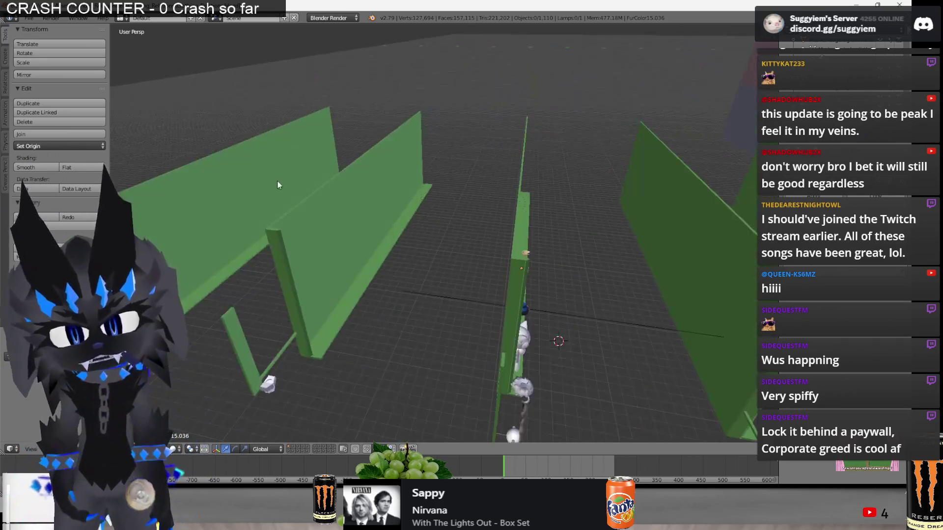
pyautogui.press('x')
pyautogui.click(334, 207)
pyautogui.moveTo(334, 208)
pyautogui.mouseDown(button='middle')
pyautogui.moveTo(547, 234)
pyautogui.moveTo(328, 196)
pyautogui.mouseUp(button='middle')
# Duplicate the leftmost clothing shelf and move the copy along the Y axis.
pyautogui.moveTo(539, 236); pyautogui.dragTo(455, 245, button='middle')
pyautogui.scroll(5, 498, 238)
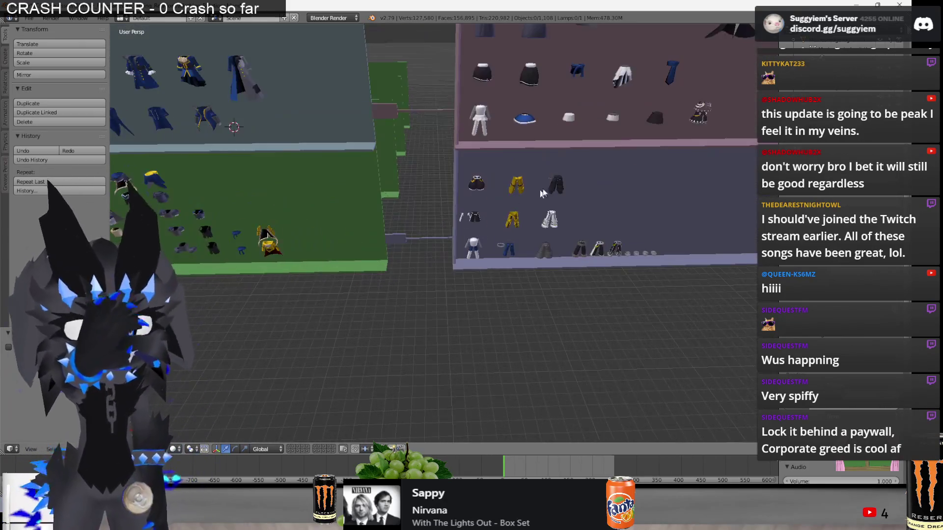
pyautogui.moveTo(569, 216)
pyautogui.mouseDown(button='middle')
pyautogui.moveTo(650, 209)
pyautogui.moveTo(411, 206)
pyautogui.mouseUp(button='middle')
pyautogui.rightClick(213, 164)
pyautogui.moveTo(213, 164)
pyautogui.mouseDown(button='middle')
pyautogui.moveTo(411, 192)
pyautogui.moveTo(486, 242)
pyautogui.moveTo(558, 243)
pyautogui.moveTo(552, 184)
pyautogui.mouseUp(button='middle')
pyautogui.hotkey('shift', 'd')
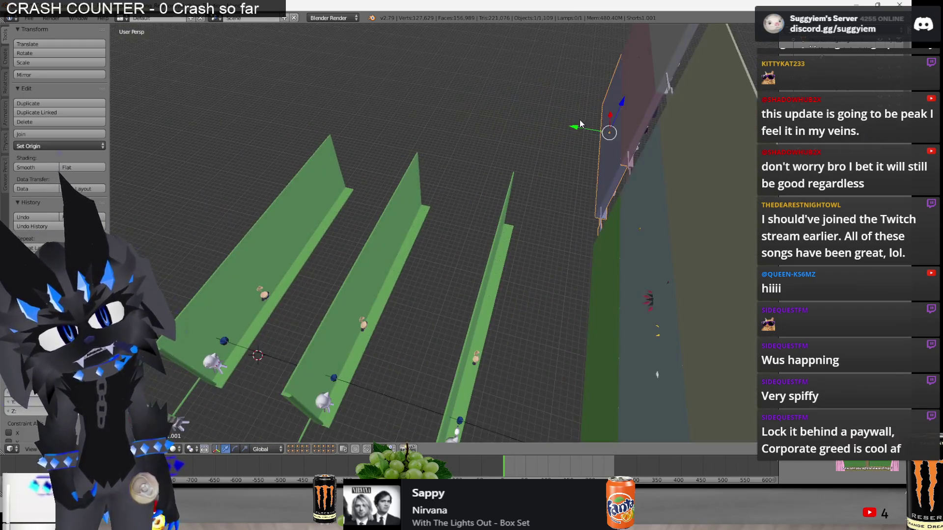
pyautogui.press('g')
pyautogui.press('y')
pyautogui.moveTo(369, 126)
pyautogui.mouseDown(button='middle')
pyautogui.moveTo(387, 110)
pyautogui.moveTo(508, 198)
pyautogui.moveTo(542, 192)
pyautogui.moveTo(548, 128)
pyautogui.mouseUp(button='middle')
# Select the Skirts1 and Cloaks1 shelves together.
pyautogui.rightClick(518, 170)
pyautogui.moveTo(390, 164)
pyautogui.mouseDown(button='middle')
pyautogui.moveTo(451, 154)
pyautogui.moveTo(479, 171)
pyautogui.mouseUp(button='middle')
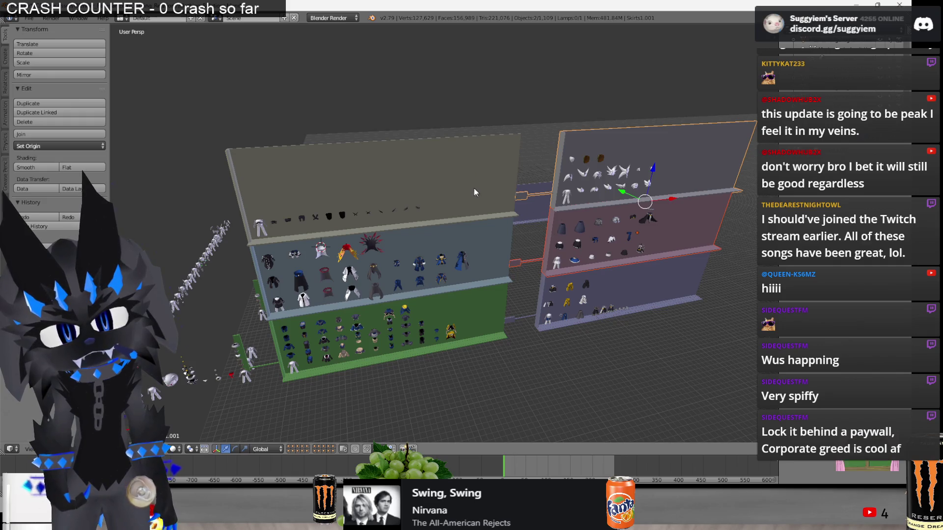
pyautogui.keyDown('shift'); pyautogui.rightClick(484, 239); pyautogui.keyUp('shift')
pyautogui.moveTo(484, 239); pyautogui.dragTo(608, 256, button='middle')
# Duplicate the Skirts1 and Cloaks1 shelves and place the copies along the Y axis.
pyautogui.hotkey('shift', 'd')
pyautogui.press('y')
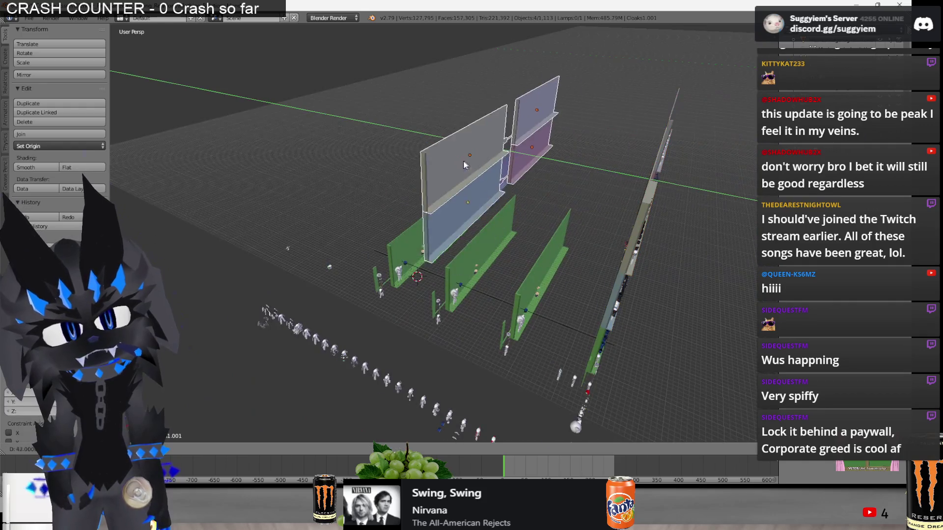
pyautogui.click(437, 160)
pyautogui.press('a')
pyautogui.moveTo(437, 160)
pyautogui.mouseDown(button='middle')
pyautogui.moveTo(408, 140)
pyautogui.moveTo(527, 214)
pyautogui.moveTo(546, 221)
pyautogui.moveTo(559, 212)
pyautogui.moveTo(508, 223)
pyautogui.moveTo(519, 202)
pyautogui.moveTo(562, 214)
pyautogui.moveTo(531, 214)
pyautogui.mouseUp(button='middle')
# Make two copies of the BodyMarking1 panel, spacing each along the Y axis.
pyautogui.rightClick(531, 215)
pyautogui.hotkey('shift', 'd')
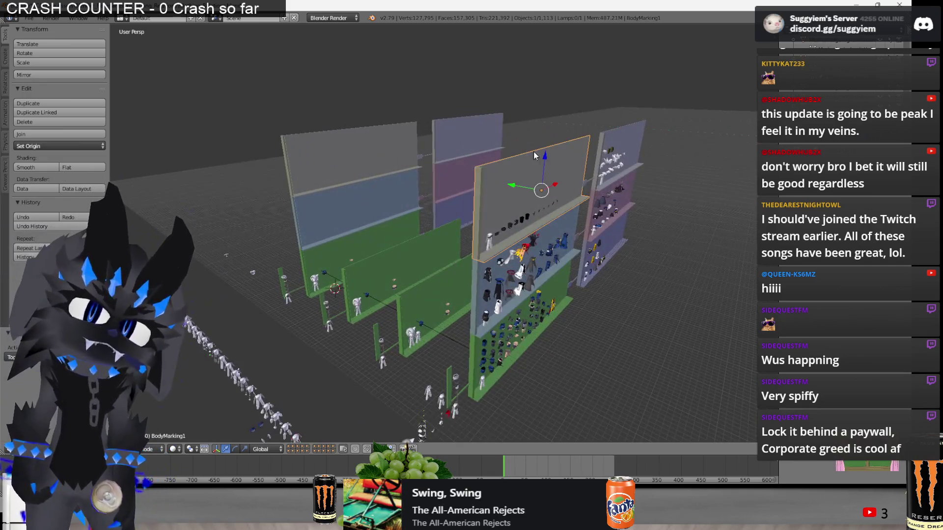
pyautogui.press('y')
pyautogui.click(473, 186)
pyautogui.moveTo(474, 185)
pyautogui.mouseDown(button='middle')
pyautogui.moveTo(499, 193)
pyautogui.moveTo(479, 169)
pyautogui.moveTo(486, 175)
pyautogui.moveTo(484, 161)
pyautogui.mouseUp(button='middle')
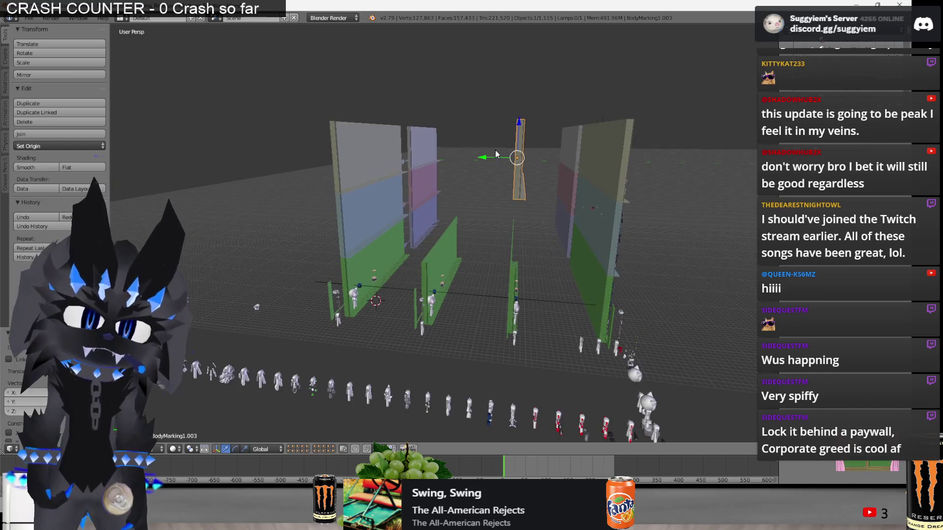
pyautogui.hotkey('shift', 'd')
pyautogui.press('y')
pyautogui.click(415, 166)
pyautogui.moveTo(415, 165)
pyautogui.mouseDown(button='middle')
pyautogui.moveTo(456, 154)
pyautogui.moveTo(431, 153)
pyautogui.mouseUp(button='middle')
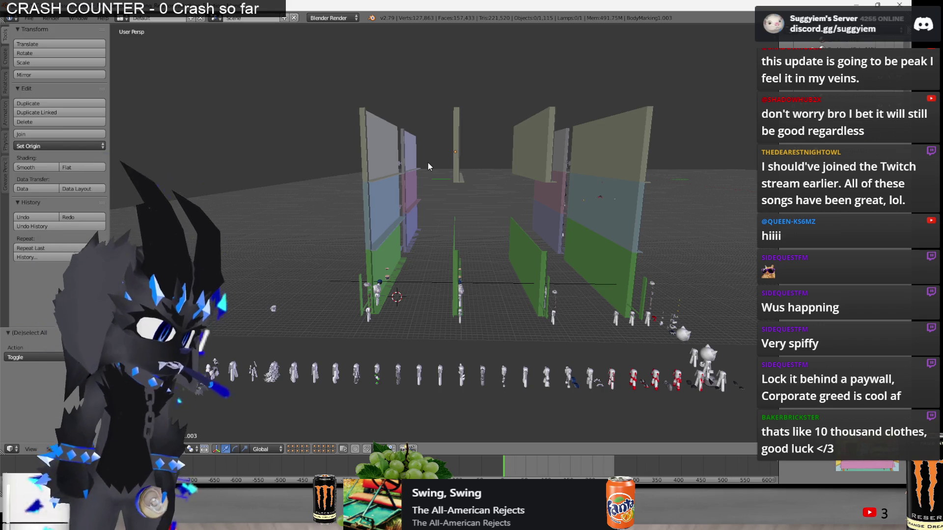
pyautogui.moveTo(428, 167)
pyautogui.mouseDown(button='middle')
pyautogui.moveTo(606, 202)
pyautogui.moveTo(438, 168)
pyautogui.moveTo(541, 225)
pyautogui.mouseUp(button='middle')
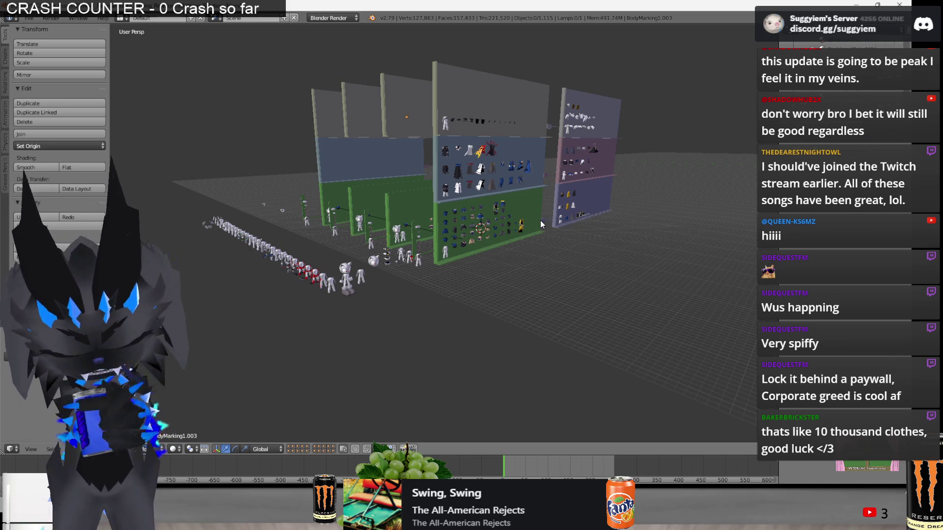
pyautogui.hotkey('alt', 'Tab')
pyautogui.hotkey('alt', 'Tab')
pyautogui.hotkey('alt', 'Tab')
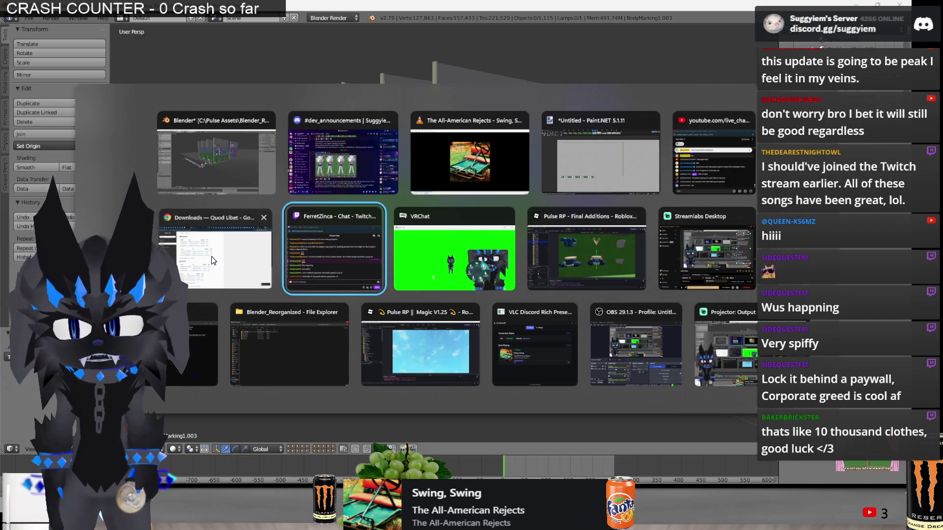
# In YouTube Studio, open the watch page of the live stream Suggys VTime Off #158.
pyautogui.click(211, 257)
pyautogui.click(792, 3)
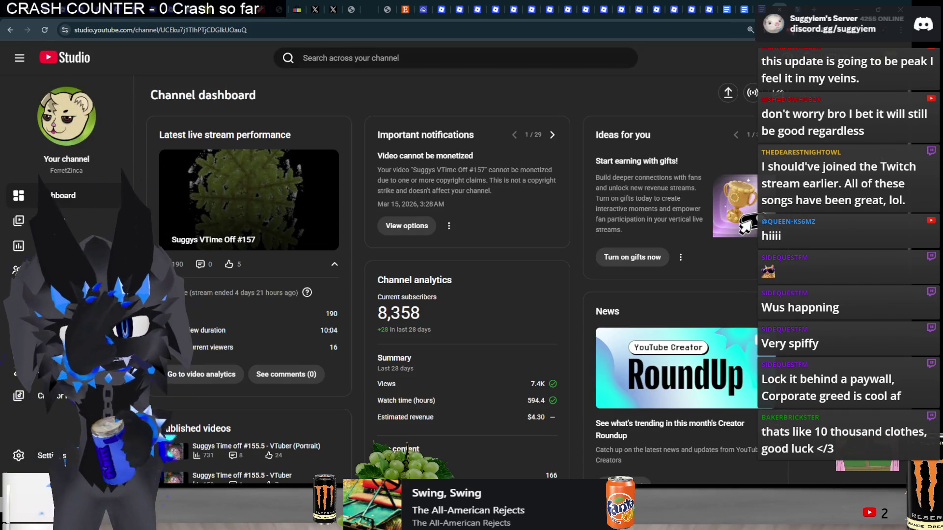
pyautogui.click(85, 216)
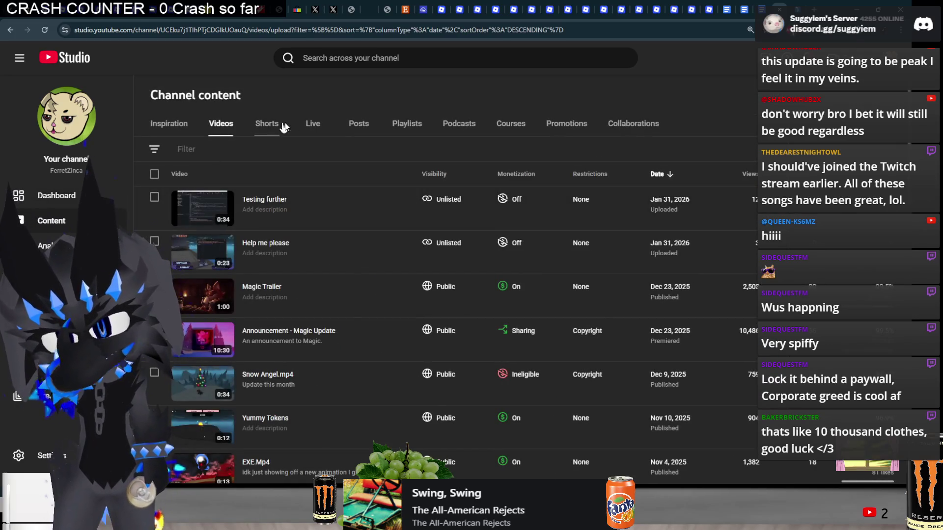
pyautogui.click(302, 126)
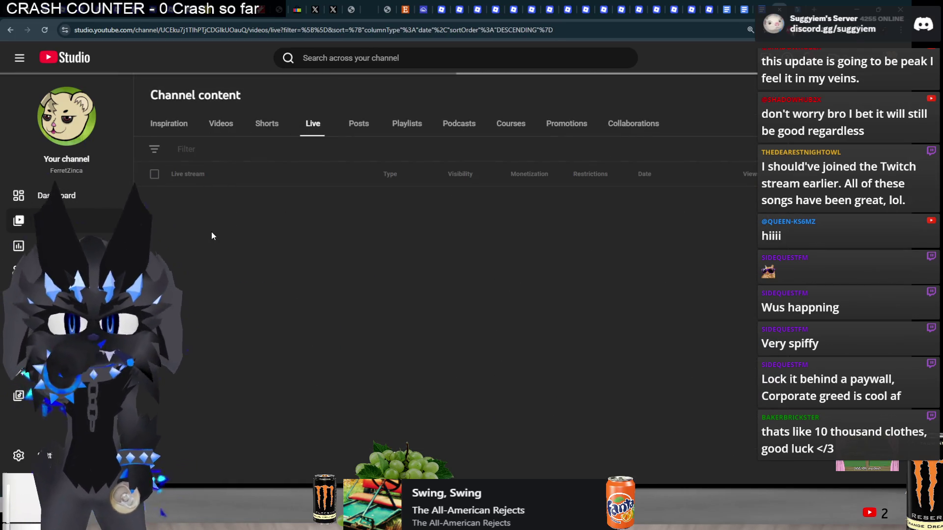
pyautogui.click(258, 222)
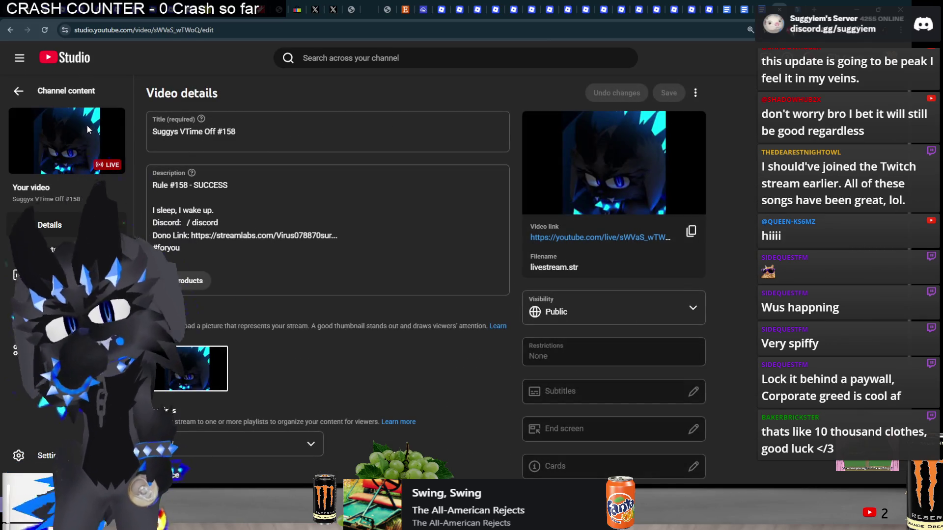
pyautogui.click(592, 238)
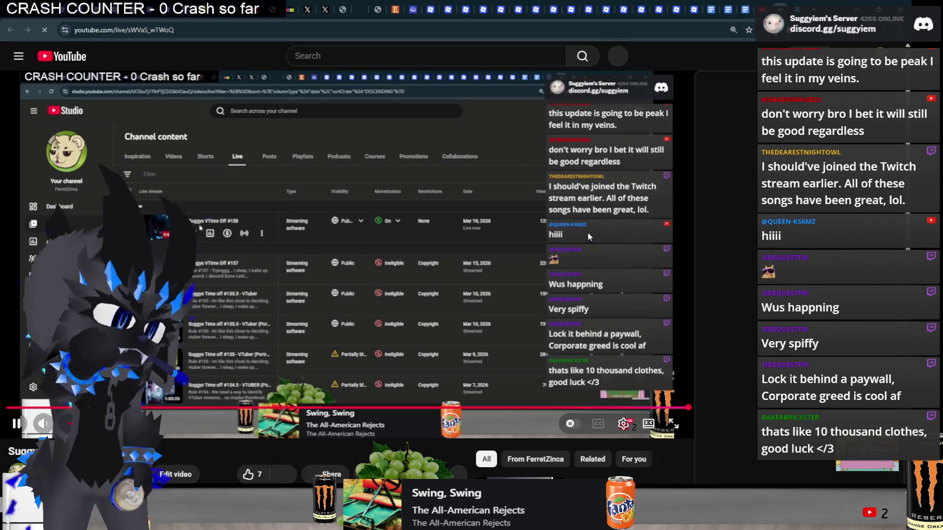
# Scrub through the stream playback, pause it, and return to Blender.
pyautogui.click(519, 286)
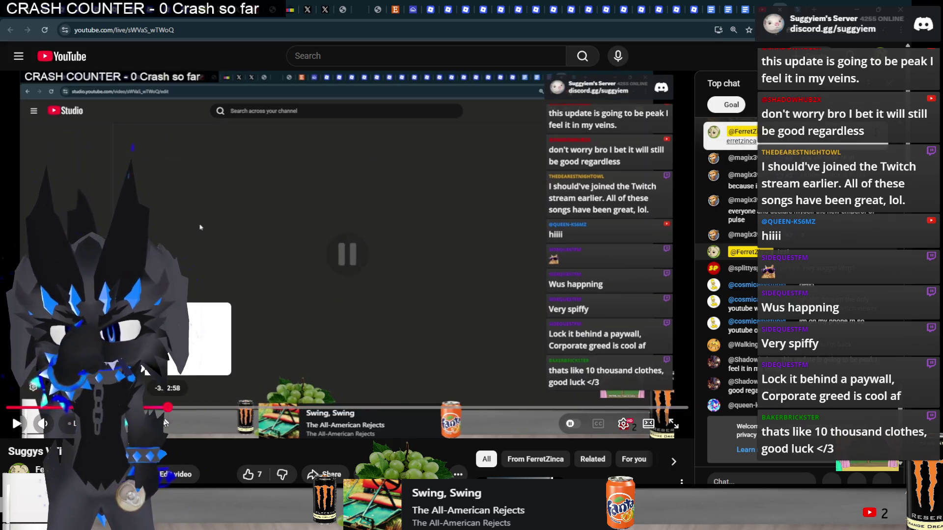
pyautogui.click(147, 408)
pyautogui.moveTo(147, 408)
pyautogui.mouseDown()
pyautogui.moveTo(274, 420)
pyautogui.moveTo(178, 420)
pyautogui.moveTo(419, 419)
pyautogui.moveTo(374, 428)
pyautogui.mouseUp()
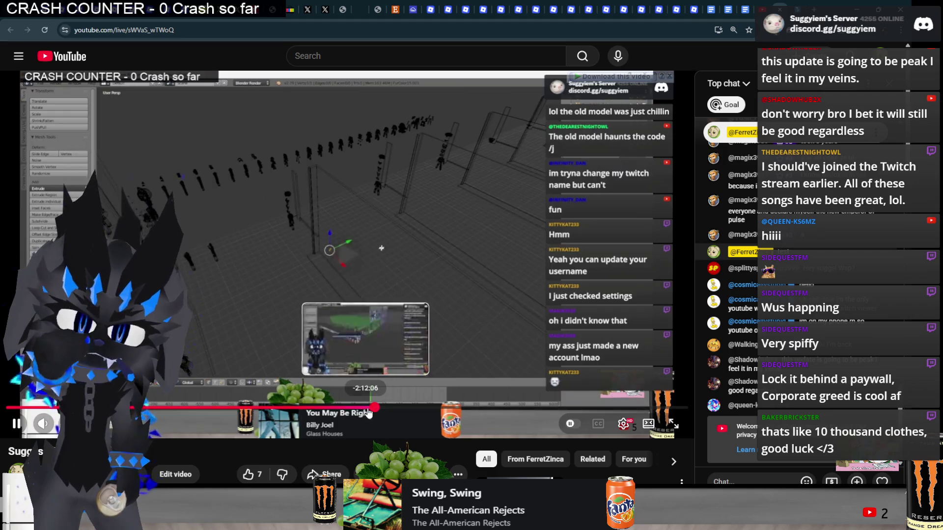
pyautogui.click(390, 317)
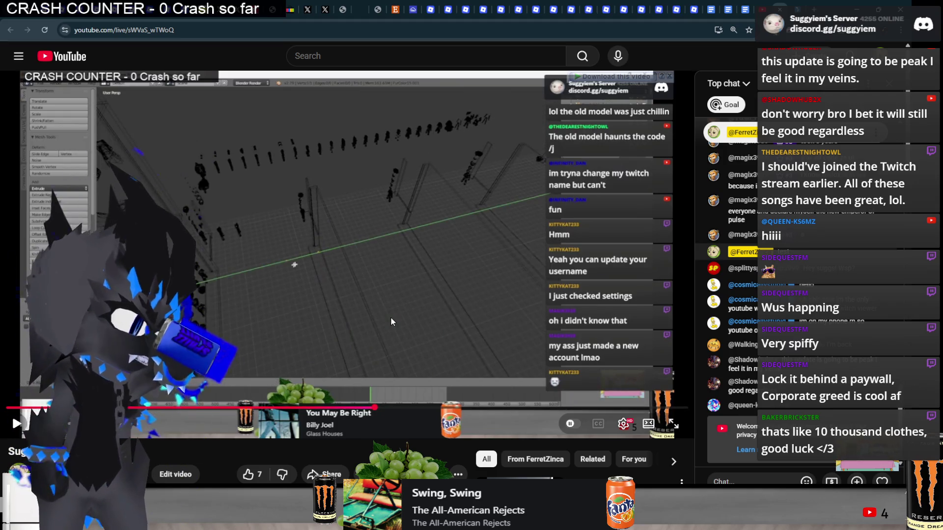
pyautogui.hotkey('alt', 'Tab')
pyautogui.scroll(5, 409, 291)
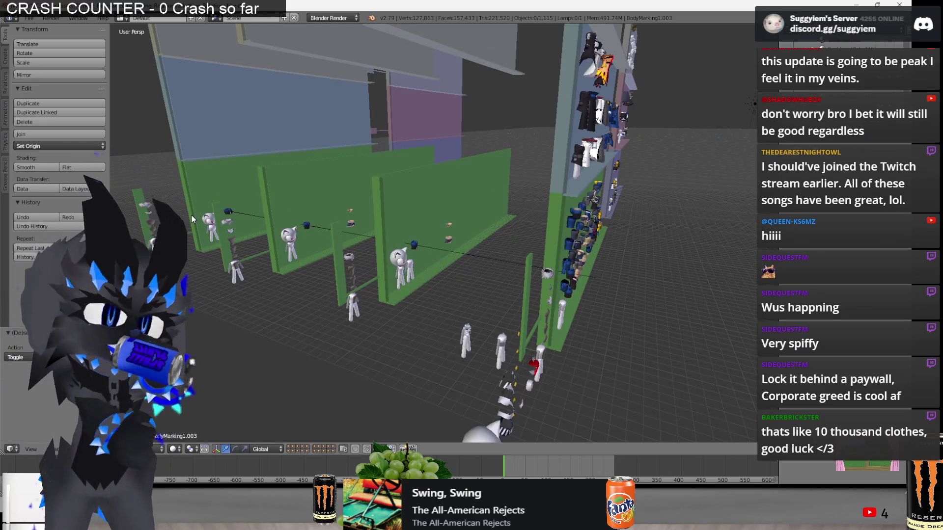
pyautogui.moveTo(383, 273)
pyautogui.mouseDown(button='middle')
pyautogui.moveTo(589, 283)
pyautogui.moveTo(661, 254)
pyautogui.moveTo(487, 288)
pyautogui.moveTo(443, 228)
pyautogui.moveTo(467, 216)
pyautogui.moveTo(508, 204)
pyautogui.moveTo(417, 250)
pyautogui.moveTo(449, 232)
pyautogui.moveTo(449, 330)
pyautogui.mouseUp(button='middle')
pyautogui.scroll(-5, 493, 213)
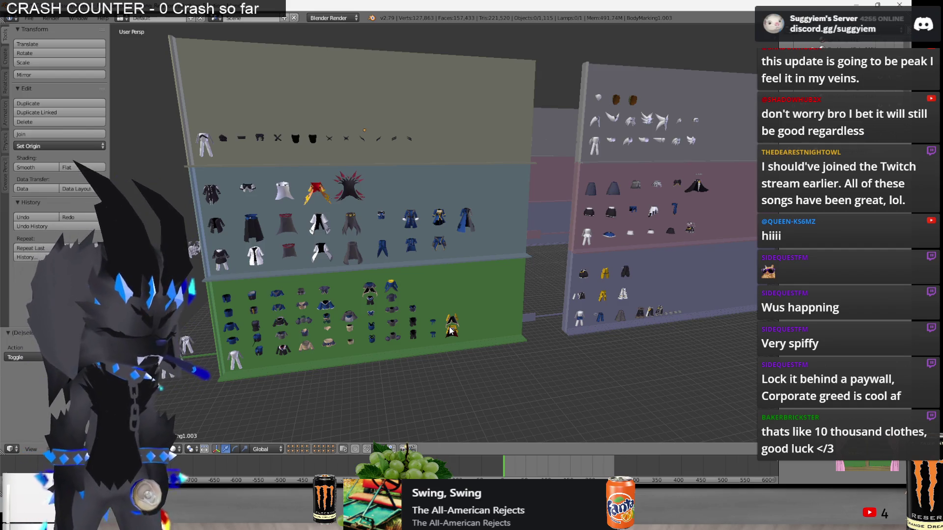
pyautogui.moveTo(456, 320); pyautogui.dragTo(352, 269, button='middle')
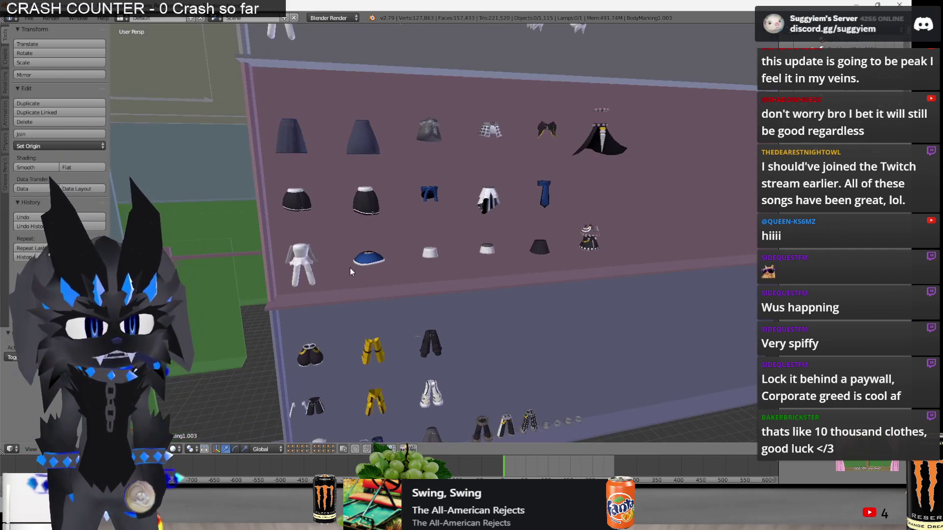
pyautogui.scroll(-5, 397, 247)
pyautogui.moveTo(398, 247); pyautogui.dragTo(505, 264, button='middle')
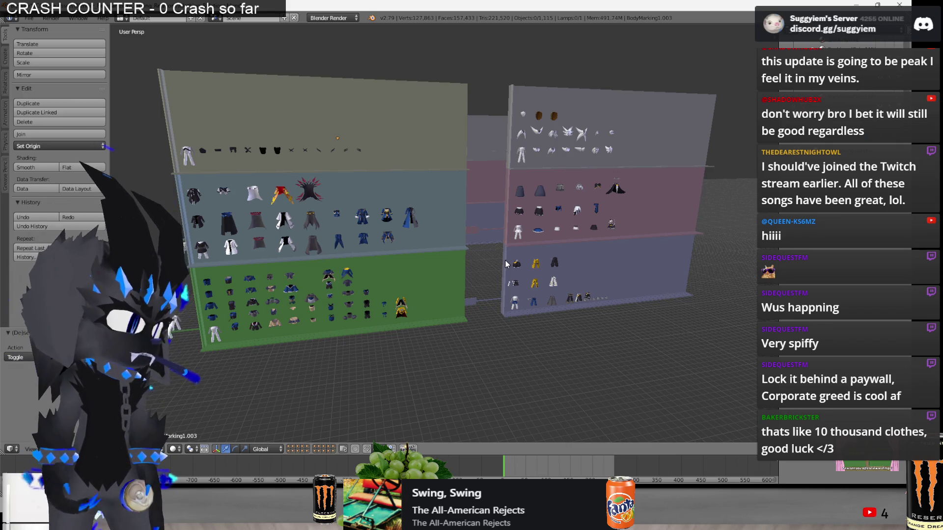
pyautogui.moveTo(458, 257)
pyautogui.mouseDown(button='middle')
pyautogui.moveTo(570, 242)
pyautogui.moveTo(602, 228)
pyautogui.moveTo(526, 249)
pyautogui.moveTo(477, 243)
pyautogui.moveTo(552, 230)
pyautogui.mouseUp(button='middle')
pyautogui.hotkey('alt', 'Tab')
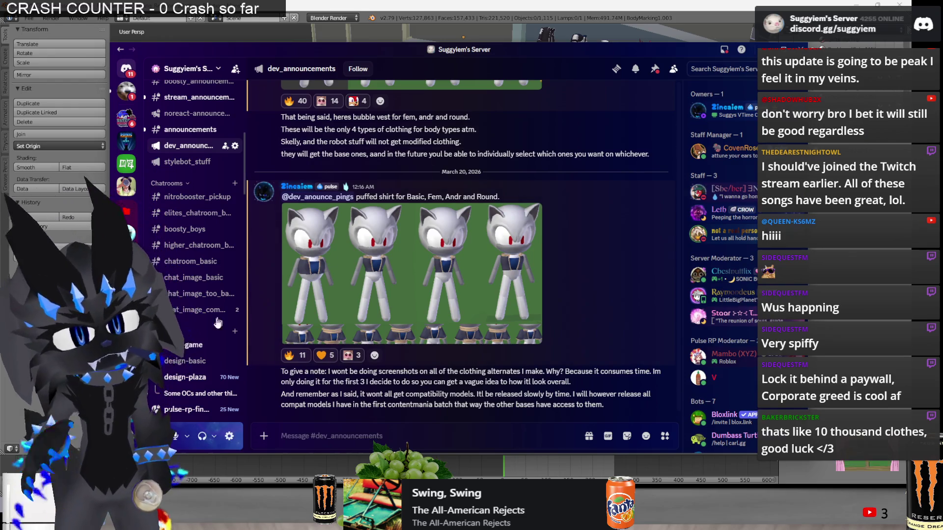
# Reply to the Pulse message in #pulse-game asking how long ago.
pyautogui.click(191, 344)
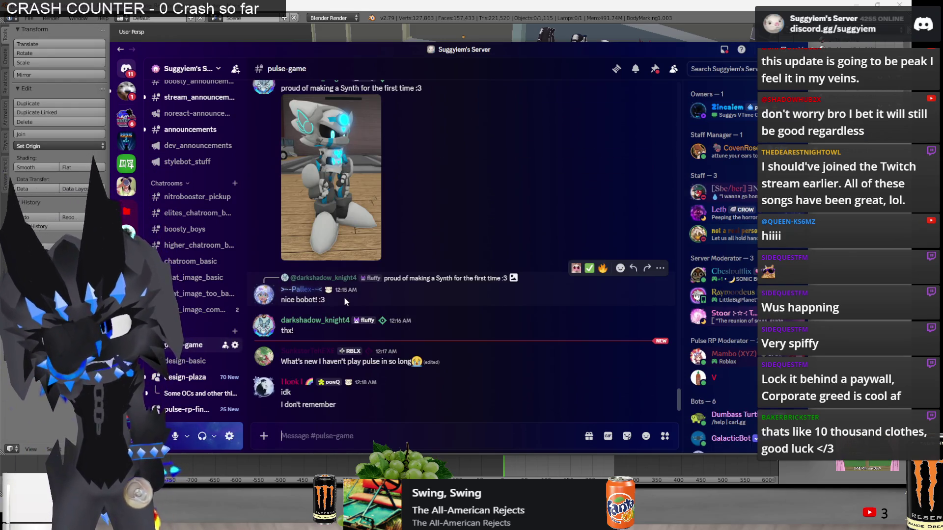
pyautogui.rightClick(468, 344)
pyautogui.press('Escape')
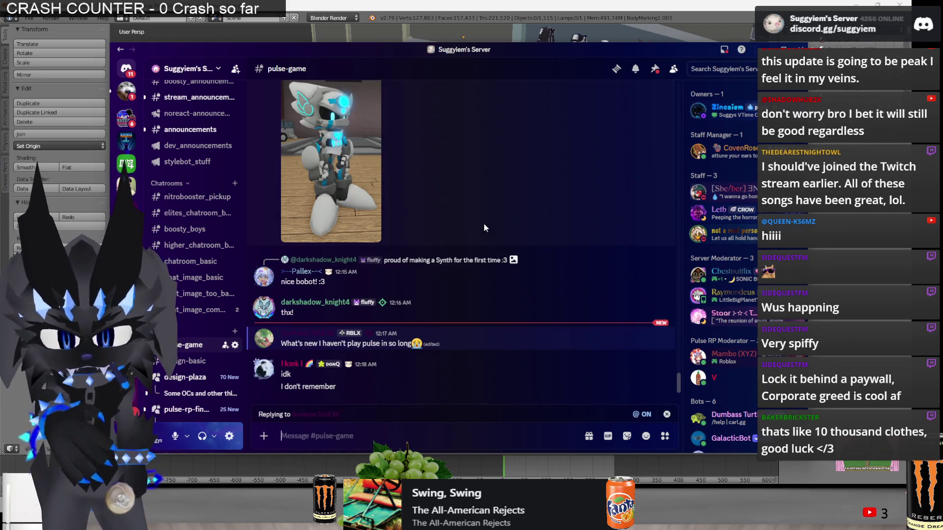
pyautogui.write('how longagoi?')
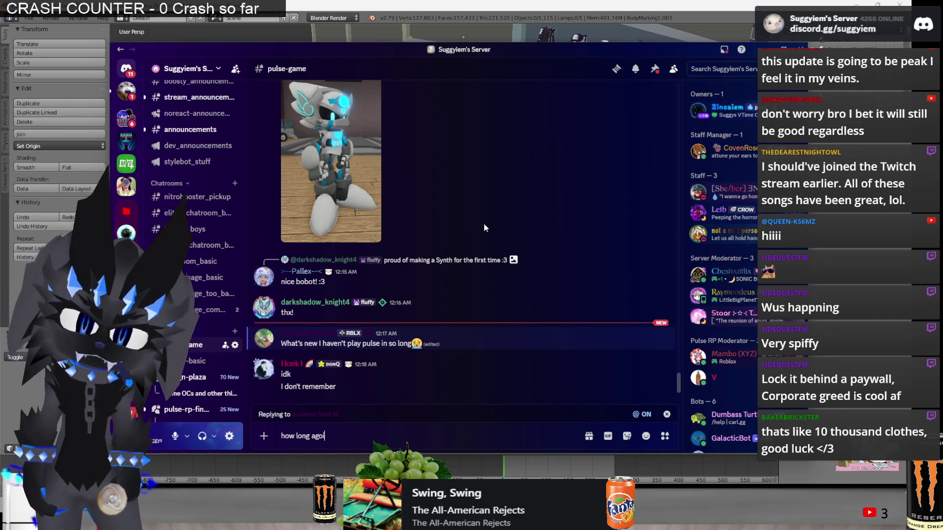
pyautogui.press('Return')
# Cancel a server search for 'su', dismiss the notification, and return to Blender.
pyautogui.click(707, 68)
pyautogui.write('su')
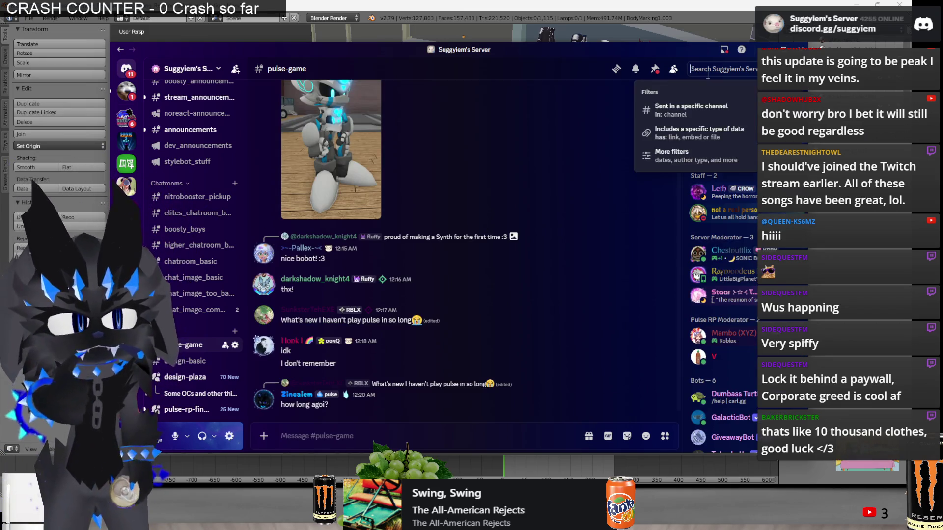
pyautogui.press('BackSpace')
pyautogui.press('BackSpace')
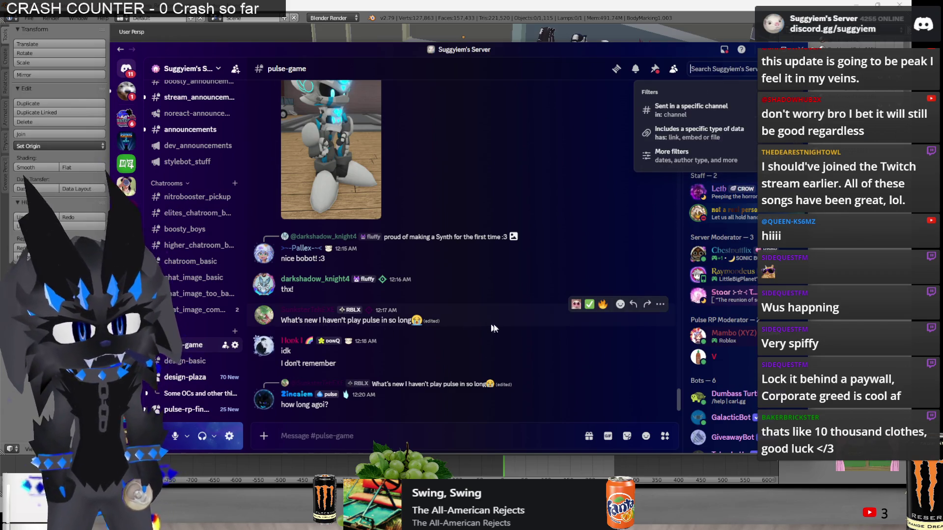
pyautogui.press('Escape')
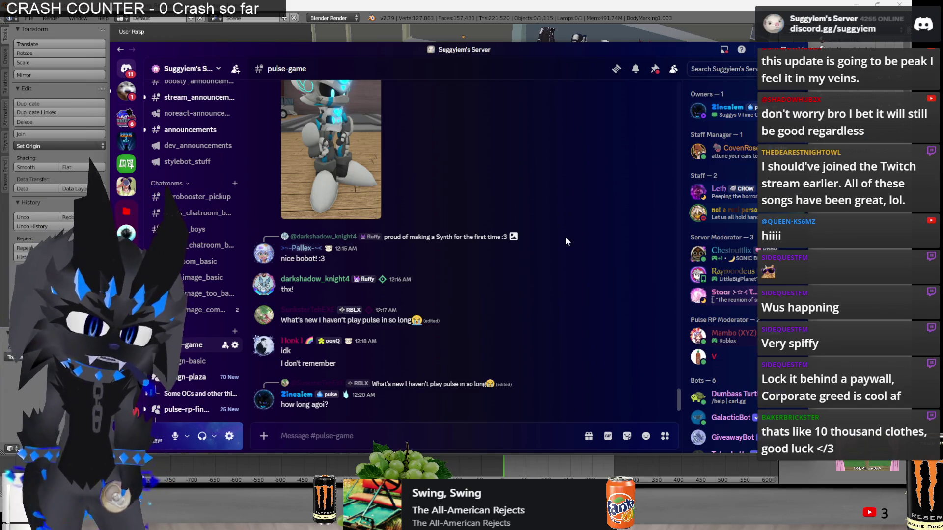
pyautogui.click(490, 426)
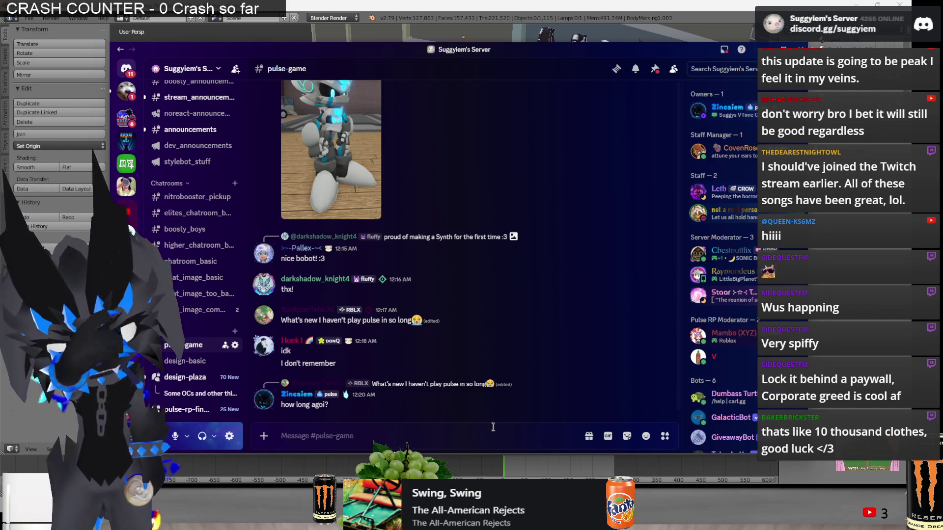
pyautogui.hotkey('shift', '`')
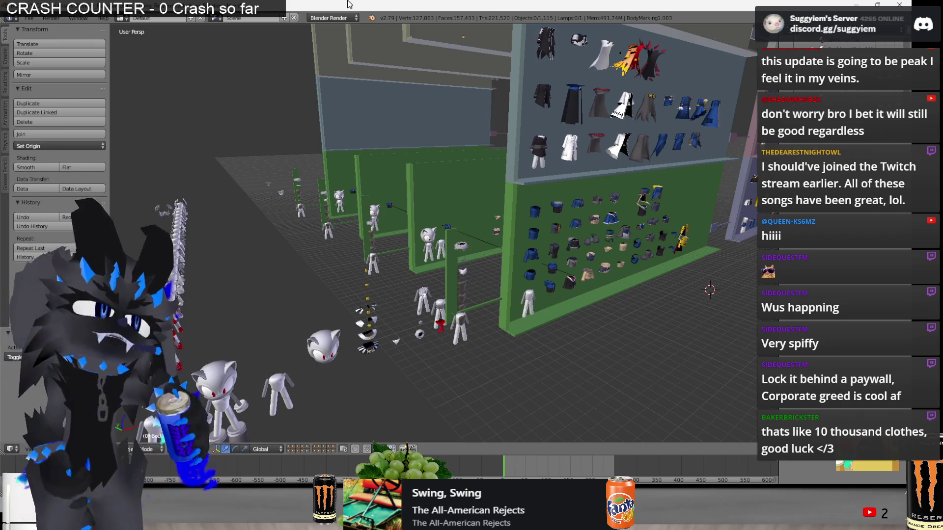
# Copy the corset dress from the clothing wall and paste a duplicate into the scene.
pyautogui.moveTo(518, 241)
pyautogui.mouseDown(button='middle')
pyautogui.moveTo(538, 254)
pyautogui.moveTo(532, 195)
pyautogui.moveTo(449, 198)
pyautogui.moveTo(373, 185)
pyautogui.mouseUp(button='middle')
pyautogui.moveTo(394, 188)
pyautogui.mouseDown(button='middle')
pyautogui.moveTo(681, 182)
pyautogui.moveTo(517, 225)
pyautogui.mouseUp(button='middle')
pyautogui.press('z')
pyautogui.press('z')
pyautogui.rightClick(472, 261)
pyautogui.hotkey('ctrl', 'v')
pyautogui.press('KP_Decimal')
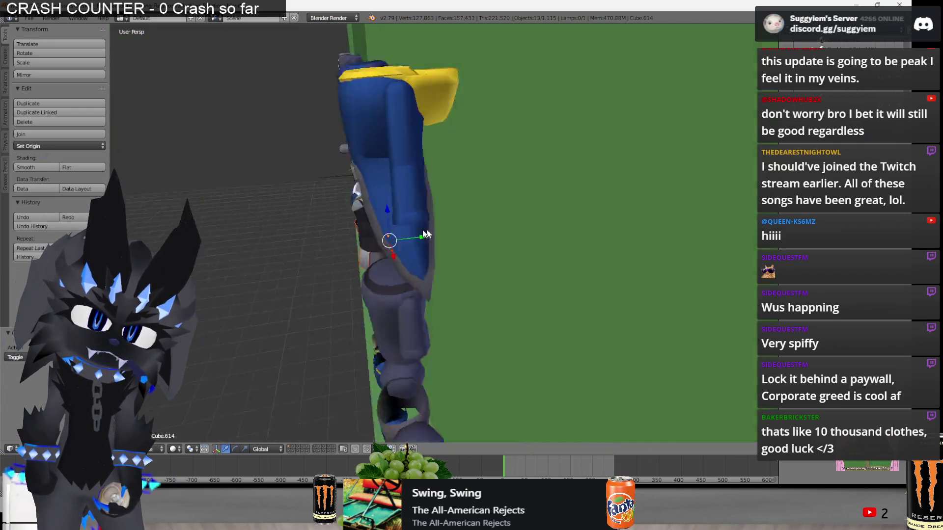
pyautogui.press('g')
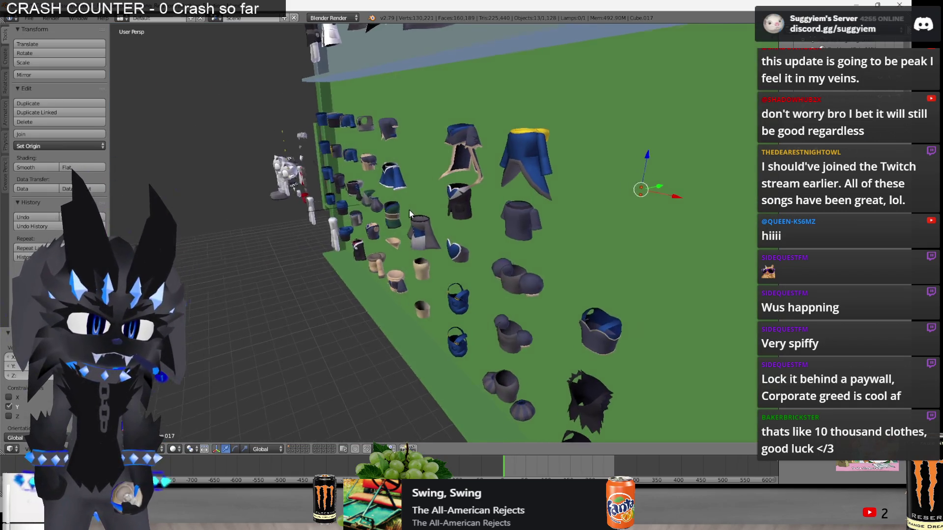
pyautogui.click(409, 210)
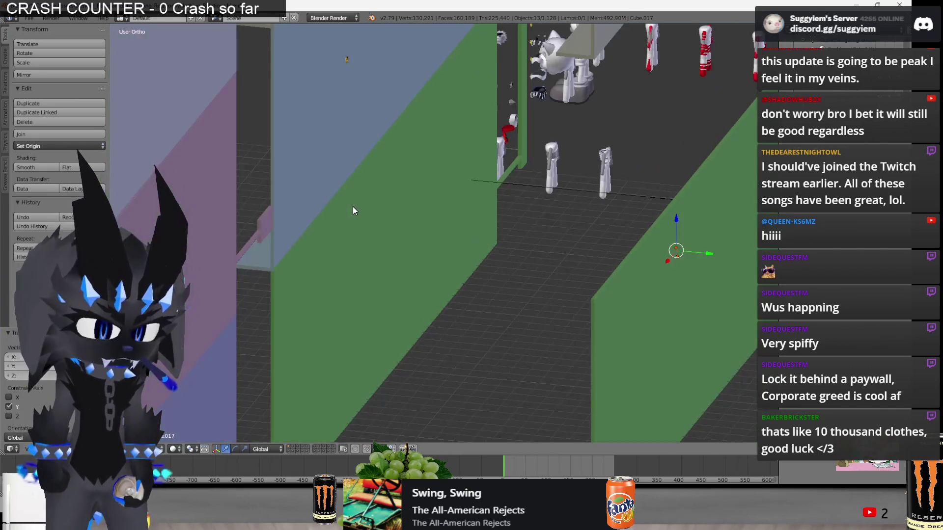
# Move the pasted corset dress along Y and down onto the white cat mannequin.
pyautogui.press('KP_Decimal')
pyautogui.moveTo(305, 209)
pyautogui.mouseDown(button='middle')
pyautogui.moveTo(395, 184)
pyautogui.moveTo(432, 198)
pyautogui.moveTo(457, 249)
pyautogui.moveTo(405, 225)
pyautogui.moveTo(357, 236)
pyautogui.moveTo(550, 89)
pyautogui.moveTo(343, 162)
pyautogui.mouseUp(button='middle')
pyautogui.scroll(-3, 457, 250)
pyautogui.press('g')
pyautogui.press('y')
pyautogui.click(355, 230)
pyautogui.scroll(-3, 343, 162)
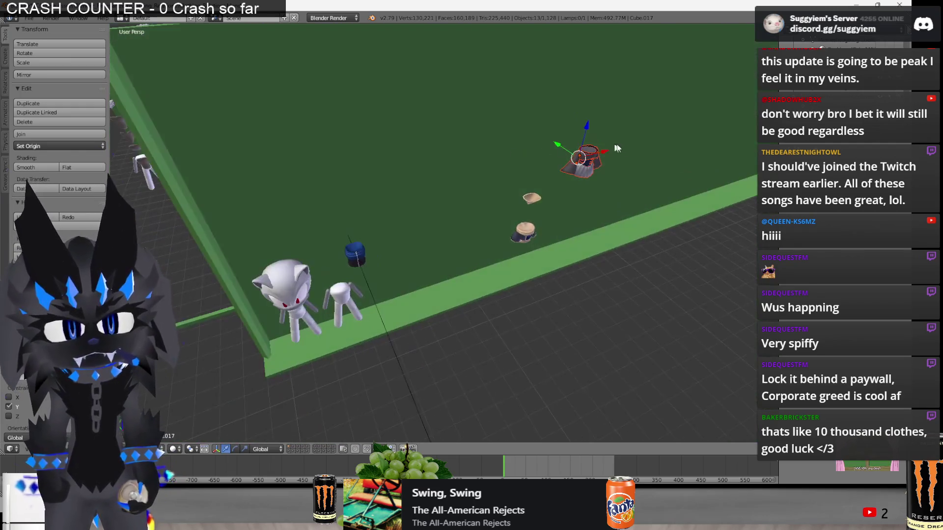
pyautogui.hotkey('ctrl', 'z')
pyautogui.scroll(2, 342, 160)
pyautogui.moveTo(342, 160); pyautogui.dragTo(356, 252)
pyautogui.scroll(-5, 355, 252)
pyautogui.scroll(5, 356, 252)
pyautogui.scroll(5, 381, 248)
# Duplicate the dress with Shift+D and slide the copy along X onto the mannequin.
pyautogui.press('a')
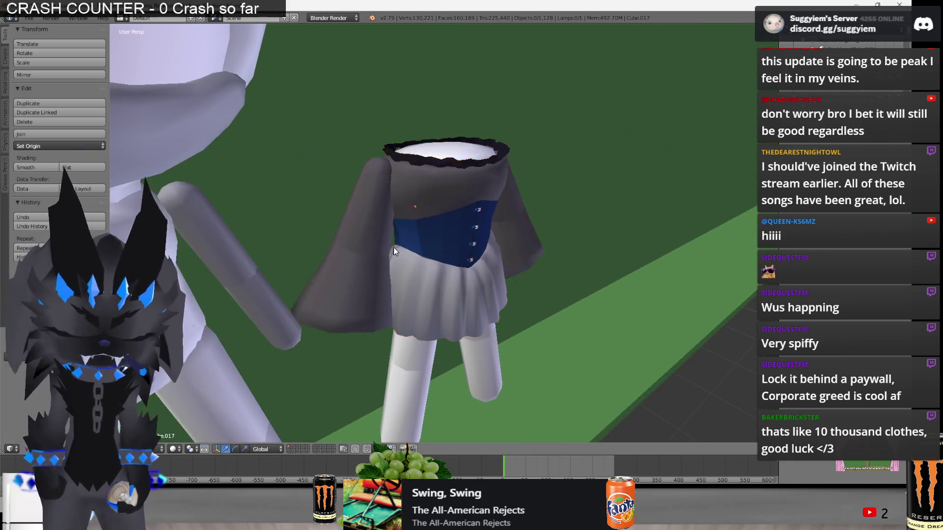
pyautogui.scroll(-5, 381, 247)
pyautogui.scroll(3, 421, 253)
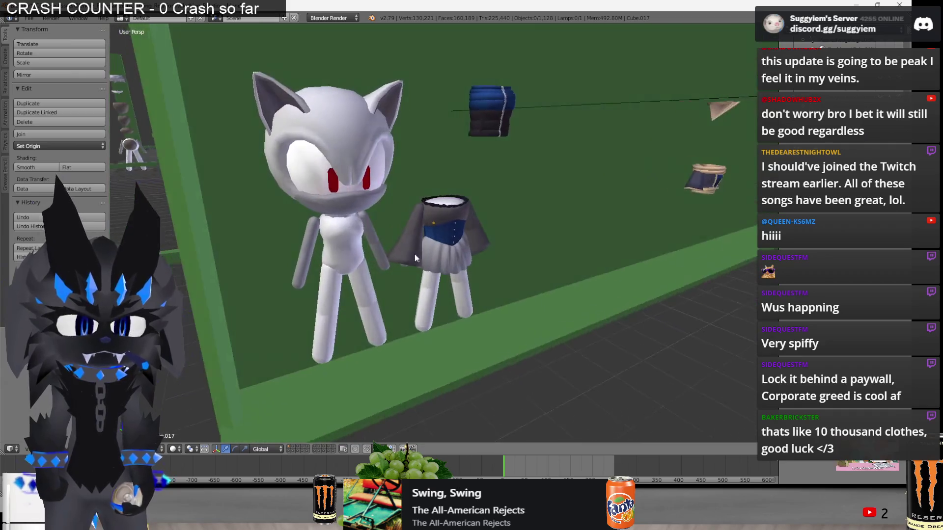
pyautogui.scroll(2, 415, 254)
pyautogui.rightClick(445, 255)
pyautogui.scroll(1, 451, 237)
pyautogui.hotkey('shift', 'd')
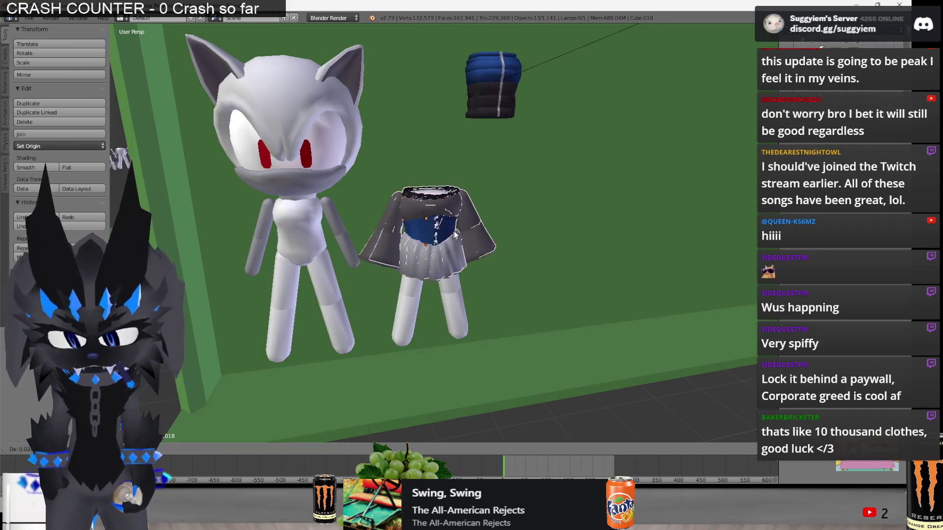
pyautogui.press('x')
pyautogui.click(349, 243)
pyautogui.keyDown('shift'); pyautogui.moveTo(349, 243); pyautogui.dragTo(430, 243, button='middle'); pyautogui.keyUp('shift')
# Delete the extra dress copy, leaving one corset dress beside the base model.
pyautogui.press('a')
pyautogui.scroll(4, 430, 244)
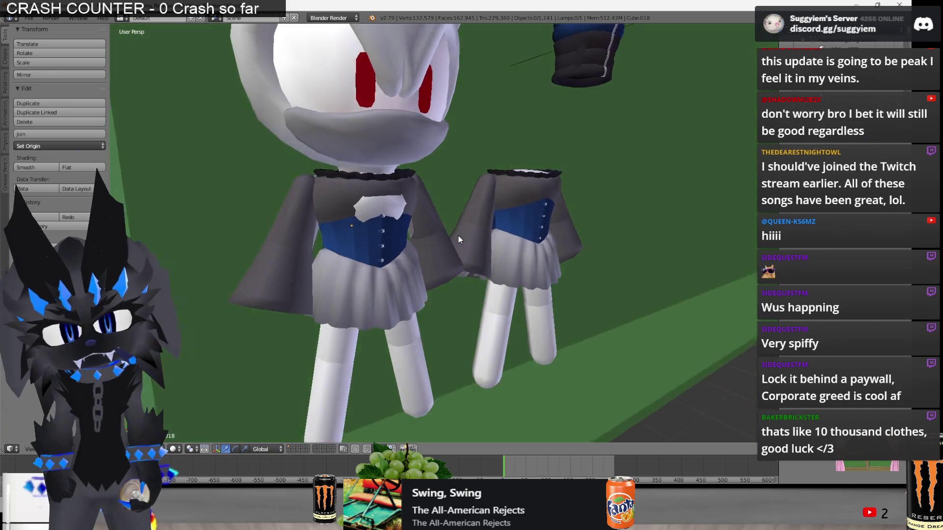
pyautogui.scroll(-3, 544, 228)
pyautogui.scroll(2, 453, 219)
pyautogui.scroll(-2, 432, 233)
pyautogui.rightClick(432, 234)
pyautogui.hotkey('ctrl', 'z')
pyautogui.press('x')
pyautogui.click(491, 227)
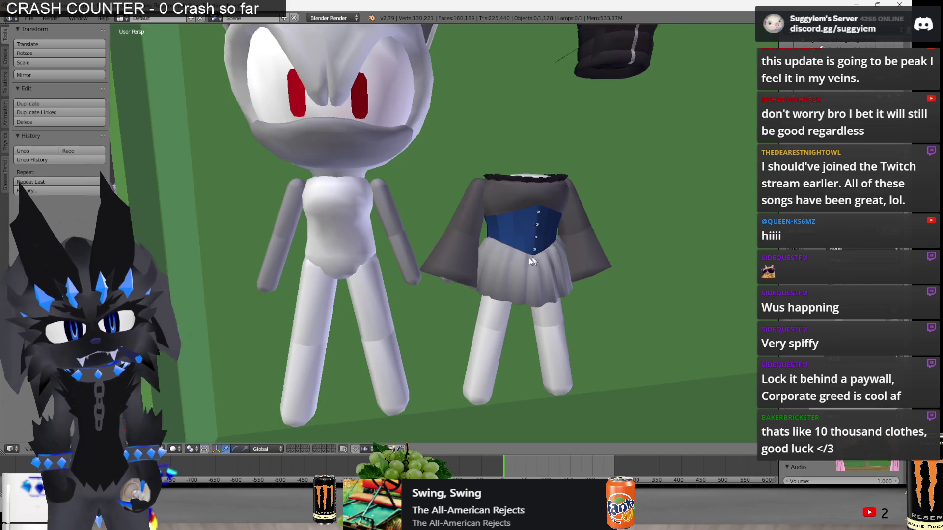
pyautogui.keyDown('shift'); pyautogui.moveTo(529, 257); pyautogui.dragTo(484, 260, button='middle'); pyautogui.keyUp('shift')
pyautogui.hotkey('alt', 'Tab')
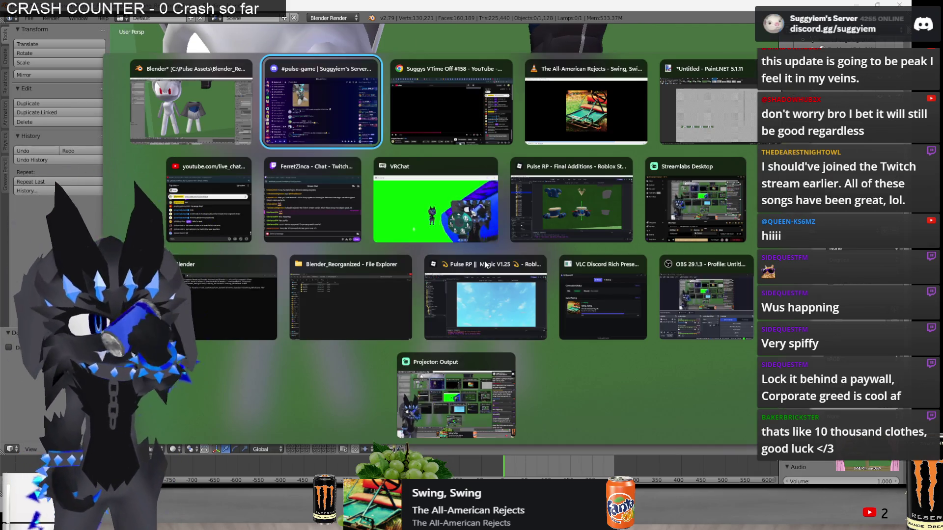
# Return briefly to Blender, then bring forward VLC showing The All-American Rejects album cover.
pyautogui.hotkey('alt', 'Tab')
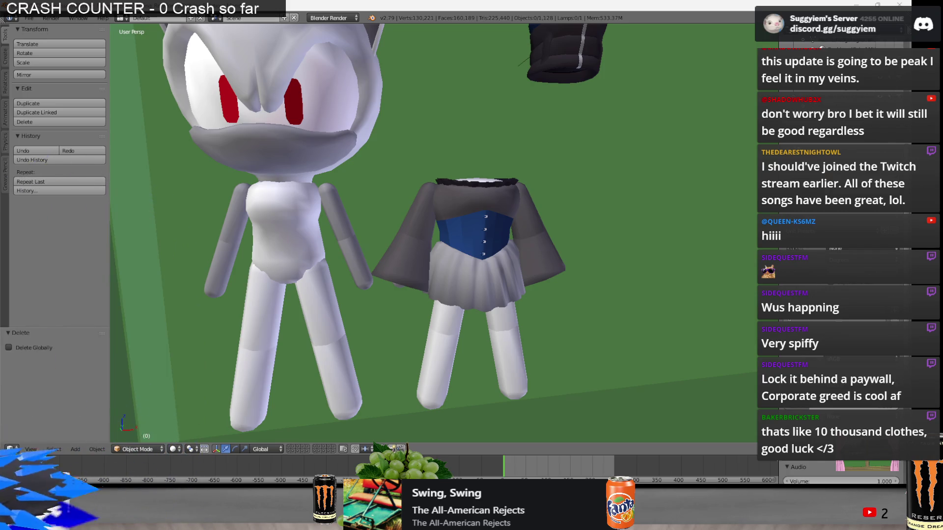
pyautogui.hotkey('alt', 'Tab')
pyautogui.hotkey('alt', 'Tab')
pyautogui.hotkey('alt', 'Tab')
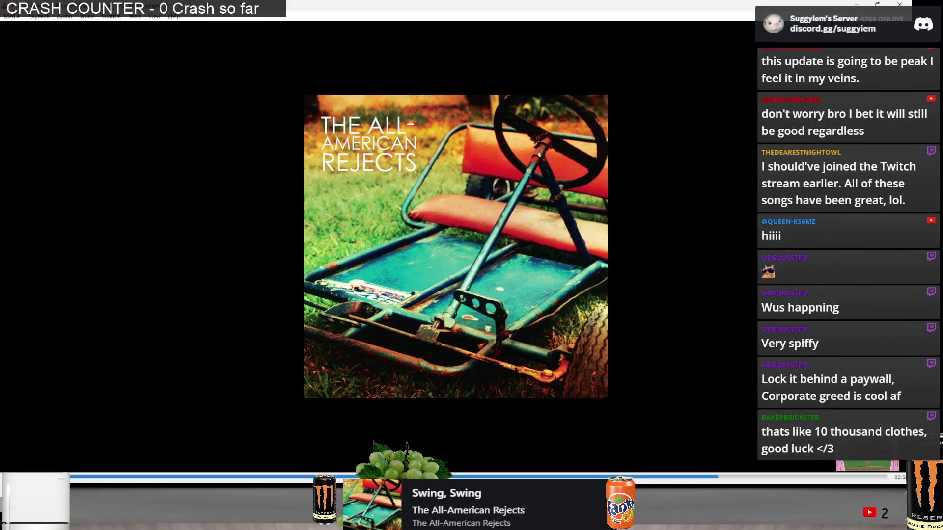